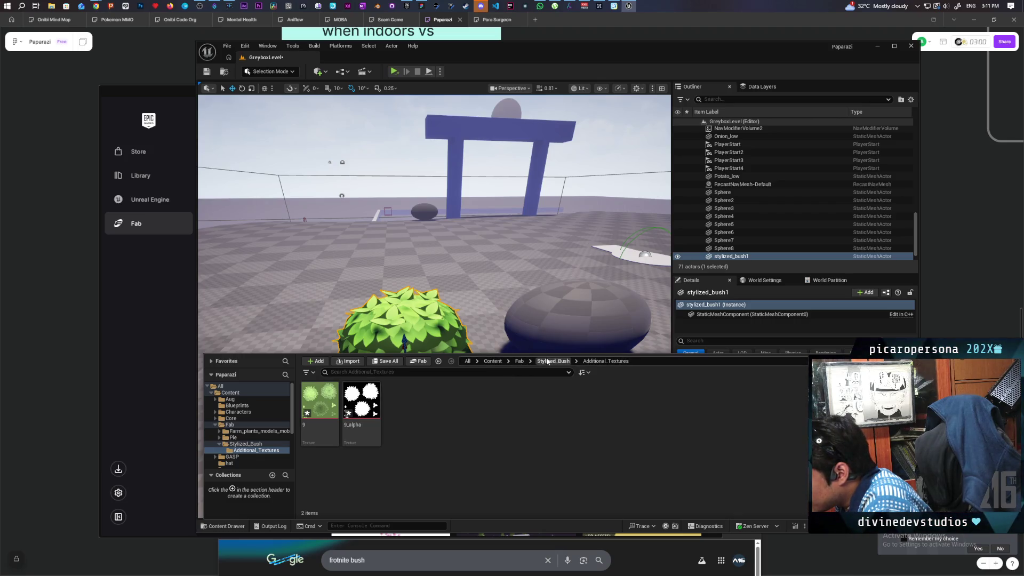
Browse from the Stylized_Bush folder up to Fab and into Pie > scene
{"action": "mouse_move", "coordinate": [325, 408]}
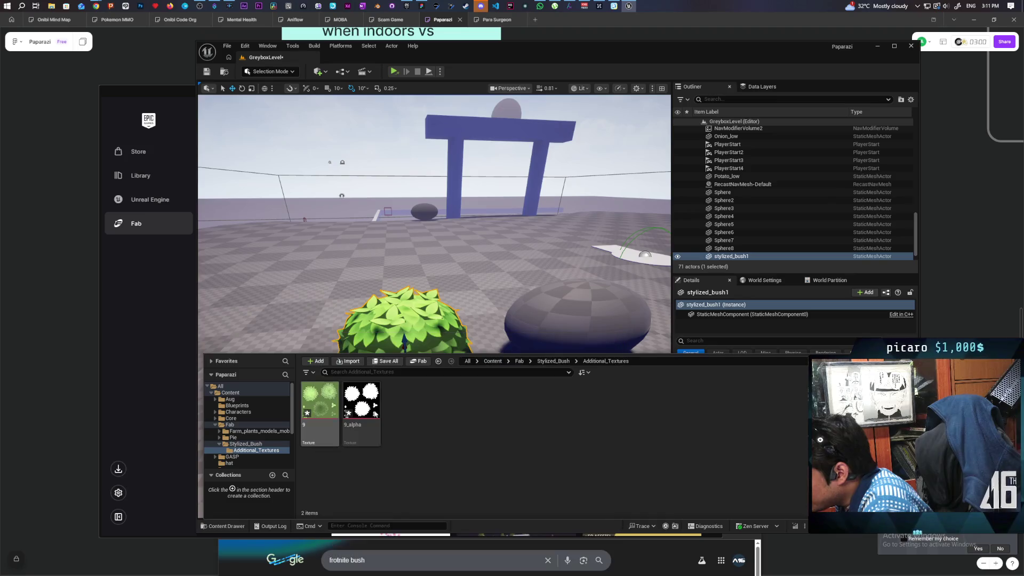
{"action": "left_click", "coordinate": [552, 361]}
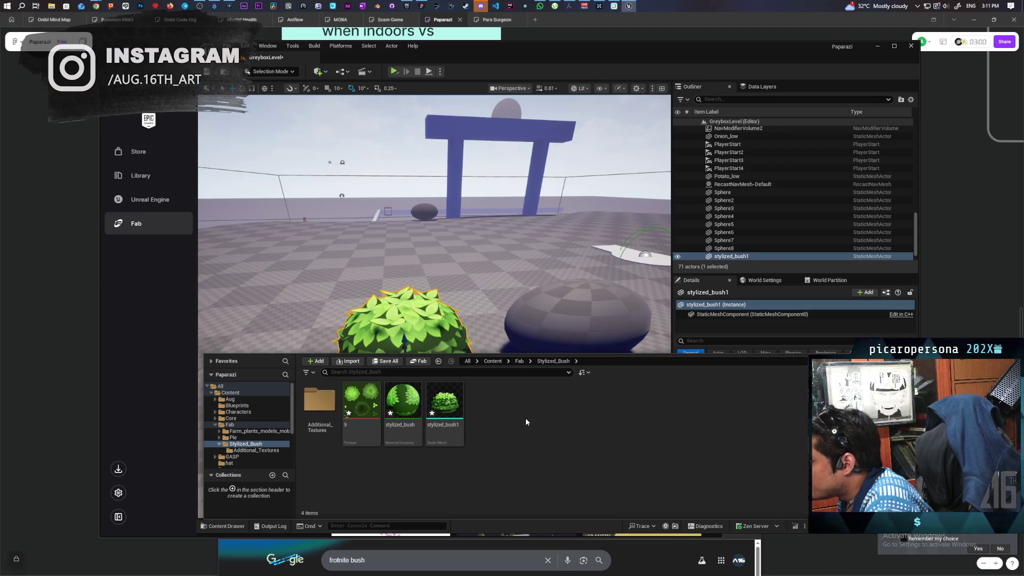
{"action": "left_click", "coordinate": [519, 362]}
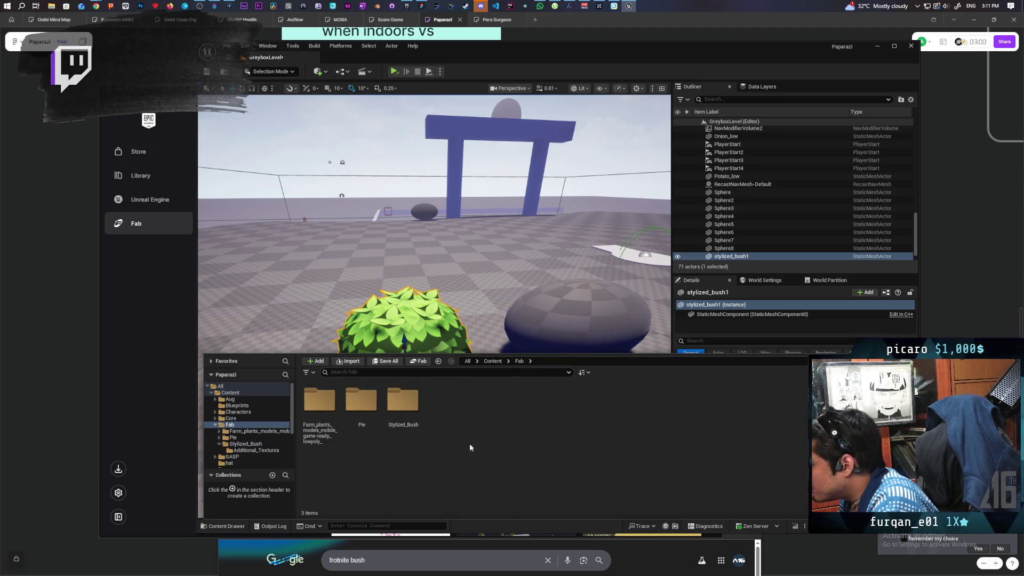
{"action": "double_click", "coordinate": [361, 401]}
{"action": "double_click", "coordinate": [319, 401]}
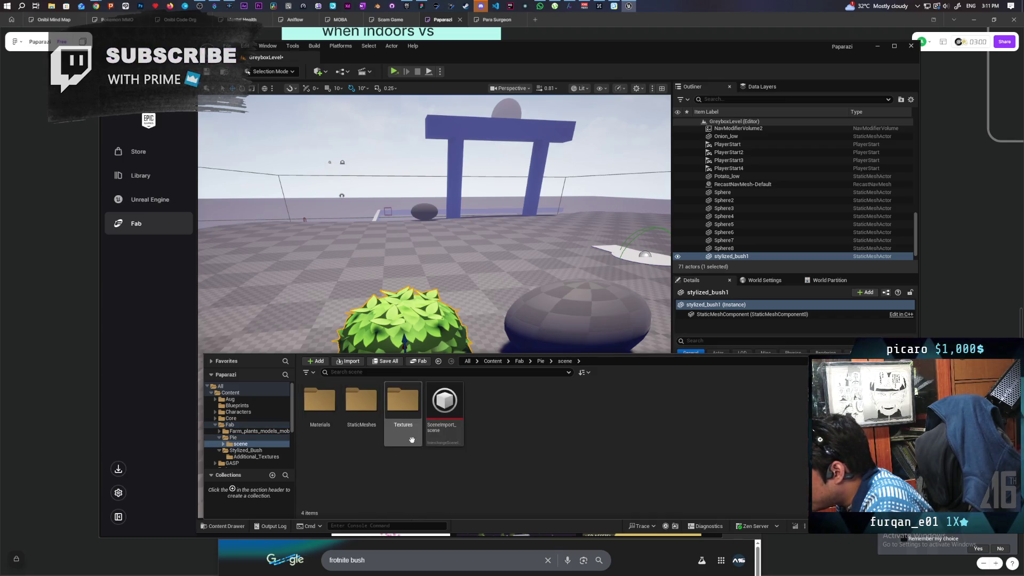
Return to Content and open Fab > Farm_plants_models_mobile_game-ready_lowpoly
{"action": "left_click", "coordinate": [520, 362]}
{"action": "left_click", "coordinate": [492, 361]}
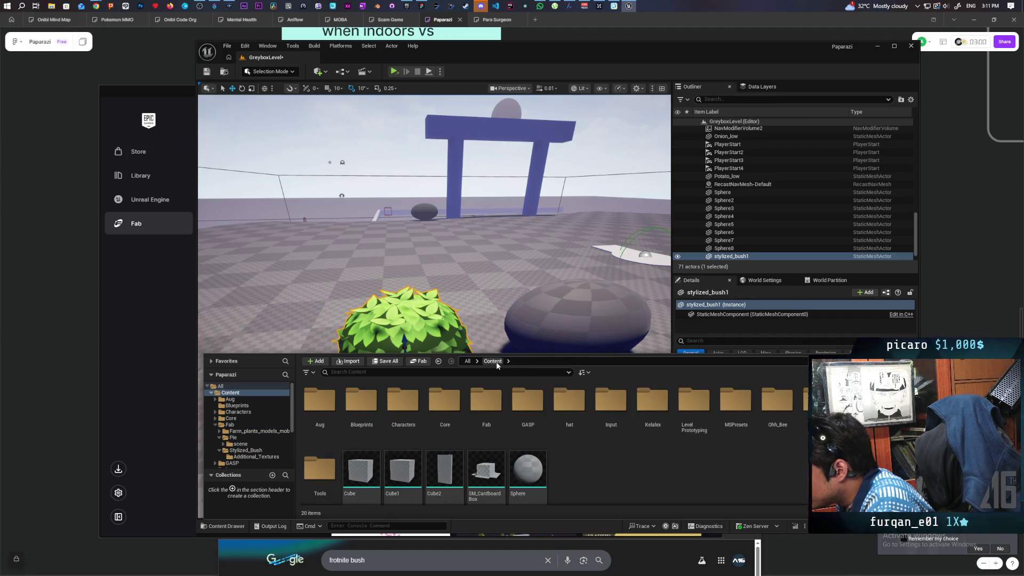
{"action": "double_click", "coordinate": [492, 427]}
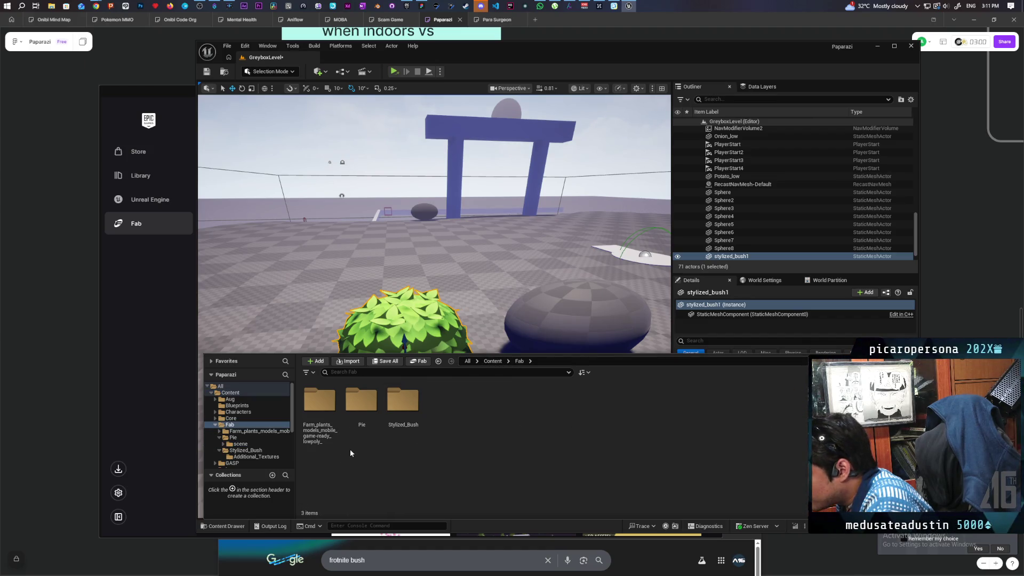
{"action": "double_click", "coordinate": [328, 395]}
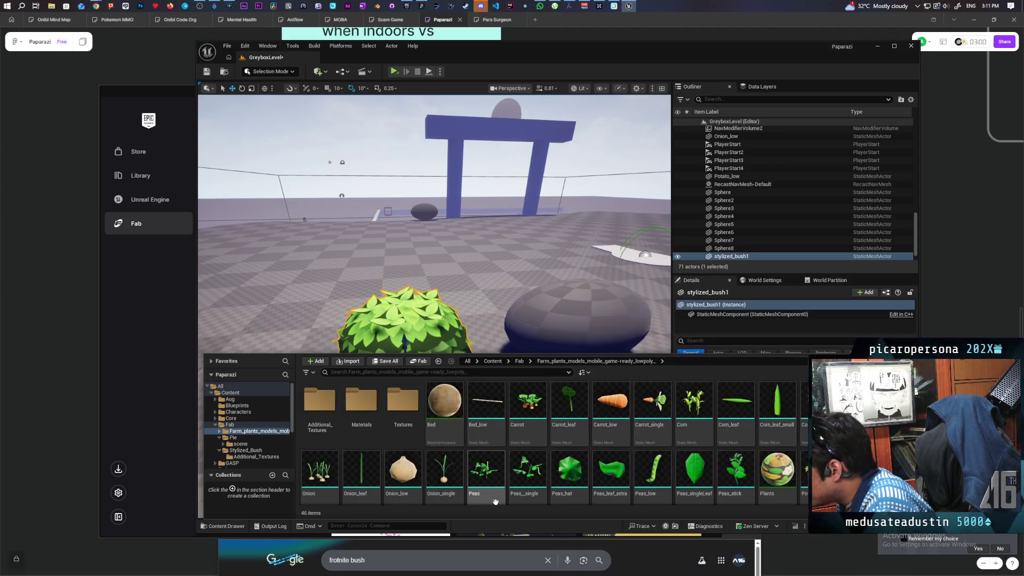
Select the Bed material and open its parent MS_DefaultMaterial in the Material Editor
{"action": "left_click", "coordinate": [458, 429]}
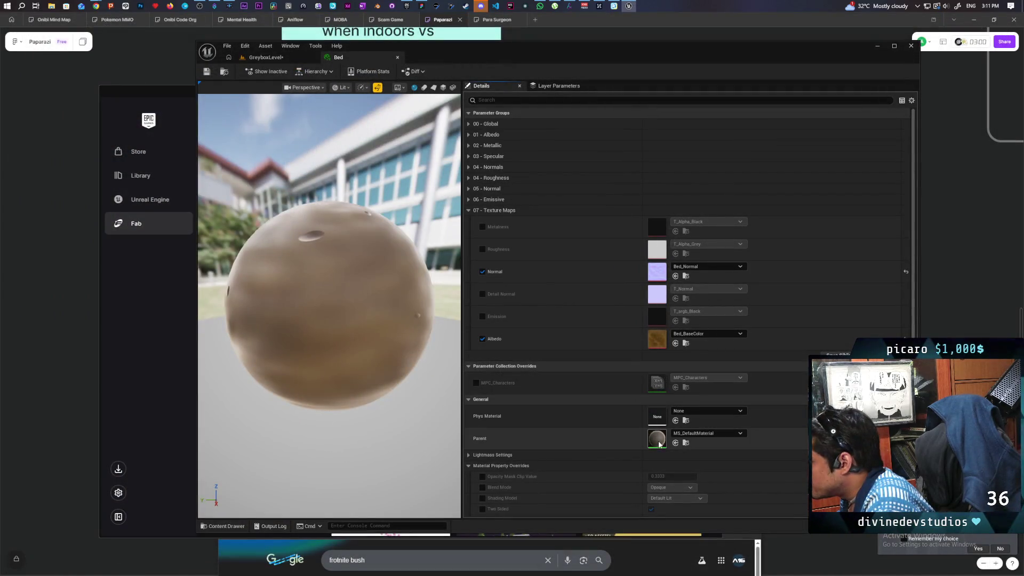
{"action": "double_click", "coordinate": [657, 440]}
{"action": "scroll", "coordinate": [631, 344], "scroll_direction": "down", "scroll_amount": 1}
{"action": "mouse_move", "coordinate": [686, 194]}
{"action": "left_mouse_down"}
{"action": "mouse_move", "coordinate": [731, 144]}
{"action": "mouse_move", "coordinate": [674, 183]}
{"action": "left_mouse_up"}
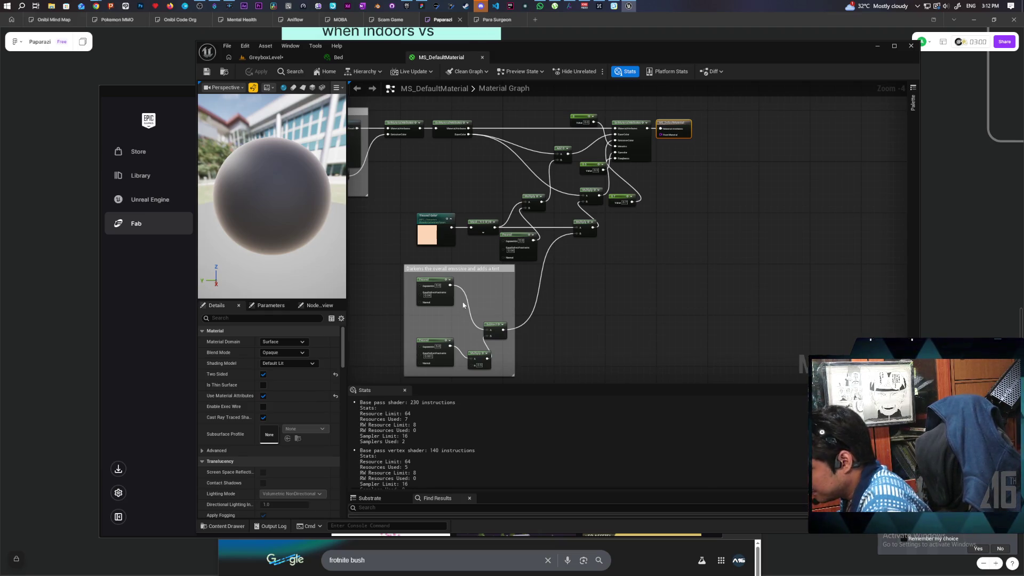
Marquee-select every node in the MS_DefaultMaterial graph and bring up their context menu
{"action": "scroll", "coordinate": [468, 304], "scroll_direction": "down", "scroll_amount": 2}
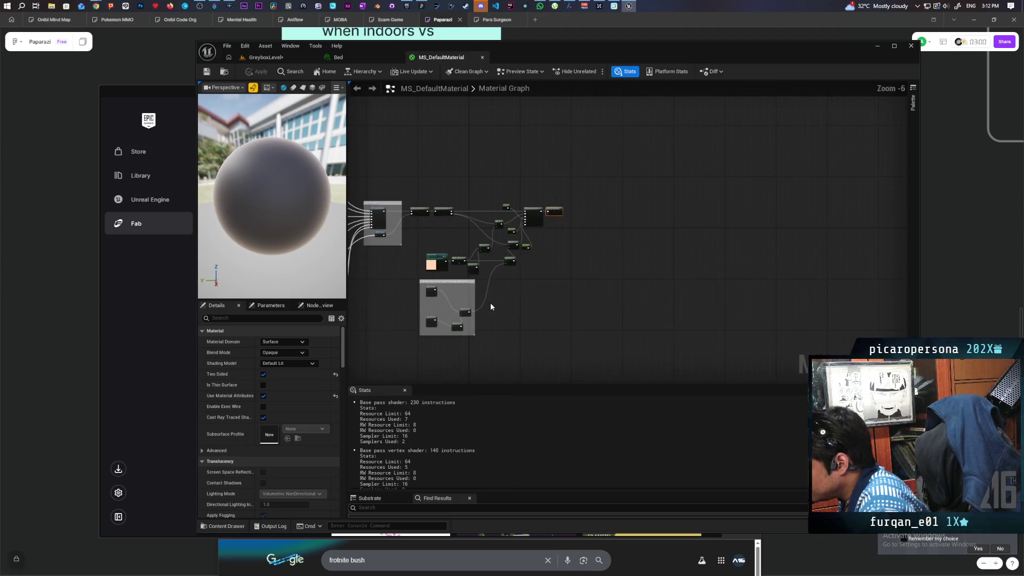
{"action": "scroll", "coordinate": [491, 307], "scroll_direction": "up", "scroll_amount": 1}
{"action": "left_click_drag", "start_coordinate": [409, 136], "coordinate": [553, 364]}
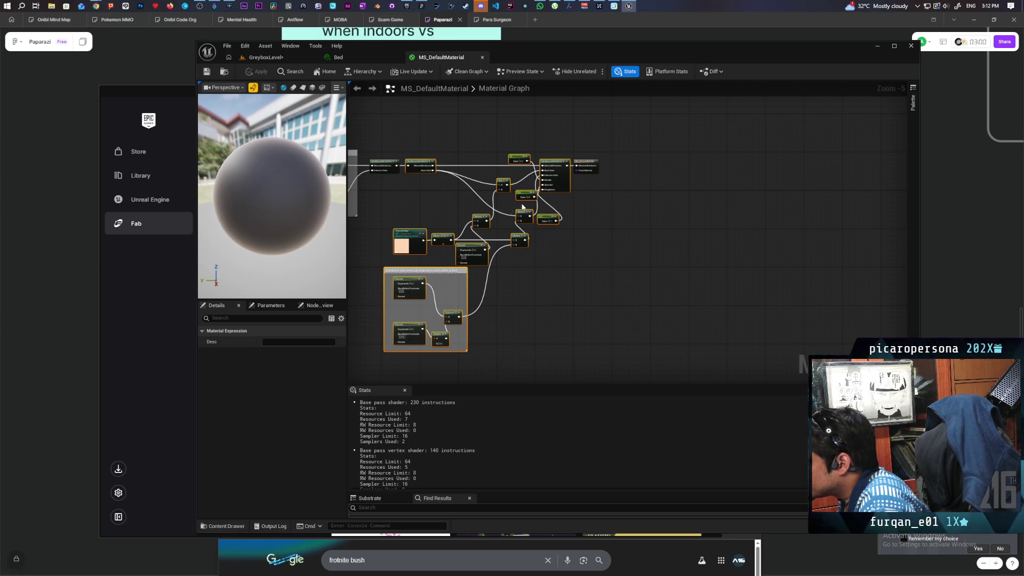
{"action": "scroll", "coordinate": [469, 227], "scroll_direction": "up", "scroll_amount": 1}
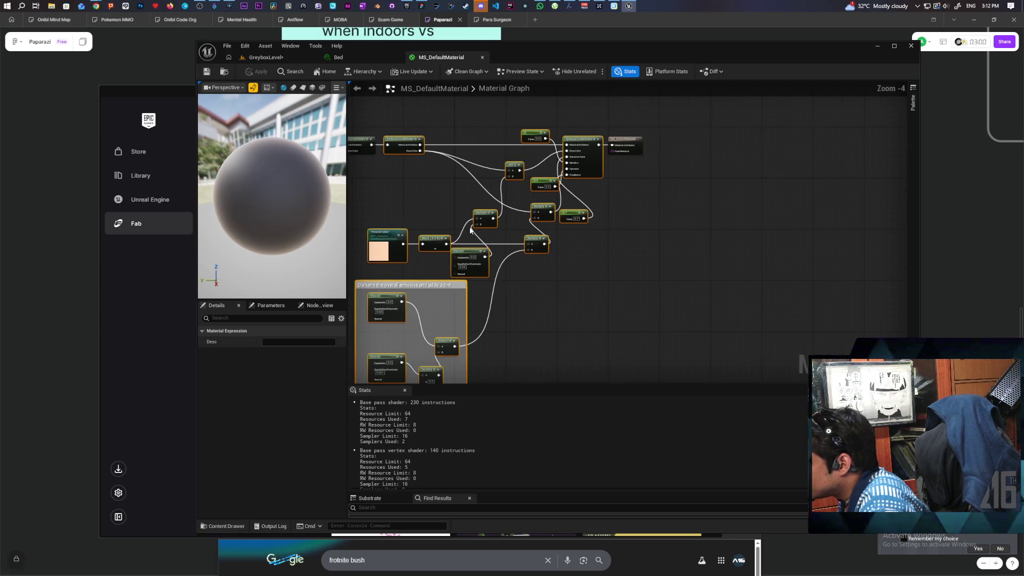
{"action": "right_click", "coordinate": [593, 170]}
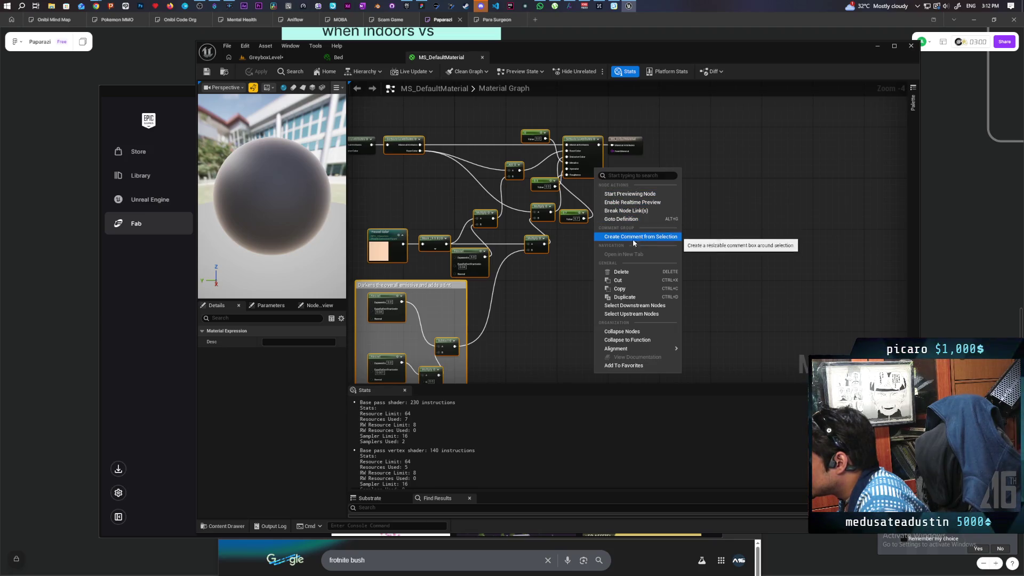
Collapse the selected nodes to a function saved in Content as MF_Stylized
{"action": "left_click", "coordinate": [646, 340]}
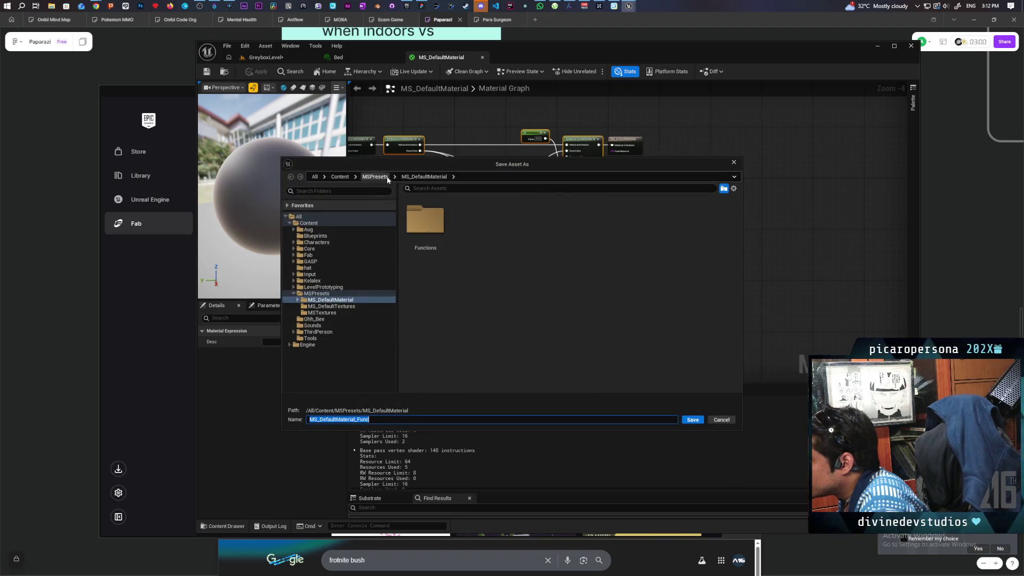
{"action": "left_click", "coordinate": [342, 178]}
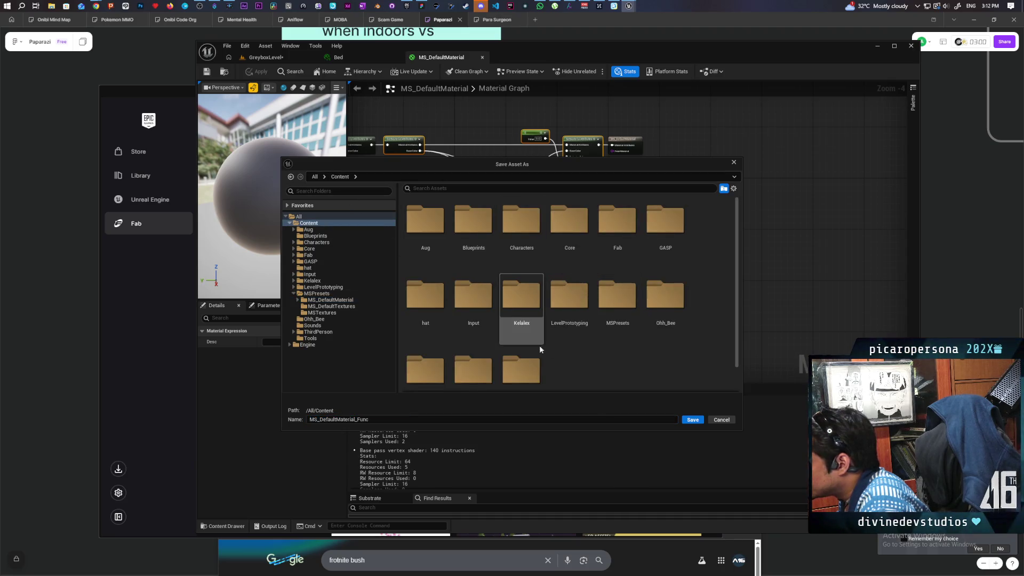
{"action": "scroll", "coordinate": [562, 347], "scroll_direction": "down", "scroll_amount": 1}
{"action": "scroll", "coordinate": [562, 347], "scroll_direction": "down", "scroll_amount": 1}
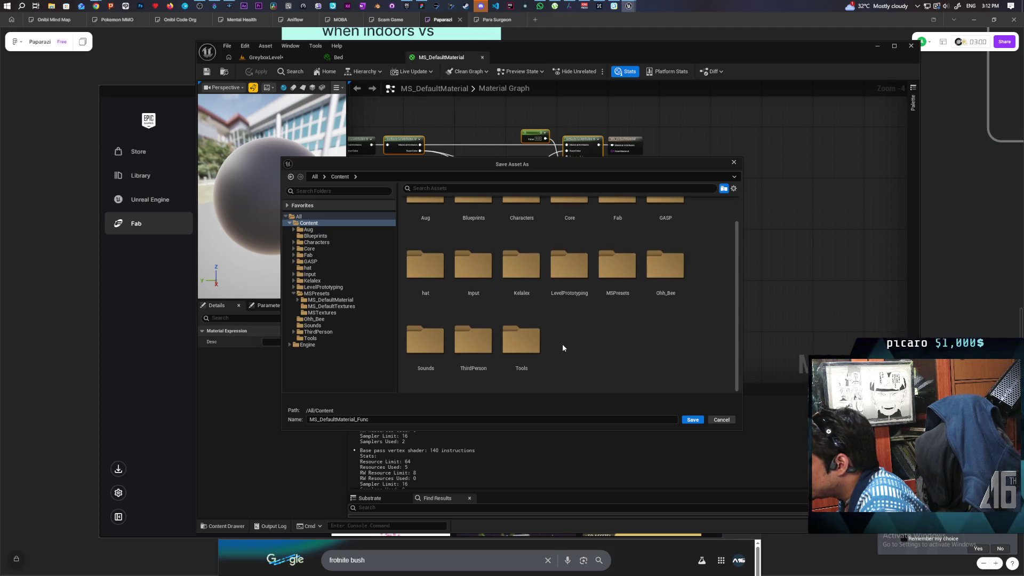
{"action": "double_click", "coordinate": [617, 269]}
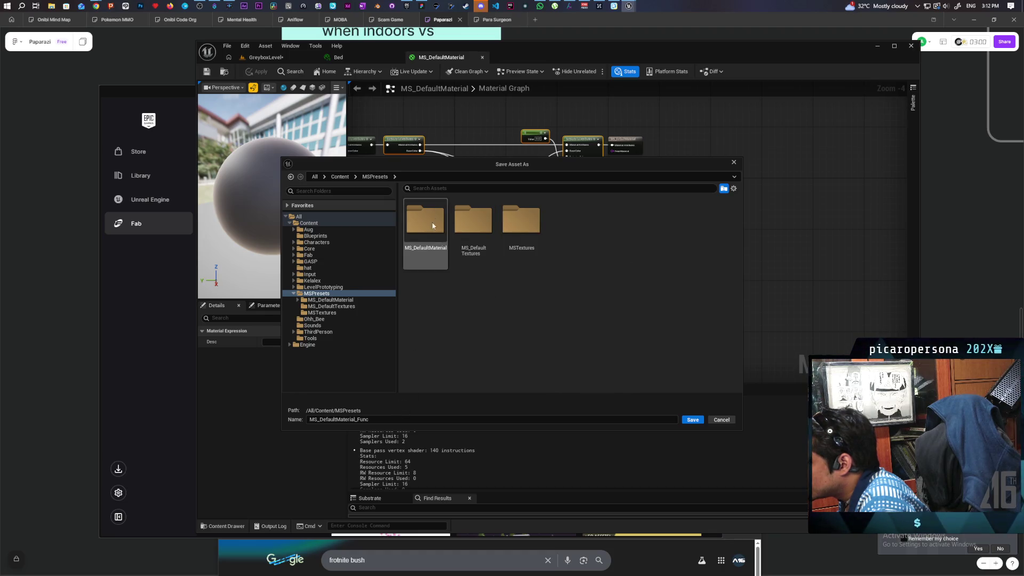
{"action": "left_click", "coordinate": [344, 177]}
{"action": "scroll", "coordinate": [592, 360], "scroll_direction": "down", "scroll_amount": 2}
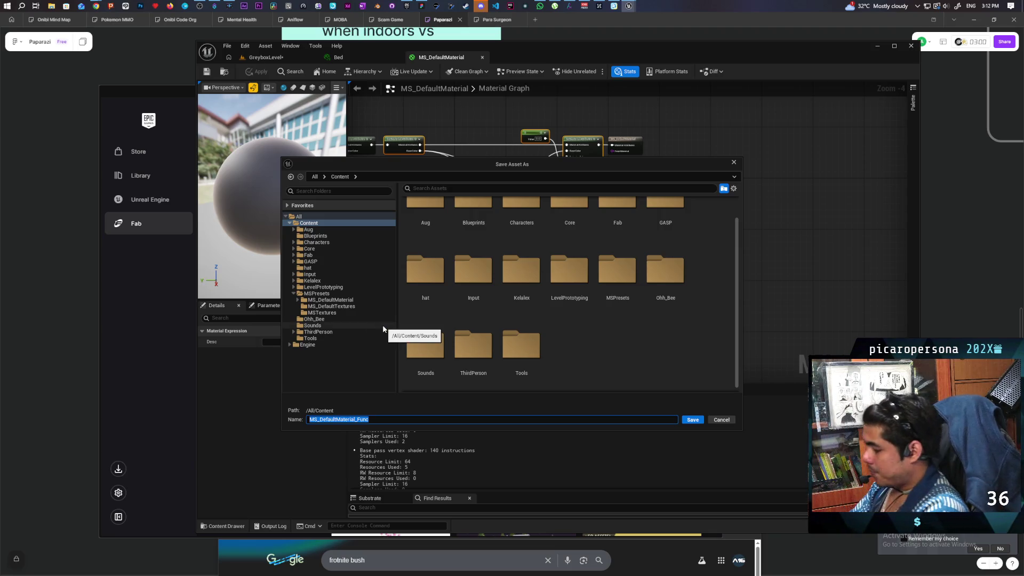
{"action": "type", "text": "F_Stylize"}
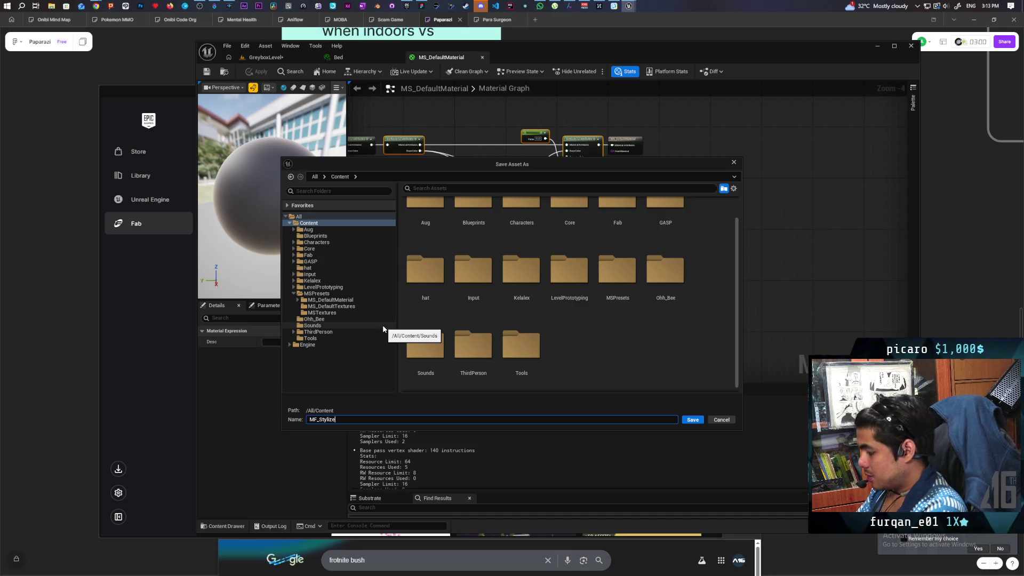
{"action": "left_click", "coordinate": [687, 419]}
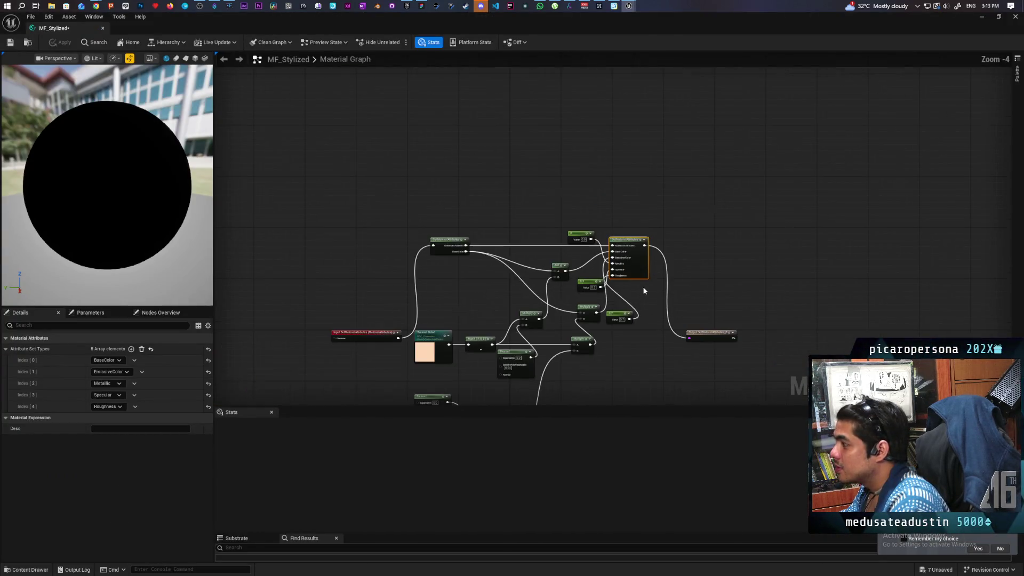
Pan around the new MF_Stylized function graph to inspect its nodes
{"action": "scroll", "coordinate": [643, 290], "scroll_direction": "up", "scroll_amount": 2}
{"action": "left_click_drag", "start_coordinate": [654, 289], "coordinate": [738, 265]}
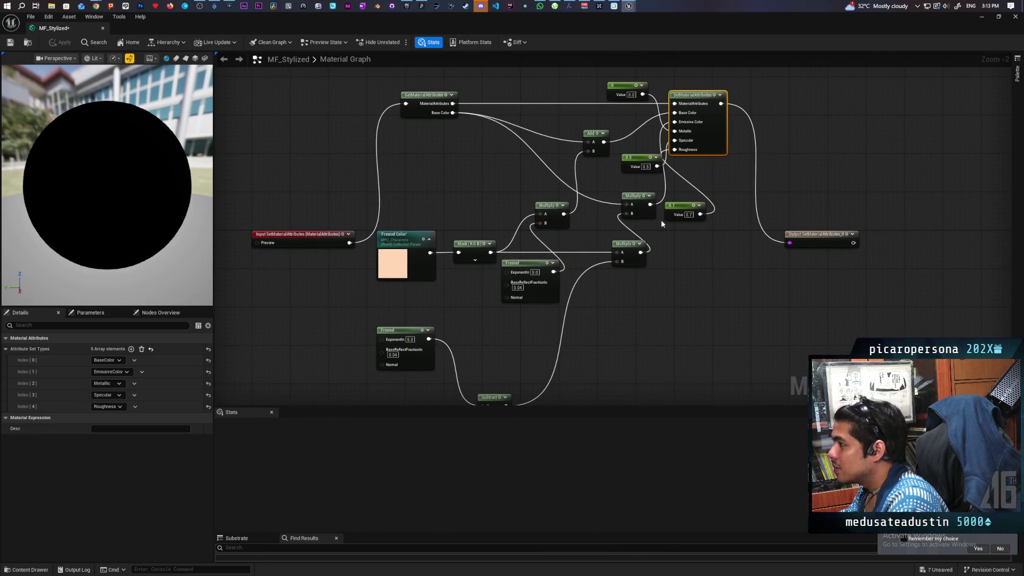
{"action": "scroll", "coordinate": [655, 354], "scroll_direction": "down", "scroll_amount": 1}
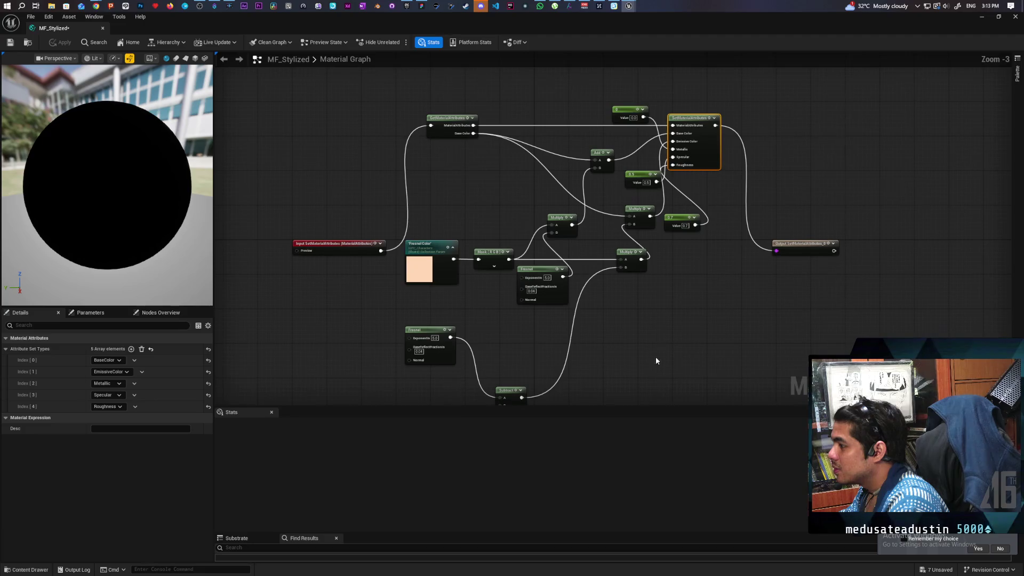
{"action": "left_click_drag", "start_coordinate": [656, 353], "coordinate": [656, 315]}
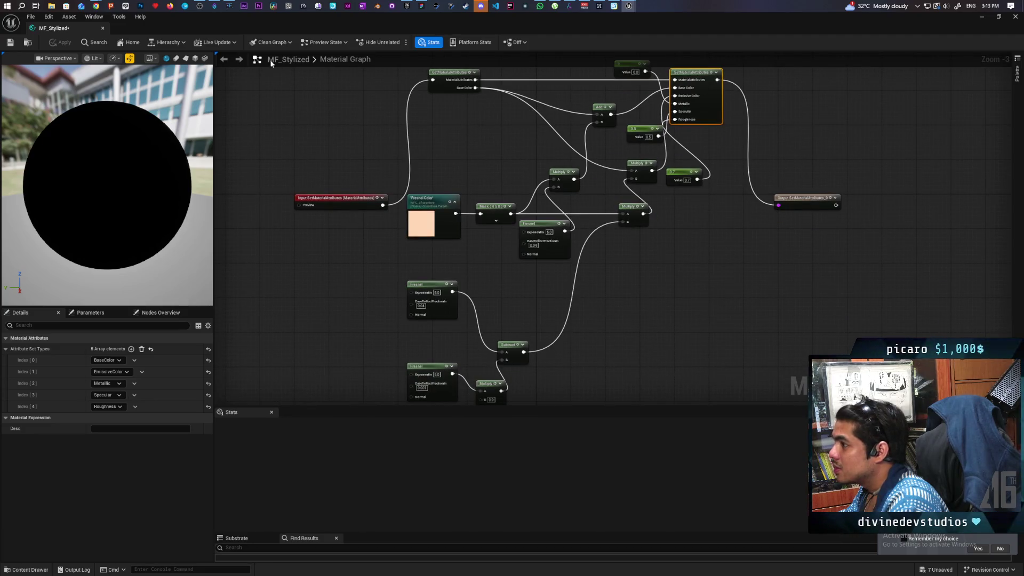
{"action": "double_click", "coordinate": [78, 28]}
Arrange the MF_Stylized and output nodes in MS_DefaultMaterial and apply the changes
{"action": "left_click", "coordinate": [438, 57]}
{"action": "mouse_move", "coordinate": [592, 246]}
{"action": "left_mouse_down"}
{"action": "mouse_move", "coordinate": [565, 226]}
{"action": "mouse_move", "coordinate": [518, 131]}
{"action": "left_mouse_up"}
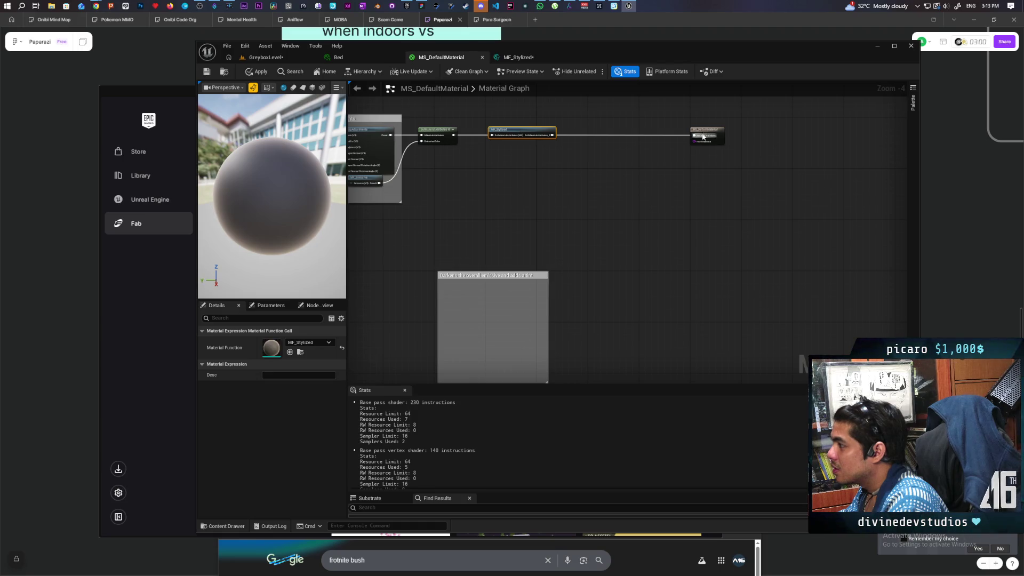
{"action": "left_click_drag", "start_coordinate": [699, 137], "coordinate": [613, 131]}
{"action": "left_click", "coordinate": [257, 72]}
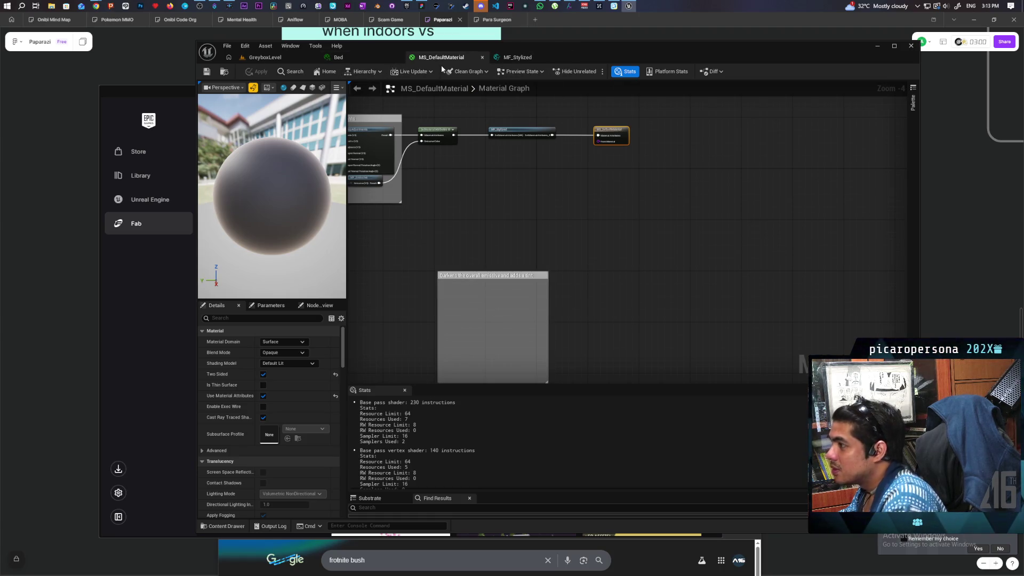
{"action": "left_click", "coordinate": [267, 57]}
Add a new material in the Content Drawer, name it M_Bush, and open it
{"action": "left_click_drag", "start_coordinate": [547, 332], "coordinate": [549, 332]}
{"action": "key", "text": "ctrl+space"}
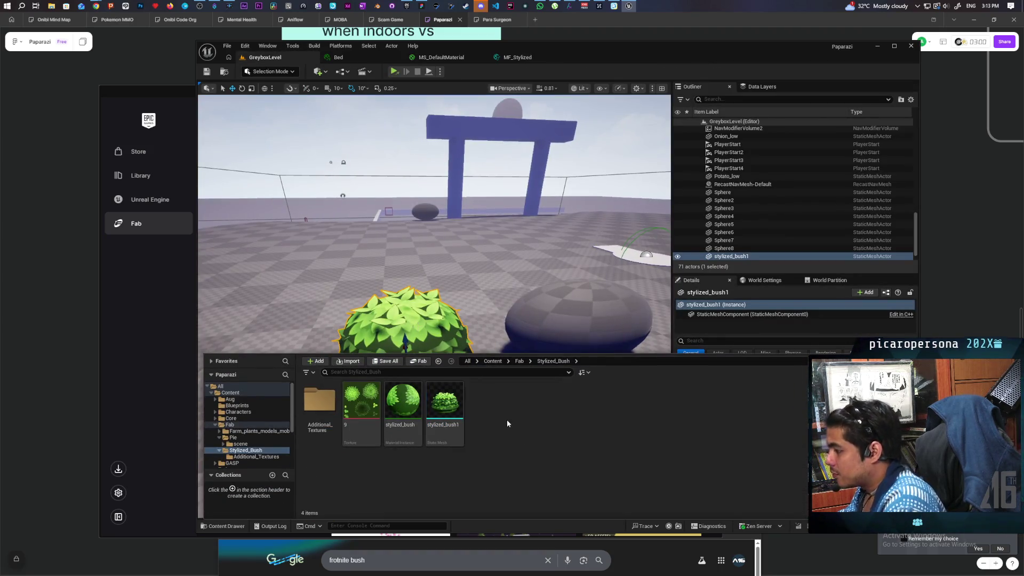
{"action": "right_click", "coordinate": [507, 419]}
{"action": "left_click", "coordinate": [528, 192]}
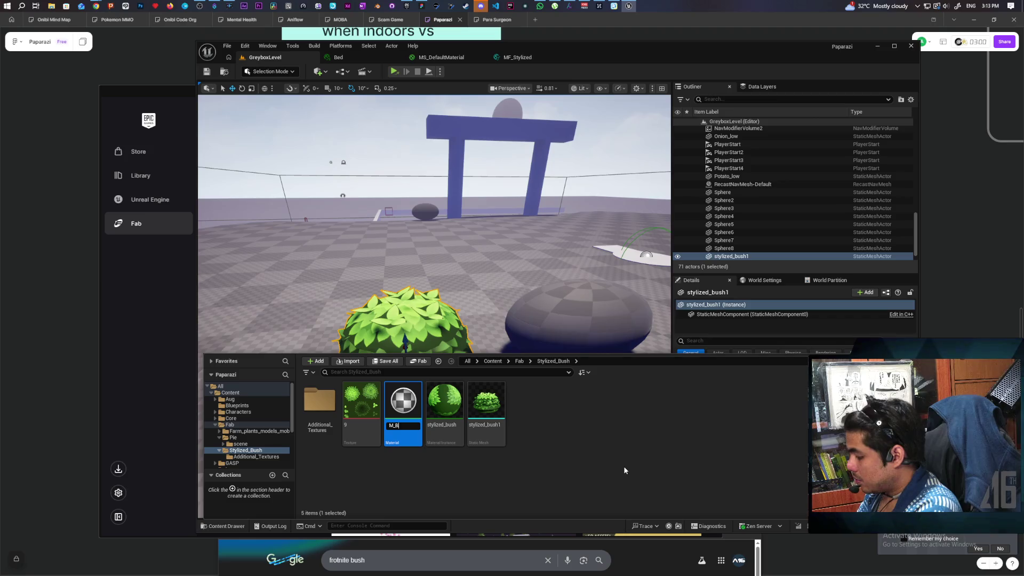
{"action": "type", "text": "ush"}
{"action": "key", "text": "Return"}
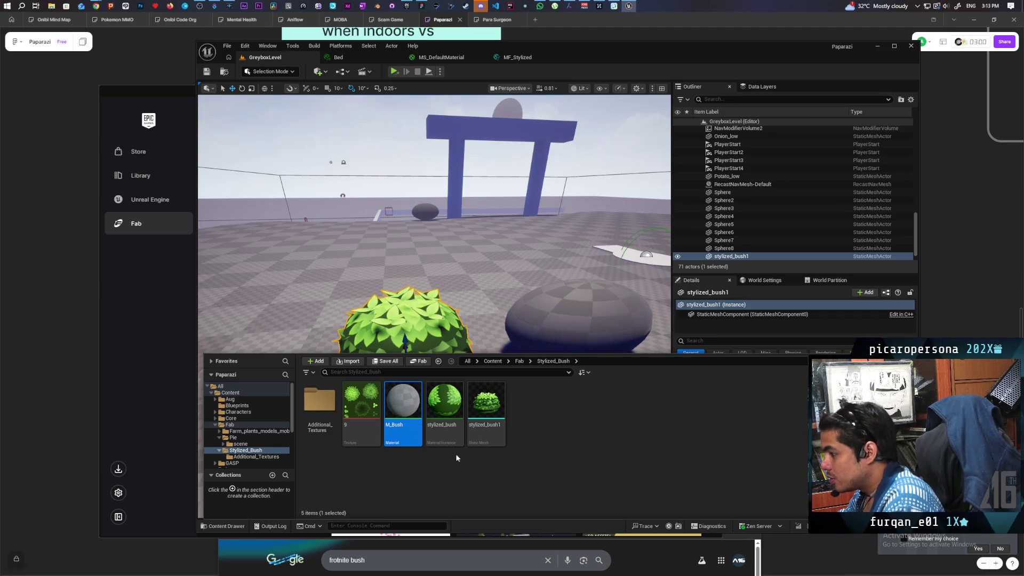
{"action": "double_click", "coordinate": [409, 409]}
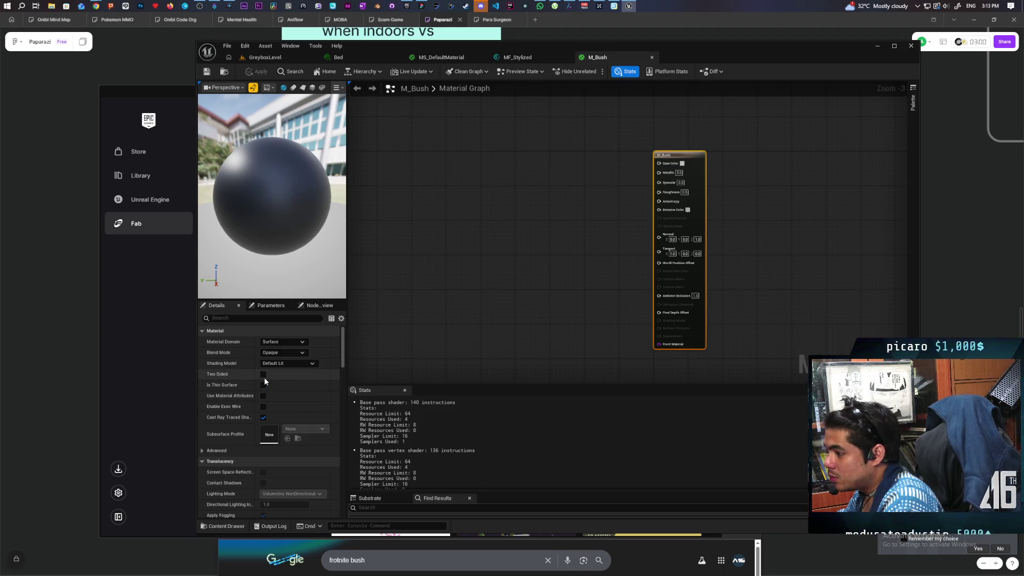
Keep Blend Mode Opaque, set Shading Model to Two Sided Foliage, and enable Use Material Attributes
{"action": "left_click", "coordinate": [281, 353]}
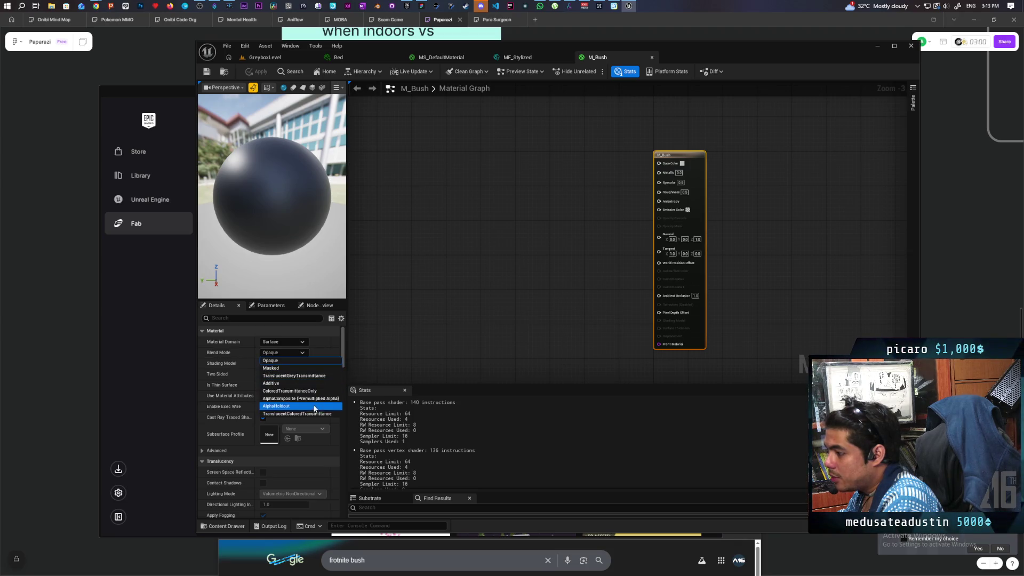
{"action": "left_click", "coordinate": [299, 360]}
{"action": "left_click", "coordinate": [300, 365]}
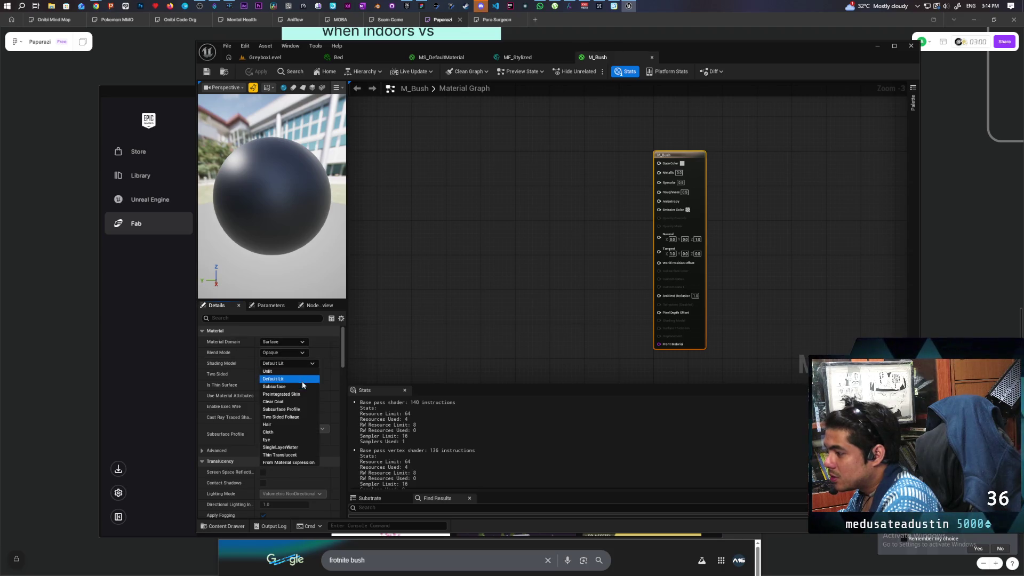
{"action": "left_click", "coordinate": [295, 417]}
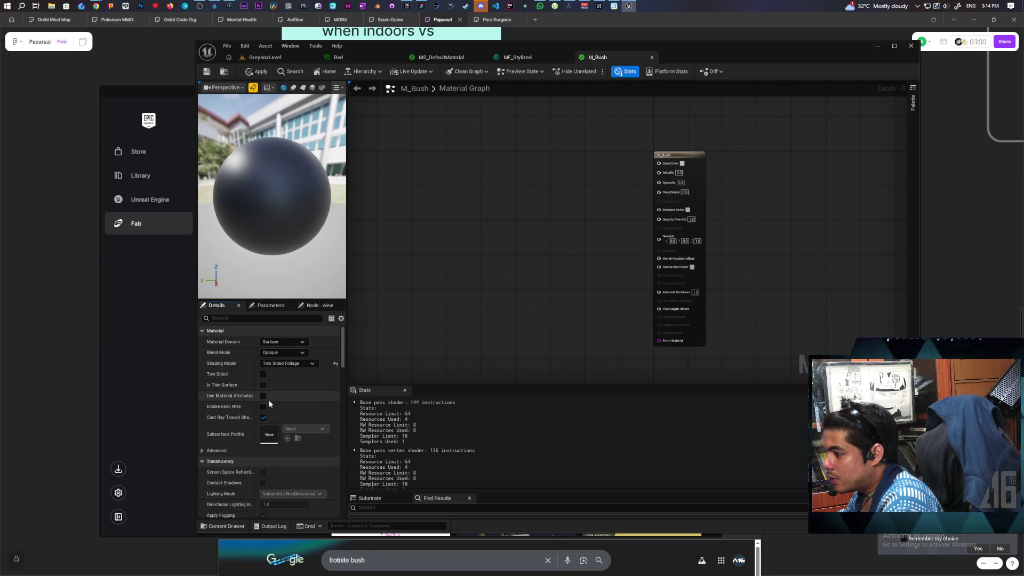
{"action": "left_click", "coordinate": [264, 396]}
Add a MakeMaterialAttributes node to the M_Bush graph
{"action": "right_click", "coordinate": [569, 257]}
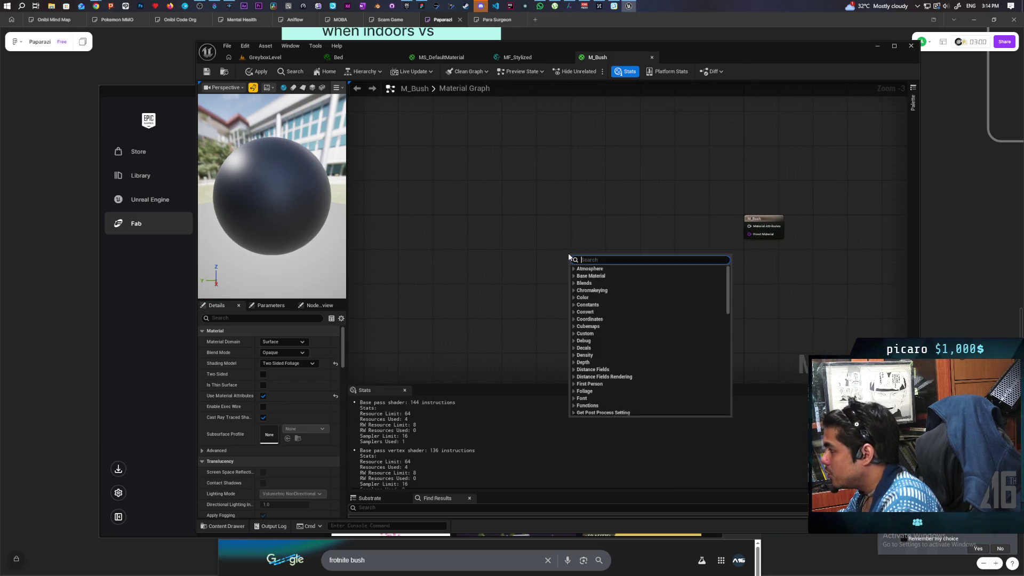
{"action": "type", "text": "make"}
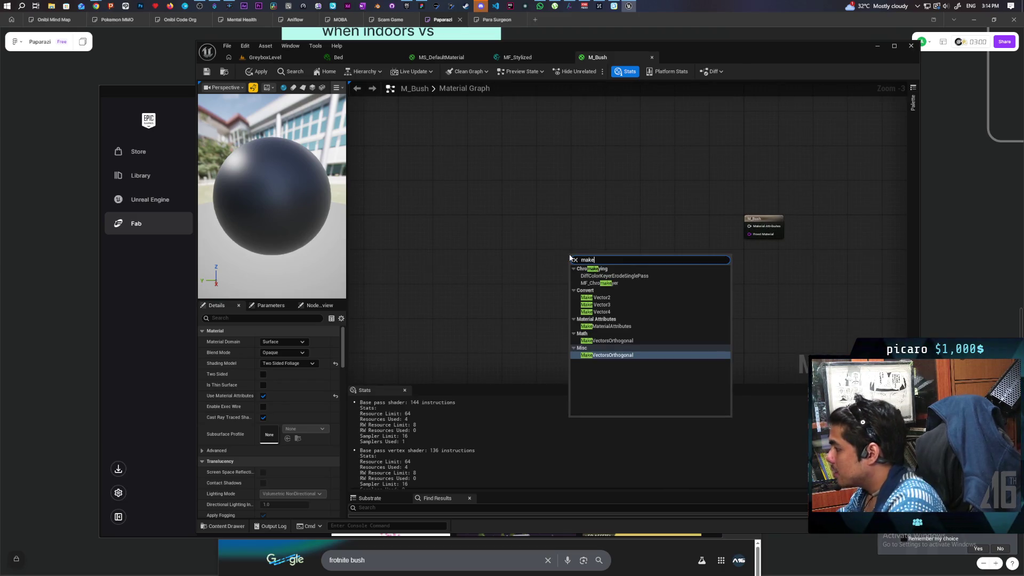
{"action": "left_click", "coordinate": [645, 325]}
{"action": "mouse_move", "coordinate": [632, 265]}
{"action": "left_mouse_down"}
{"action": "mouse_move", "coordinate": [632, 273]}
{"action": "mouse_move", "coordinate": [607, 252]}
{"action": "left_mouse_up"}
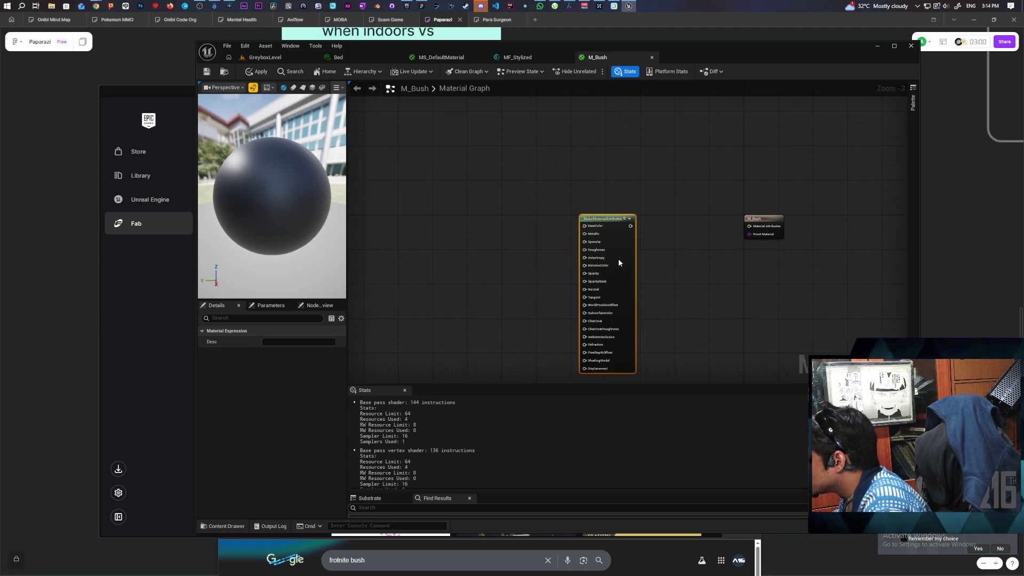
Place an MF_Stylized function node and wire MakeMaterialAttributes through it
{"action": "right_click", "coordinate": [677, 232]}
{"action": "type", "text": "mf styl"}
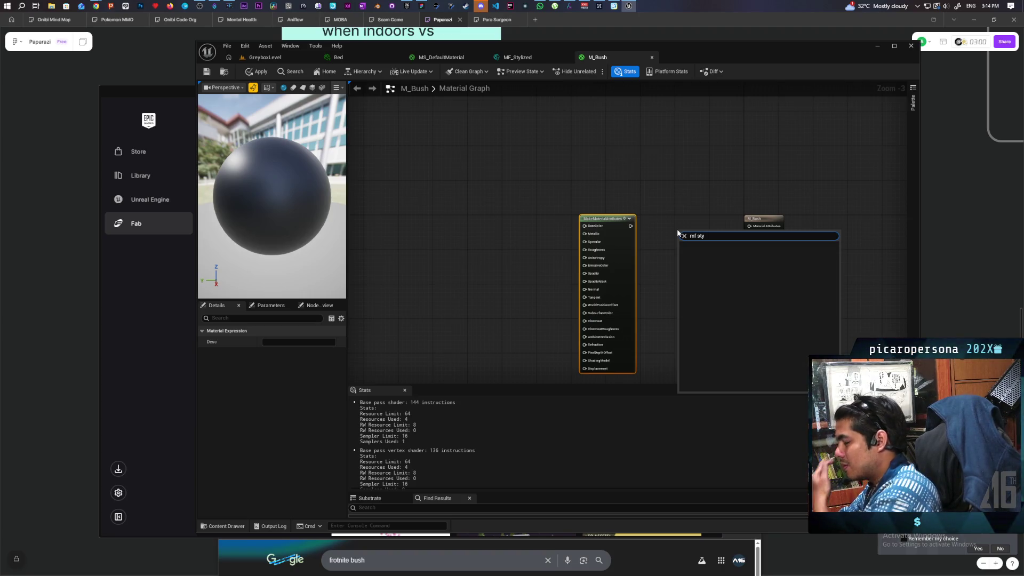
{"action": "left_click", "coordinate": [517, 58]}
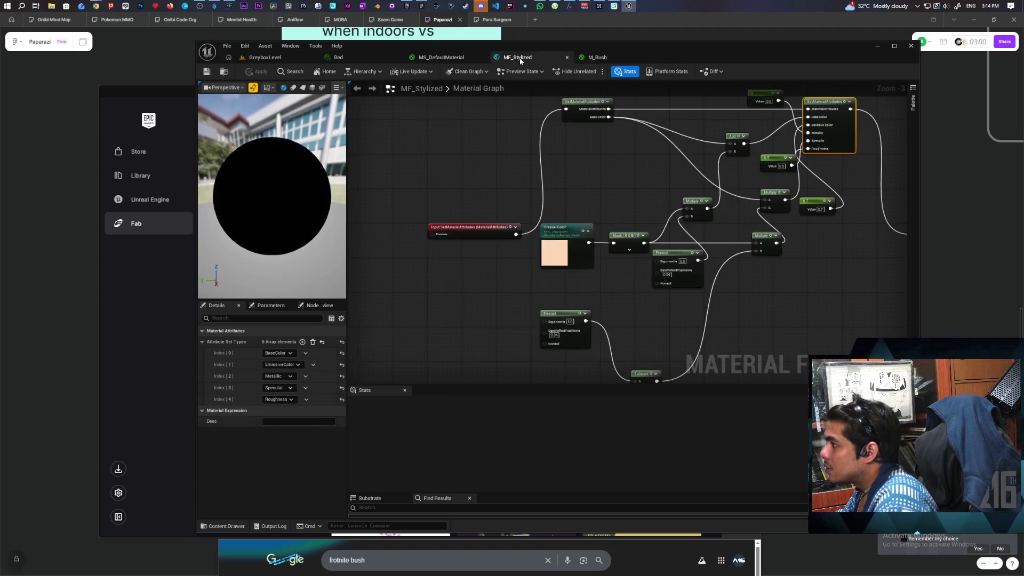
{"action": "key", "text": "ctrl+space"}
{"action": "double_click", "coordinate": [487, 427]}
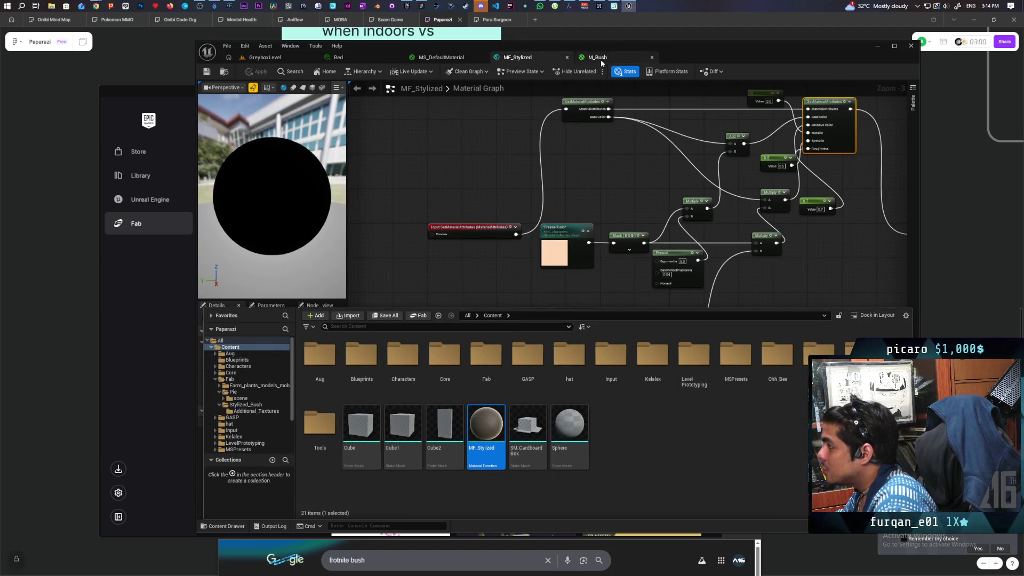
{"action": "left_click", "coordinate": [227, 526]}
{"action": "mouse_move", "coordinate": [486, 450]}
{"action": "left_mouse_down"}
{"action": "mouse_move", "coordinate": [687, 254]}
{"action": "mouse_move", "coordinate": [678, 247]}
{"action": "left_mouse_up"}
{"action": "mouse_move", "coordinate": [746, 252]}
{"action": "left_mouse_down"}
{"action": "mouse_move", "coordinate": [711, 229]}
{"action": "mouse_move", "coordinate": [749, 226]}
{"action": "left_mouse_up"}
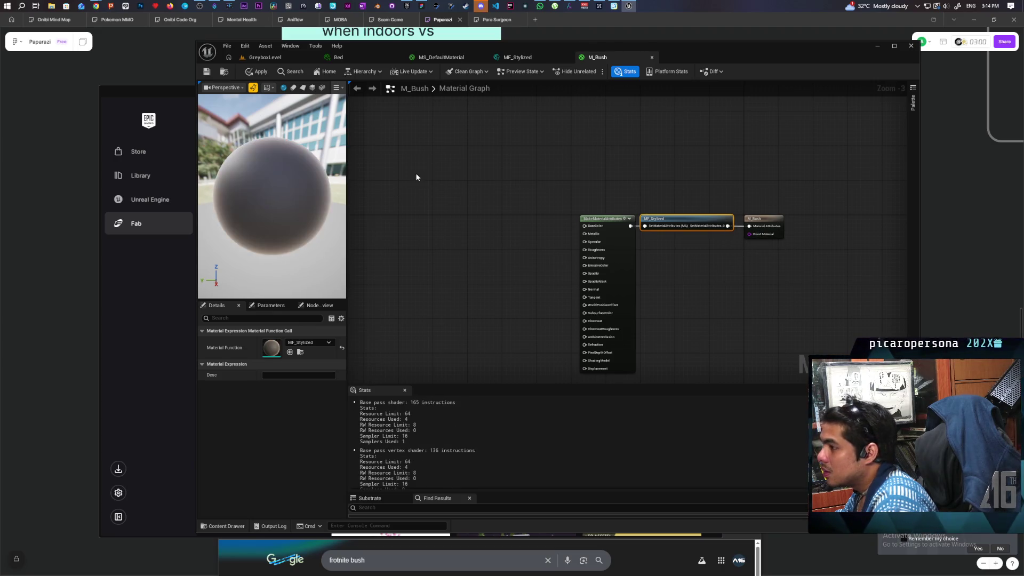
{"action": "scroll", "coordinate": [555, 190], "scroll_direction": "up", "scroll_amount": 1}
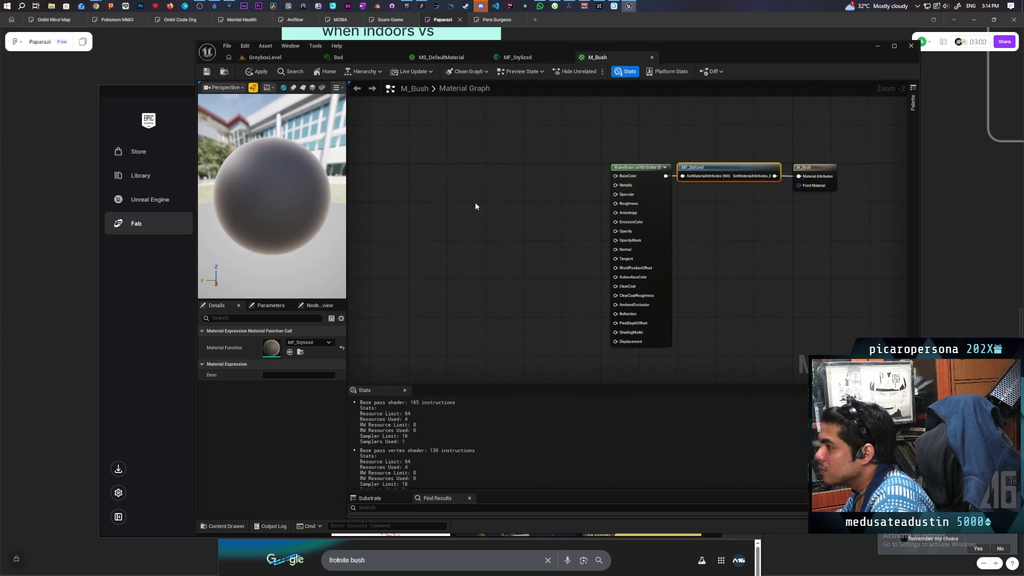
{"action": "left_click", "coordinate": [232, 526]}
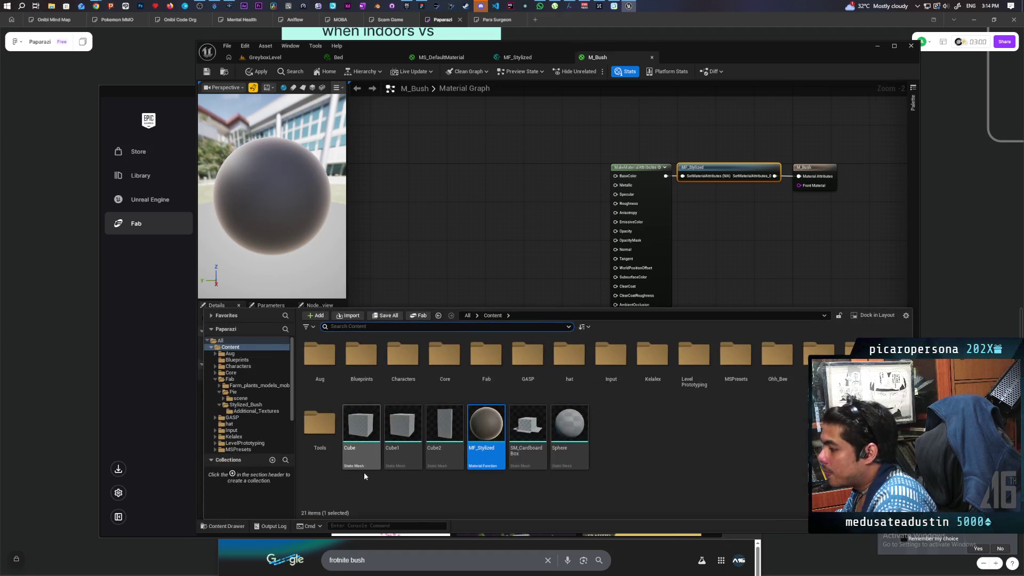
Add texture 9 to the M_Bush graph and connect its RGB to BaseColor
{"action": "left_click", "coordinate": [259, 55]}
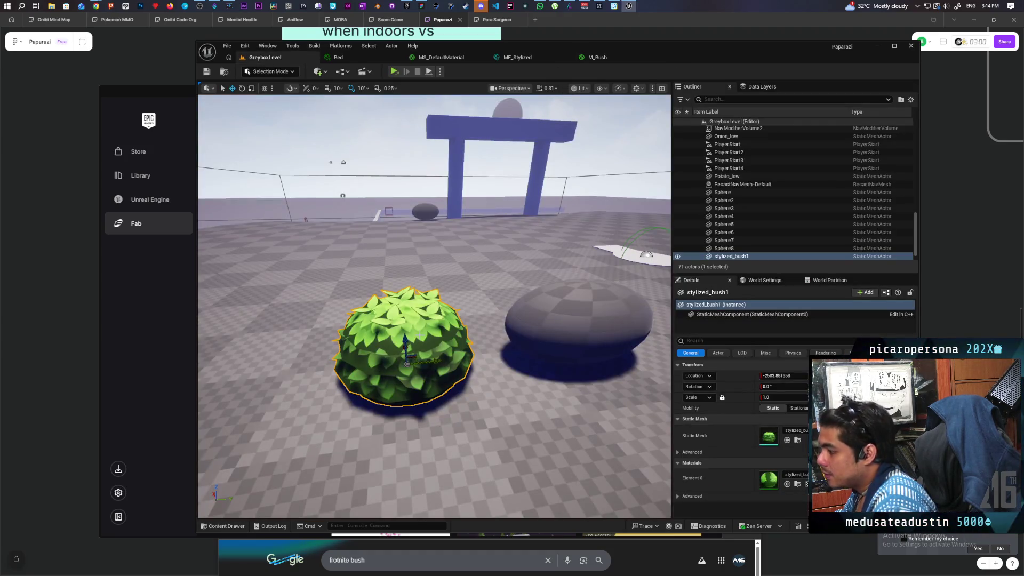
{"action": "key", "text": "ctrl+space"}
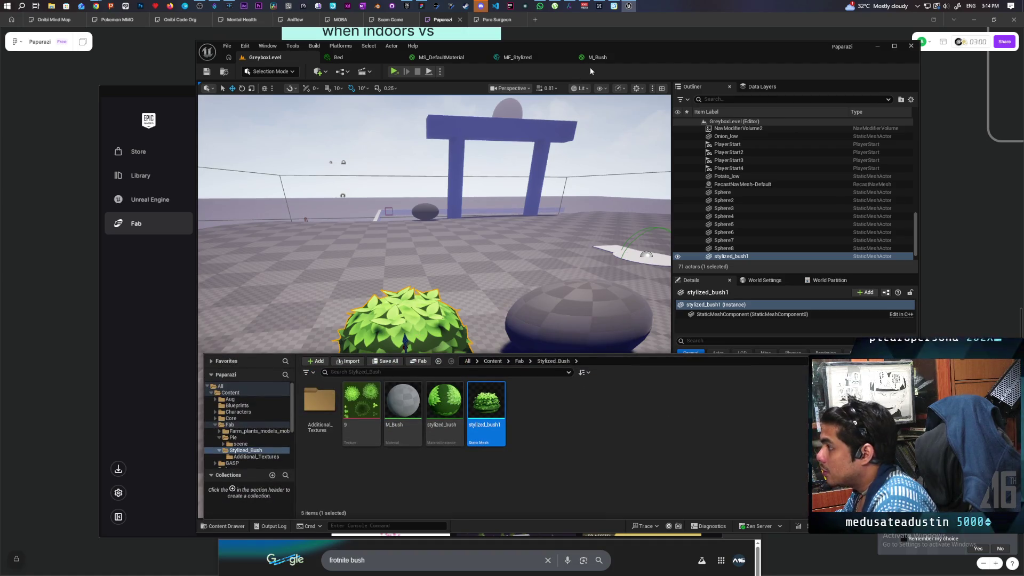
{"action": "left_click", "coordinate": [596, 58]}
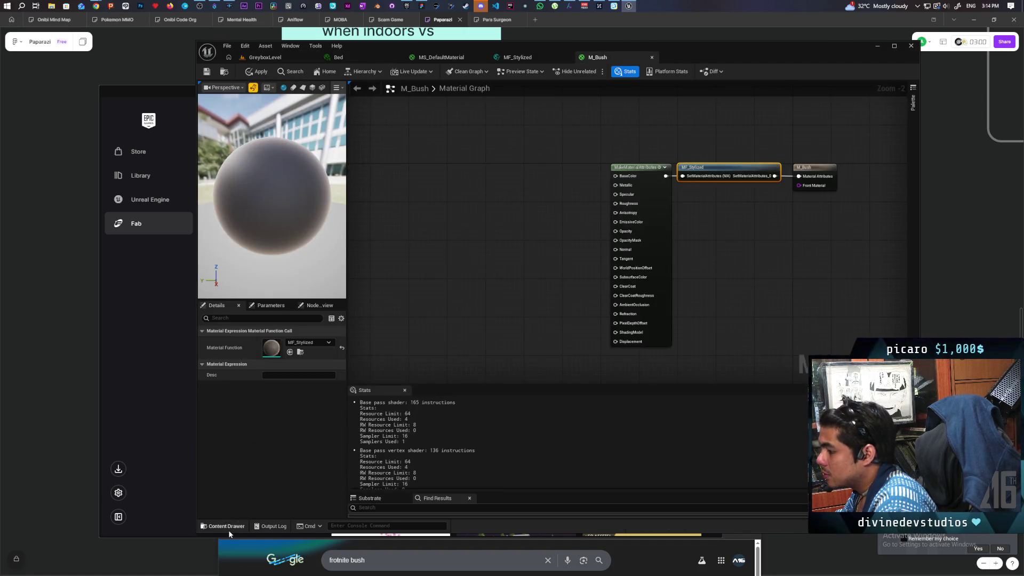
{"action": "left_click", "coordinate": [216, 527]}
{"action": "left_click", "coordinate": [378, 343]}
{"action": "mouse_move", "coordinate": [377, 343]}
{"action": "left_mouse_down"}
{"action": "mouse_move", "coordinate": [434, 176]}
{"action": "mouse_move", "coordinate": [631, 172]}
{"action": "mouse_move", "coordinate": [624, 180]}
{"action": "left_mouse_up"}
{"action": "left_click_drag", "start_coordinate": [457, 170], "coordinate": [456, 174]}
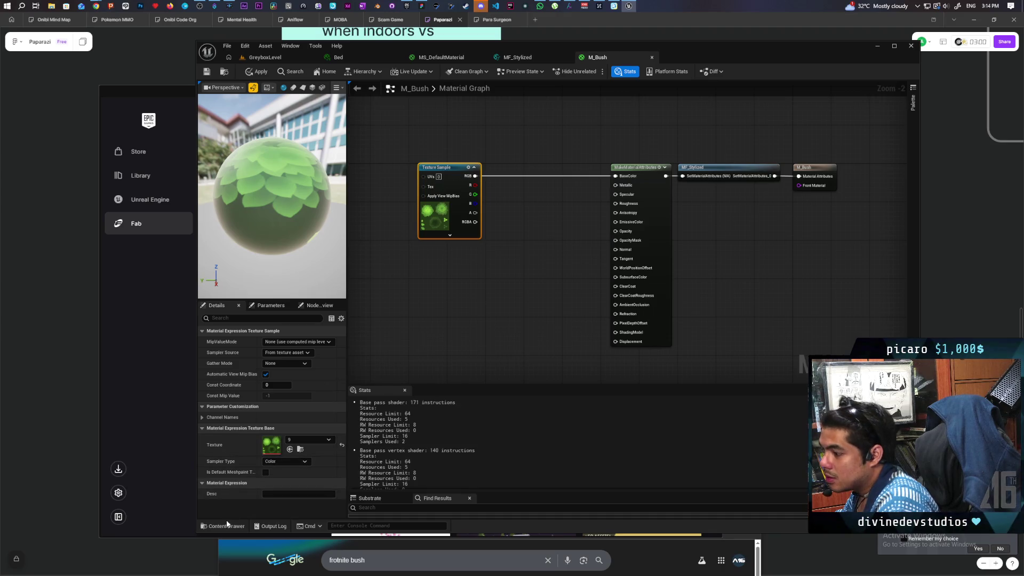
Bring the 9_alpha texture from Additional_Textures into the graph for the Opacity Mask
{"action": "left_click", "coordinate": [223, 525]}
{"action": "double_click", "coordinate": [319, 356]}
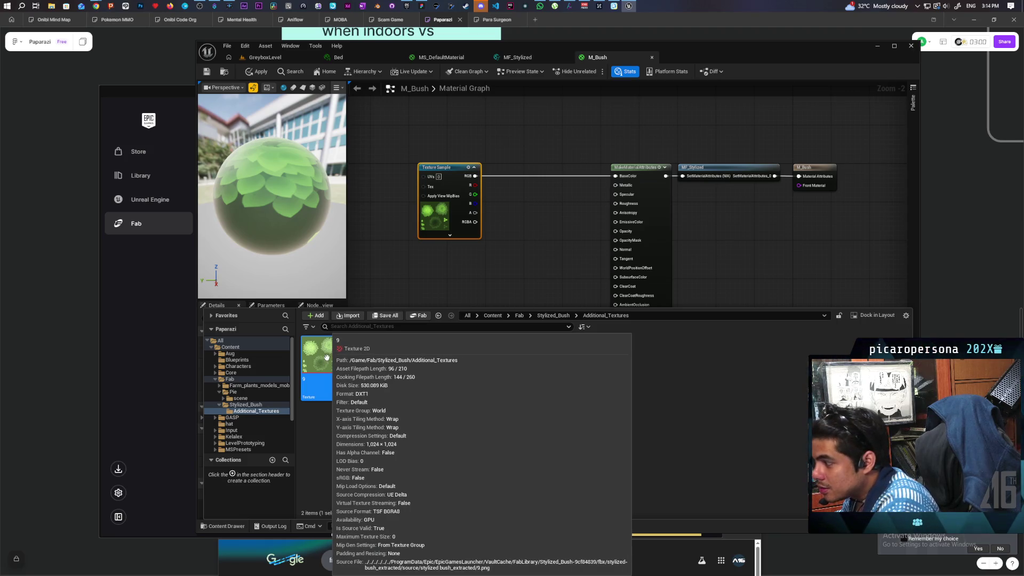
{"action": "mouse_move", "coordinate": [360, 367]}
{"action": "left_mouse_down"}
{"action": "mouse_move", "coordinate": [559, 269]}
{"action": "mouse_move", "coordinate": [613, 259]}
{"action": "mouse_move", "coordinate": [617, 241]}
{"action": "mouse_move", "coordinate": [595, 241]}
{"action": "mouse_move", "coordinate": [617, 241]}
{"action": "left_mouse_up"}
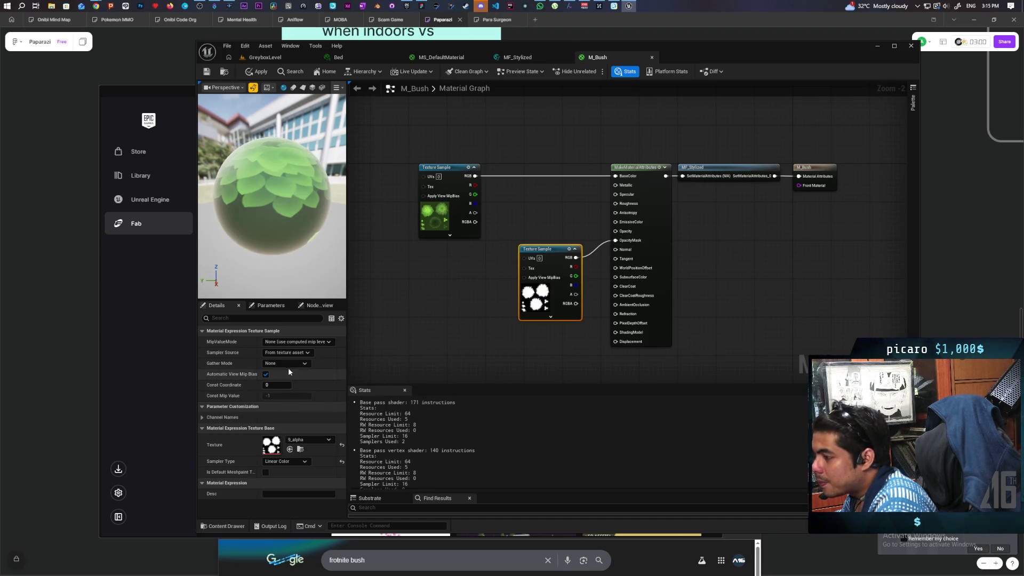
{"action": "left_click", "coordinate": [647, 236]}
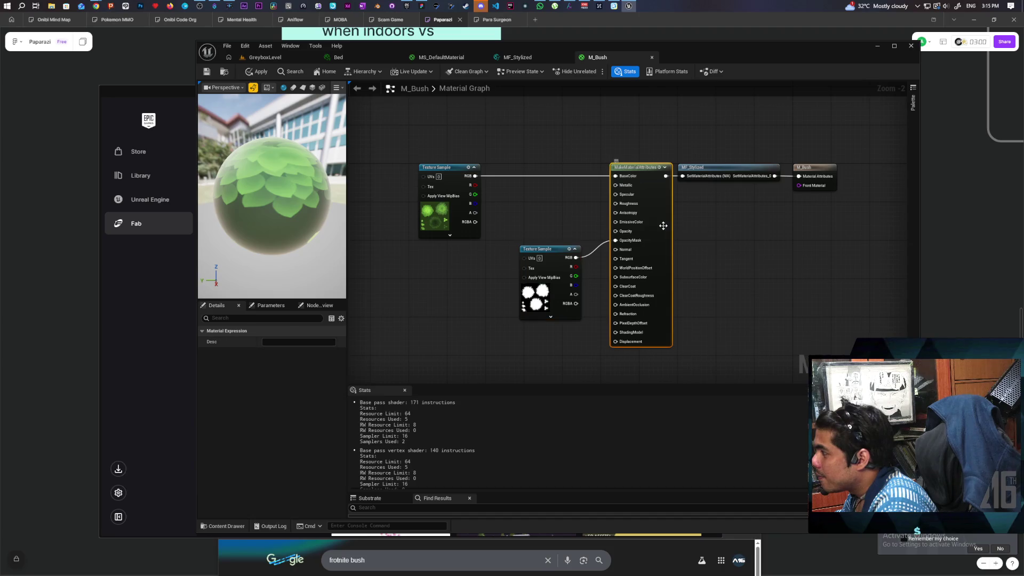
Set M_Bush's Blend Mode to Masked on the output node and apply
{"action": "left_click", "coordinate": [811, 166]}
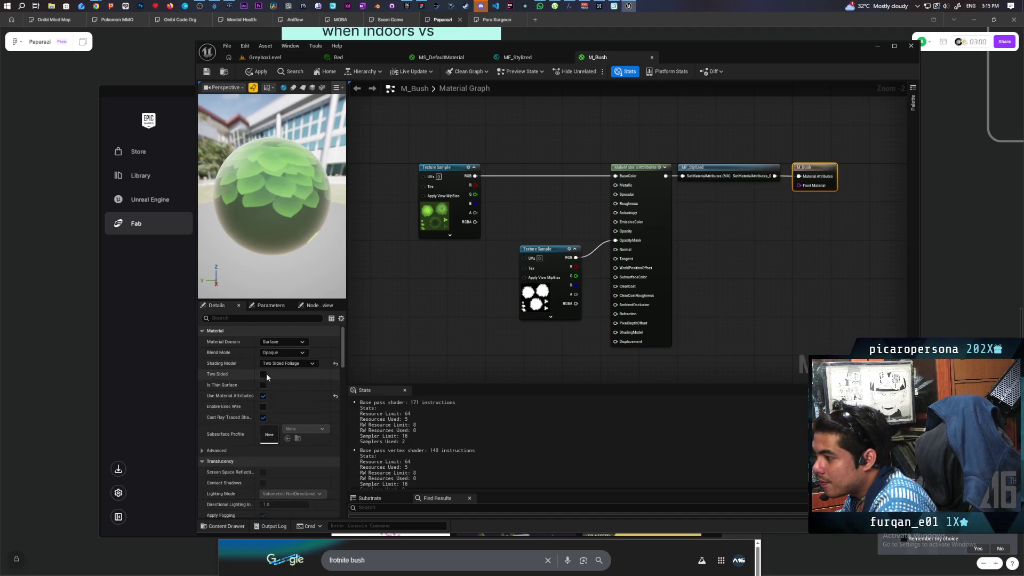
{"action": "left_click", "coordinate": [301, 353]}
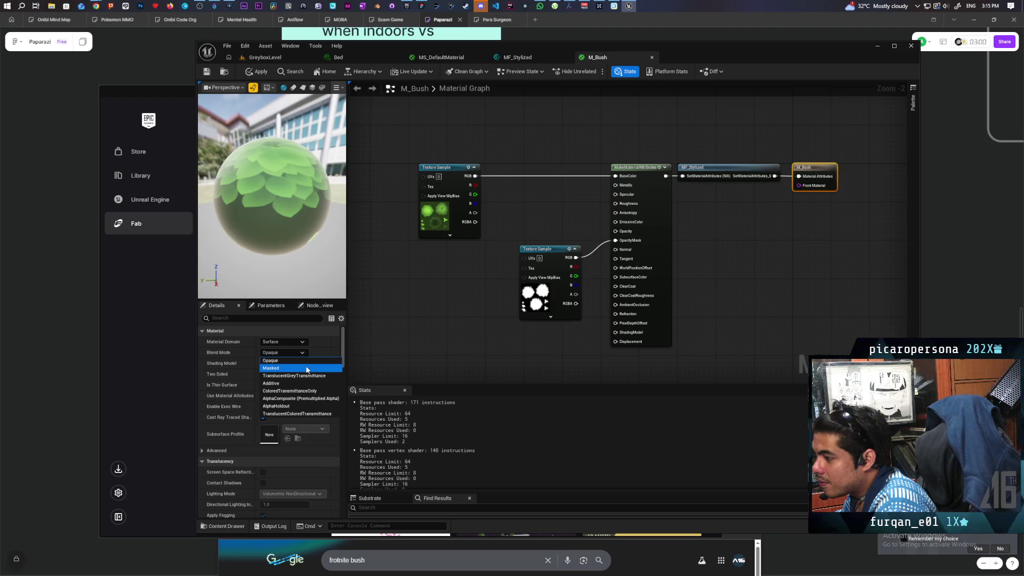
{"action": "left_click", "coordinate": [306, 368]}
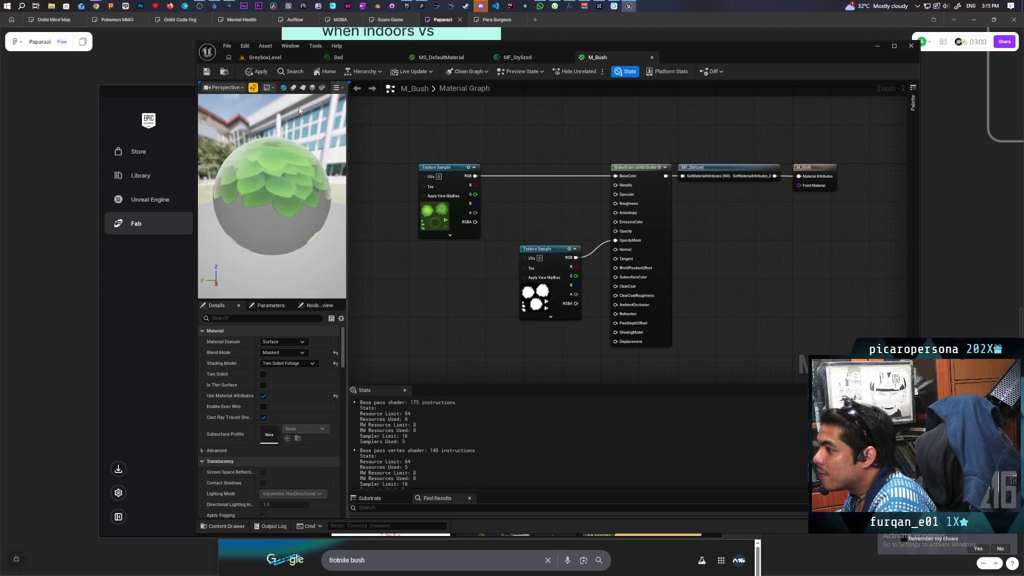
{"action": "left_click", "coordinate": [256, 72]}
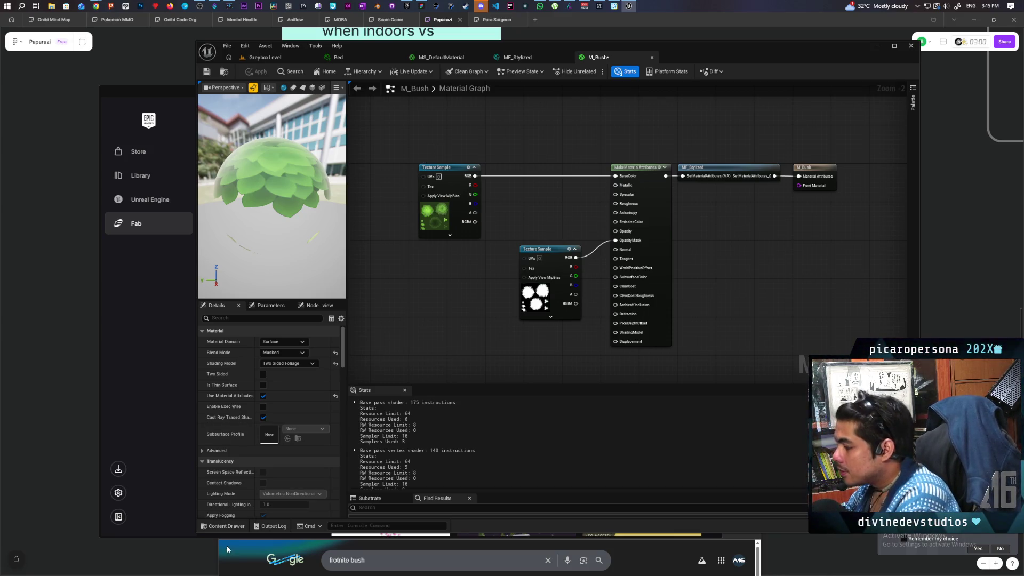
{"action": "left_click", "coordinate": [235, 528]}
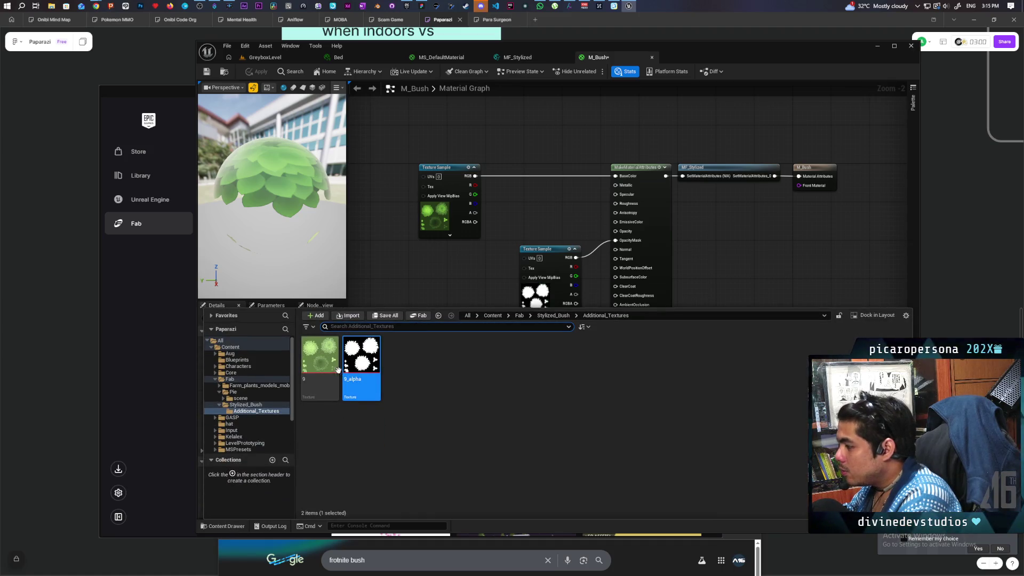
Browse the content drawer from Stylized_Bush back into Additional_Textures, selecting texture 9
{"action": "left_click", "coordinate": [553, 315]}
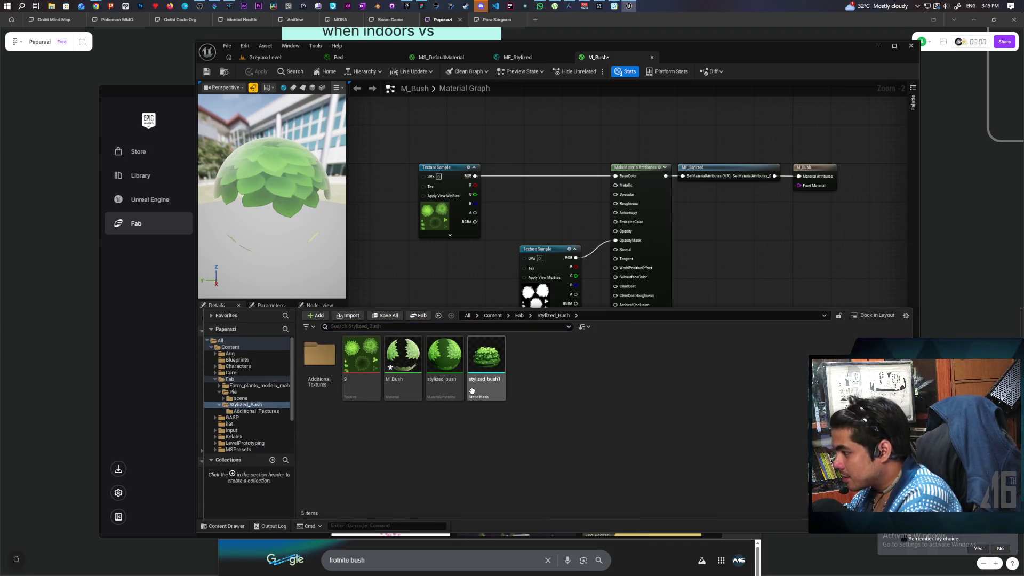
{"action": "left_click", "coordinate": [361, 362]}
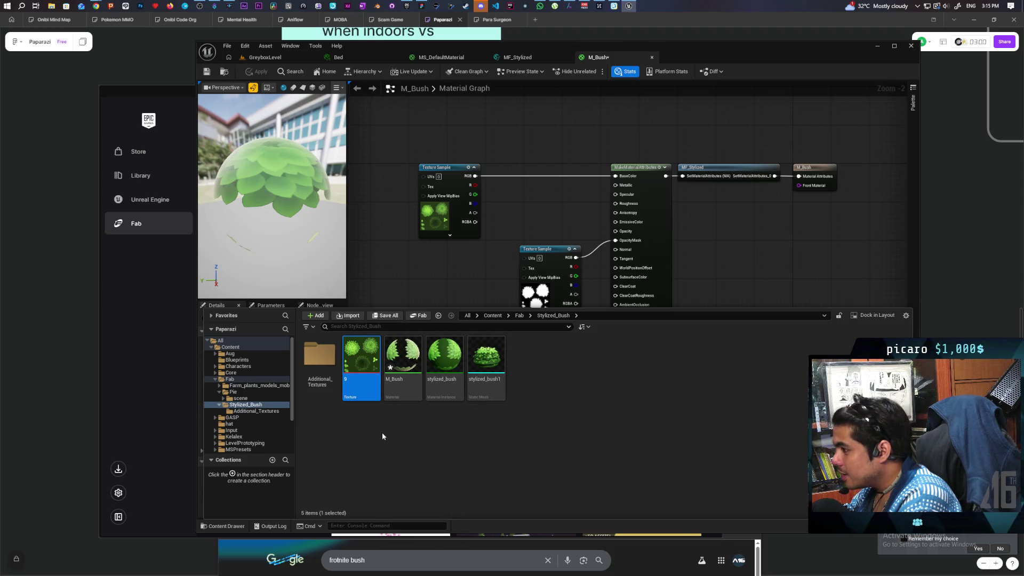
{"action": "double_click", "coordinate": [320, 358]}
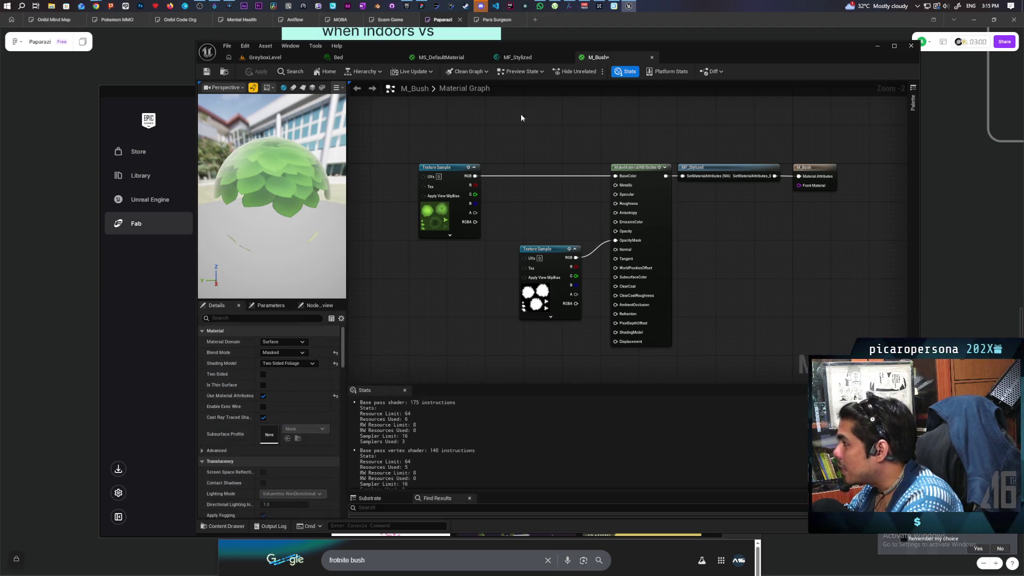
Show the MF_Stylized function graph with its SetMaterialAttributes output node selected
{"action": "left_click", "coordinate": [517, 57]}
{"action": "left_click", "coordinate": [743, 181]}
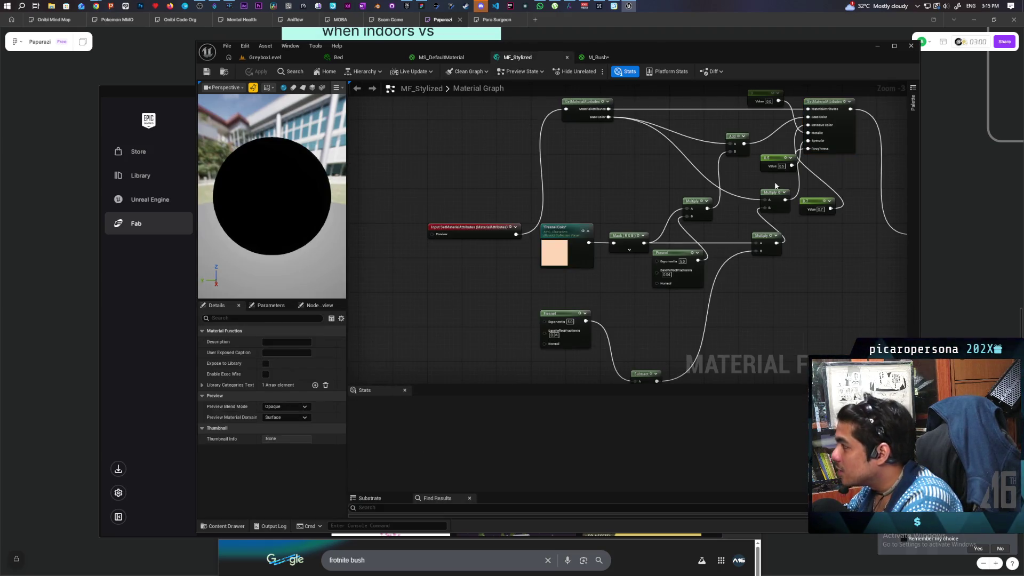
{"action": "left_click_drag", "start_coordinate": [856, 214], "coordinate": [551, 223]}
{"action": "left_click", "coordinate": [632, 236]}
{"action": "left_click_drag", "start_coordinate": [573, 318], "coordinate": [606, 274]}
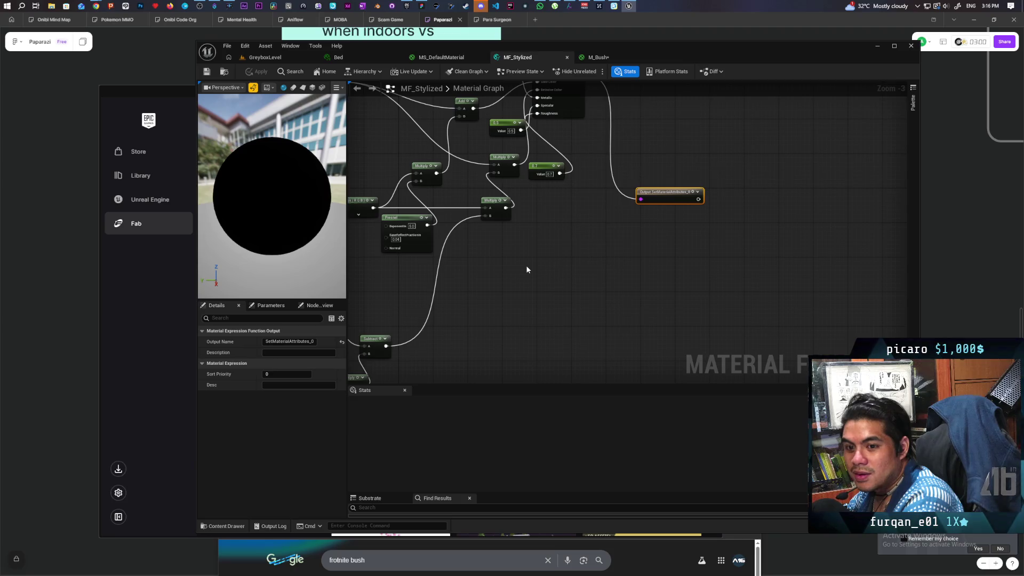
Drag M_Bush from Fab/Stylized_Bush onto the stylized bush in GreyboxLevel, then reopen M_Bush
{"action": "left_click", "coordinate": [269, 59]}
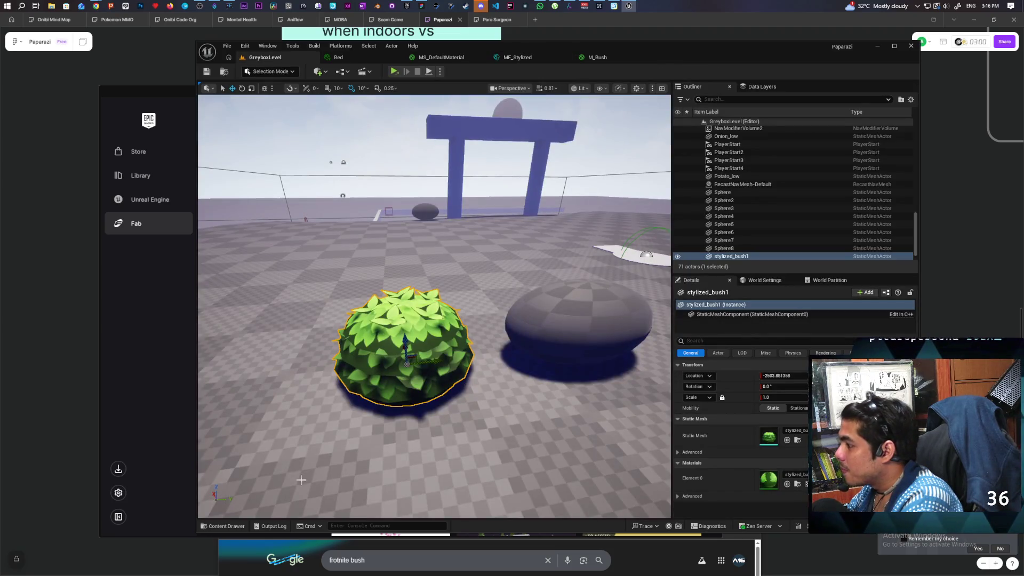
{"action": "key", "text": "ctrl+space"}
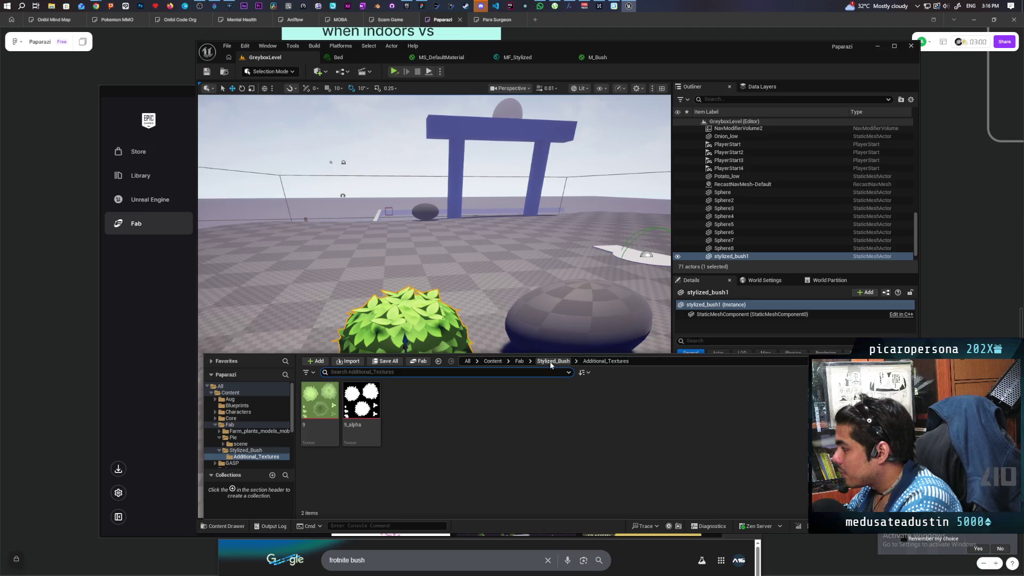
{"action": "left_click", "coordinate": [509, 364]}
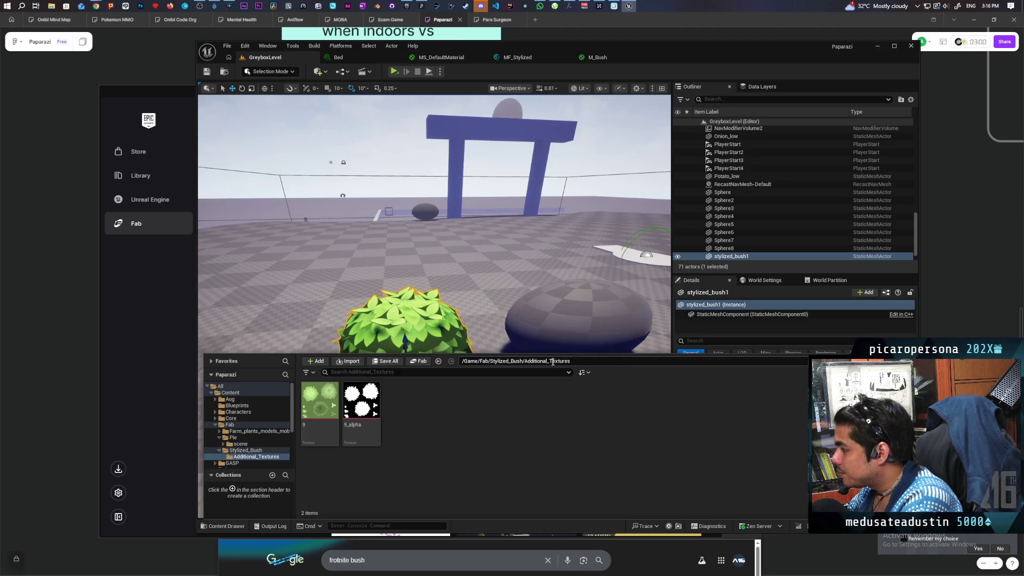
{"action": "left_click", "coordinate": [564, 364]}
{"action": "left_click", "coordinate": [485, 411]}
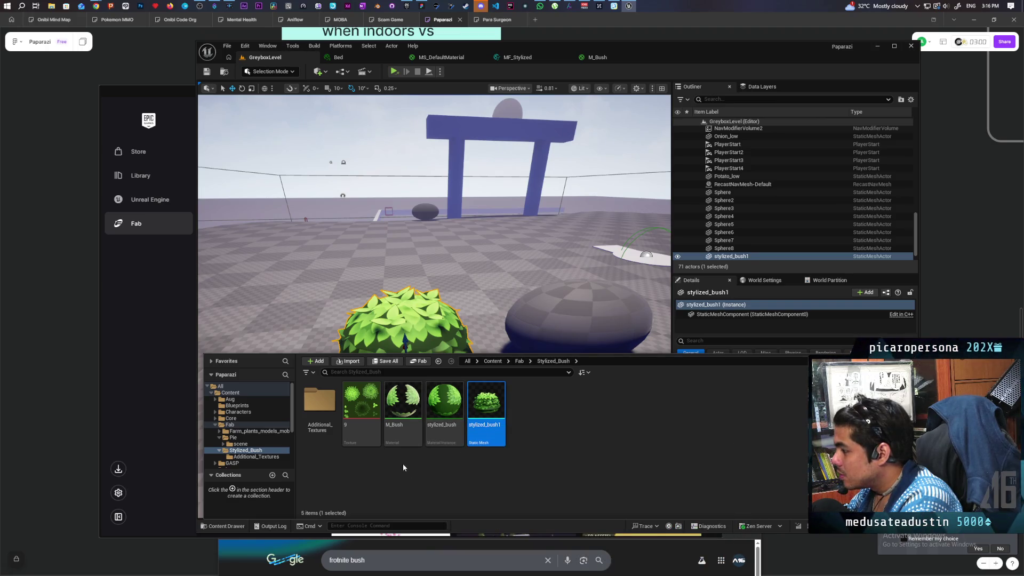
{"action": "left_click", "coordinate": [402, 421]}
{"action": "mouse_move", "coordinate": [452, 426]}
{"action": "left_mouse_down"}
{"action": "mouse_move", "coordinate": [419, 328]}
{"action": "mouse_move", "coordinate": [264, 313]}
{"action": "left_mouse_up"}
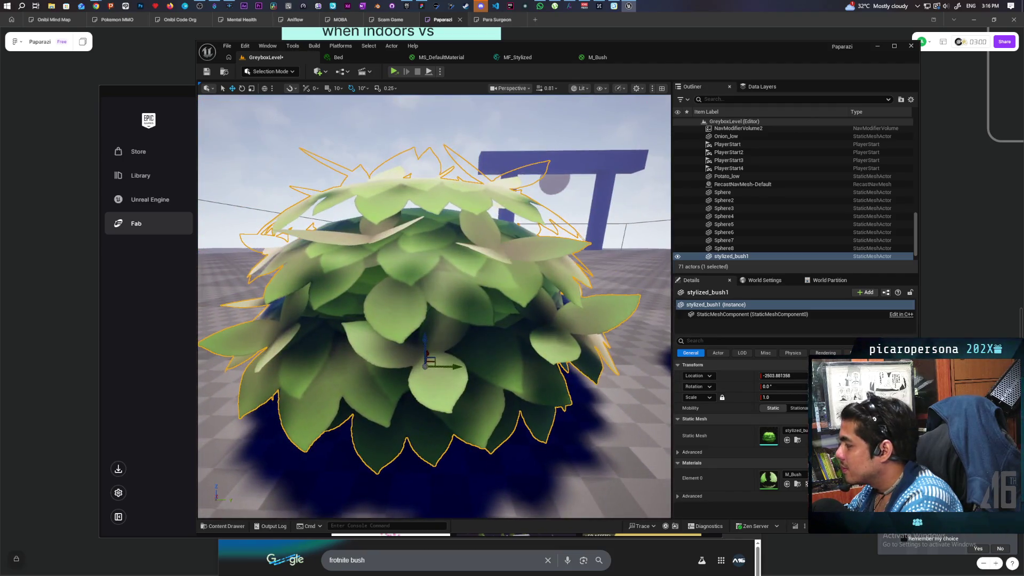
{"action": "left_click_drag", "start_coordinate": [480, 373], "coordinate": [411, 361]}
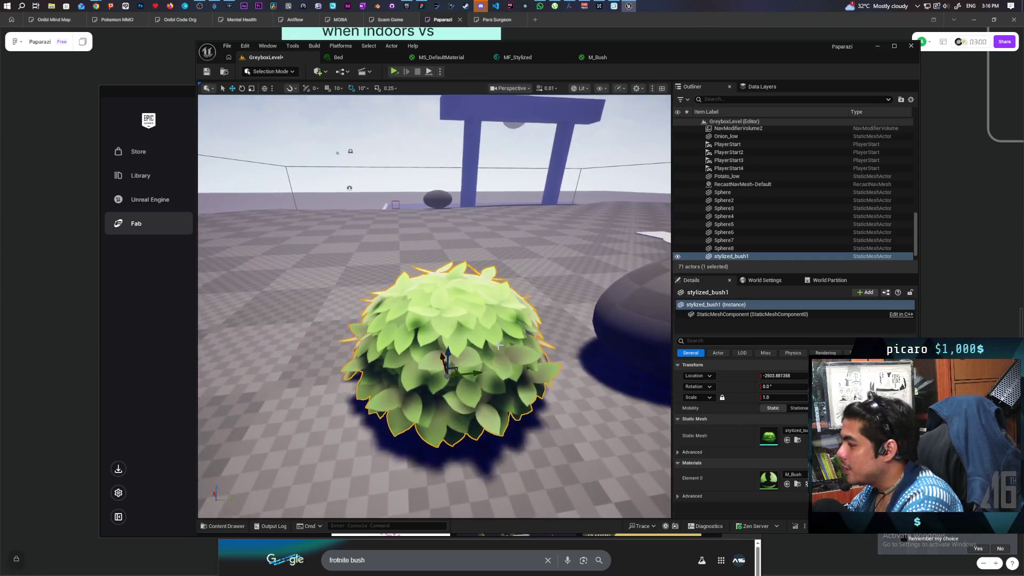
{"action": "left_click", "coordinate": [608, 60]}
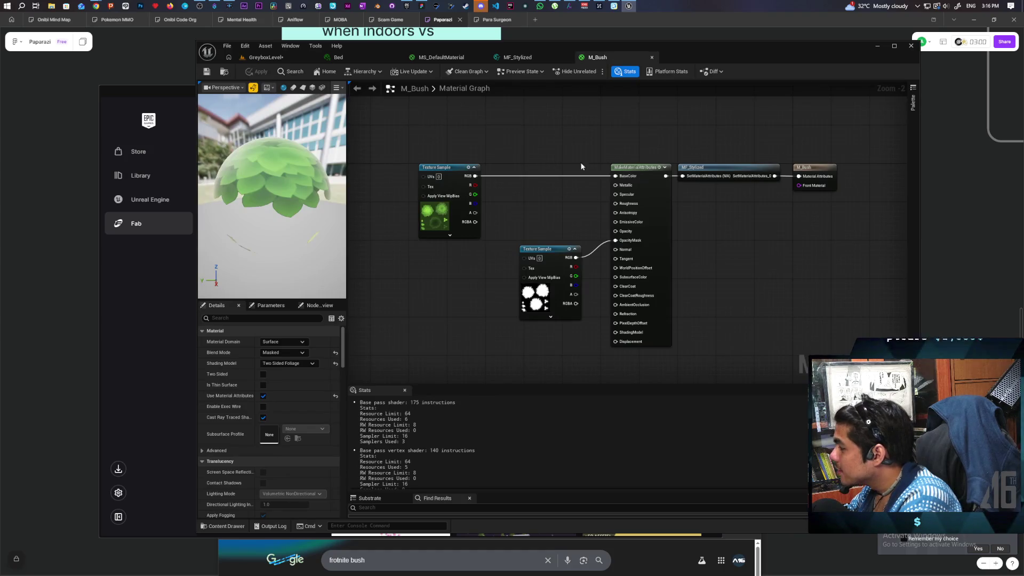
Enable Two Sided on M_Bush, apply it, and save all assets
{"action": "left_click", "coordinate": [262, 373]}
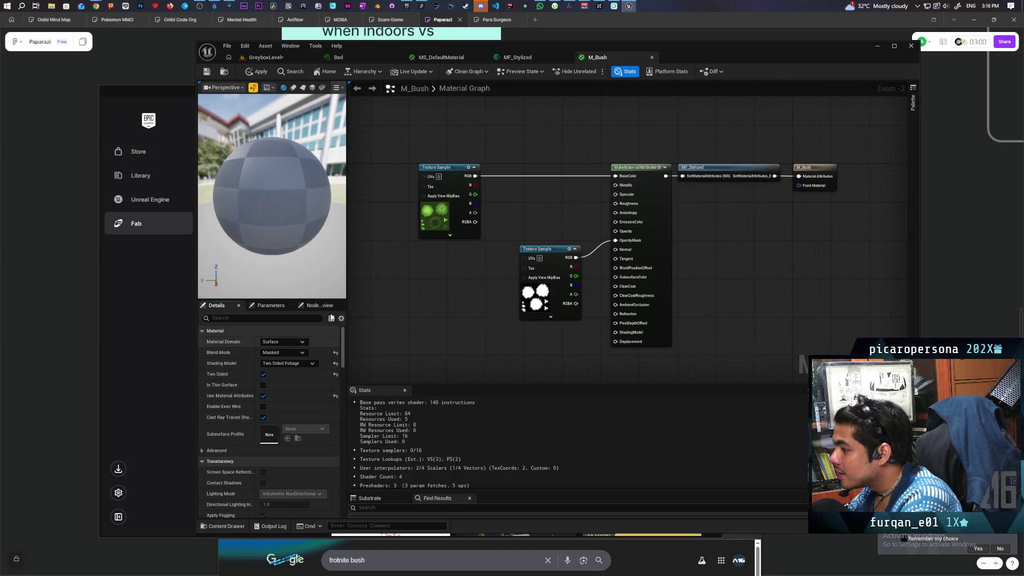
{"action": "left_click", "coordinate": [260, 74]}
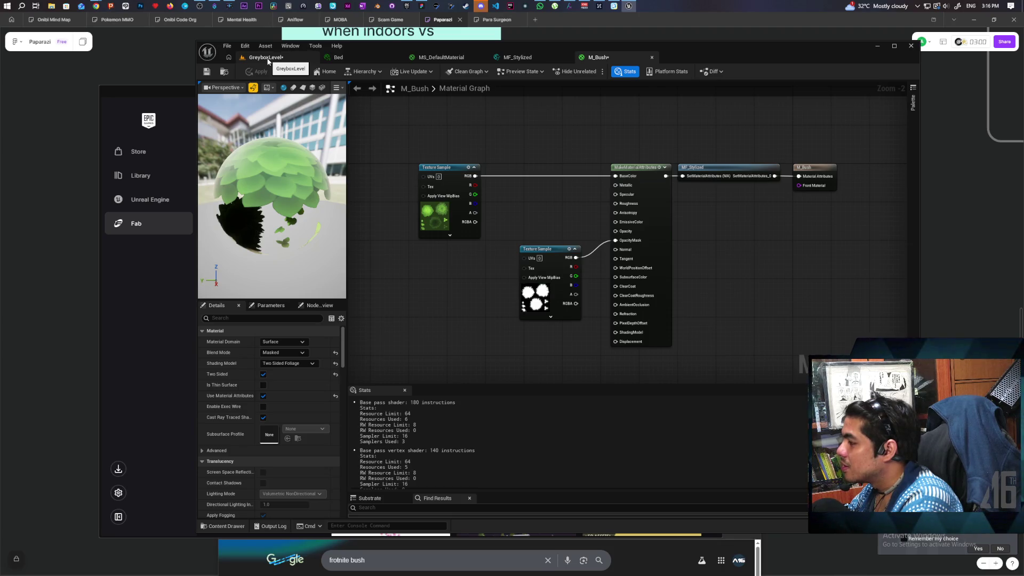
{"action": "key", "text": "ctrl+s"}
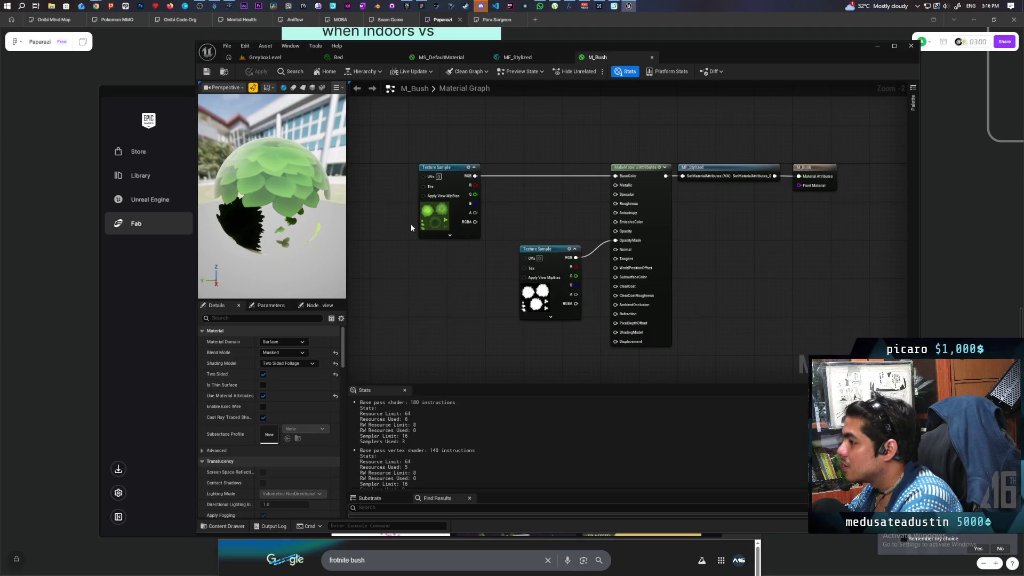
Check the two-sided bush from below in the level, then return to M_Bush
{"action": "left_click_drag", "start_coordinate": [275, 212], "coordinate": [203, 217]}
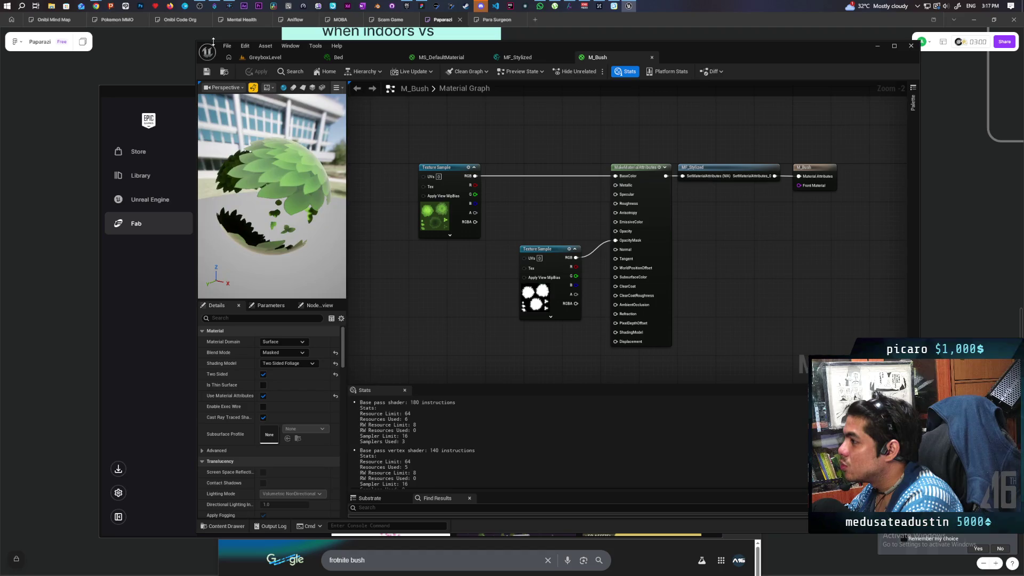
{"action": "left_click", "coordinate": [262, 60]}
{"action": "mouse_move", "coordinate": [435, 307]}
{"action": "left_mouse_down"}
{"action": "mouse_move", "coordinate": [434, 357]}
{"action": "mouse_move", "coordinate": [435, 314]}
{"action": "left_mouse_up"}
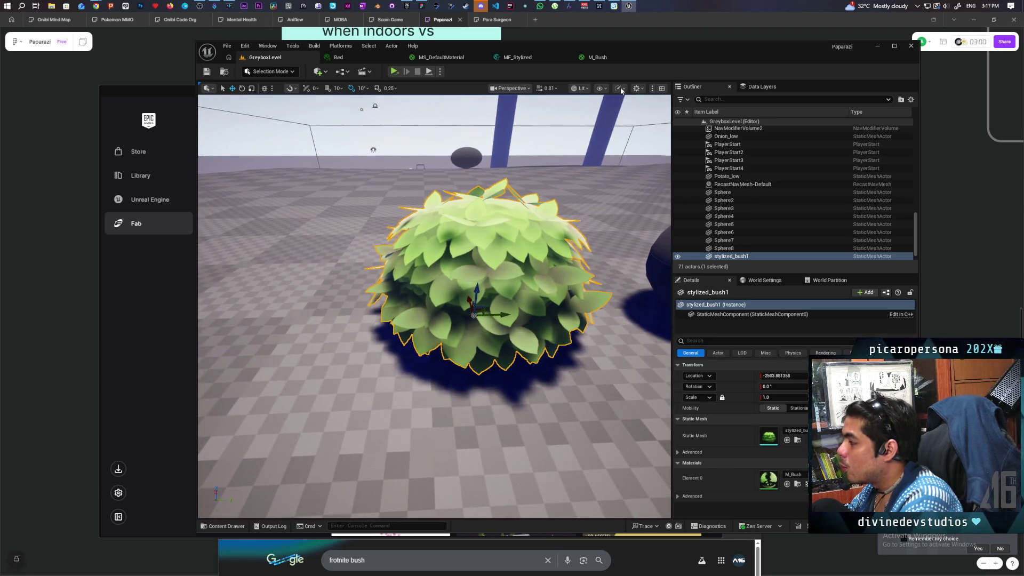
{"action": "left_click", "coordinate": [598, 58]}
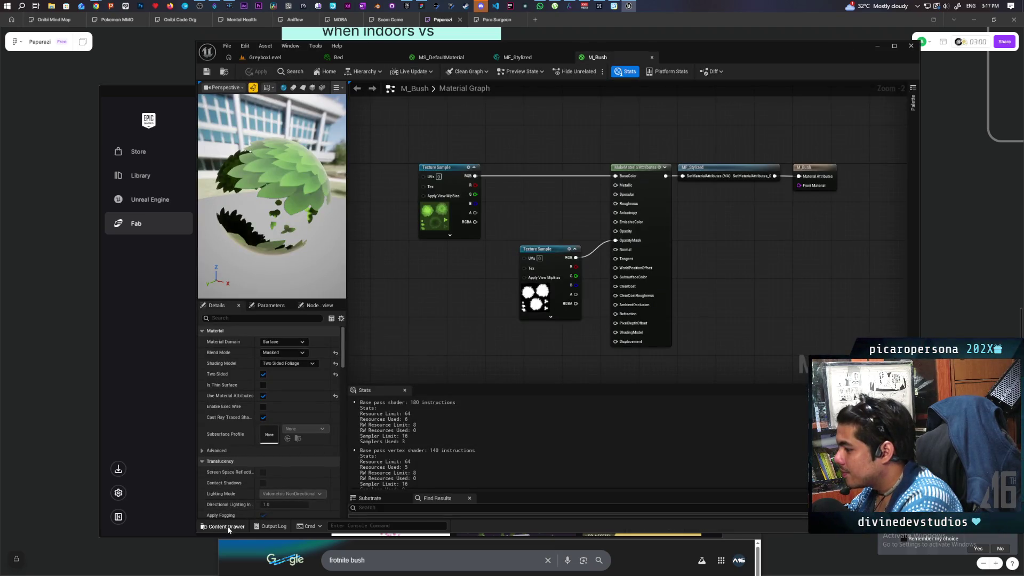
Add leaf texture 9 from Additional_Textures into the M_Bush graph and apply
{"action": "left_click", "coordinate": [227, 526]}
{"action": "double_click", "coordinate": [342, 373]}
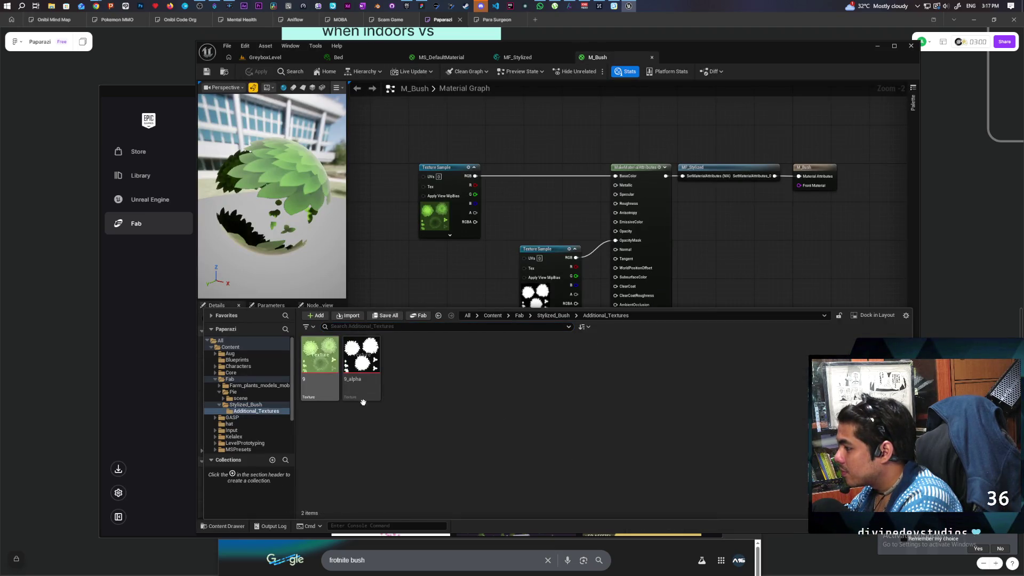
{"action": "mouse_move", "coordinate": [320, 358]}
{"action": "left_mouse_down"}
{"action": "mouse_move", "coordinate": [464, 330]}
{"action": "mouse_move", "coordinate": [554, 370]}
{"action": "mouse_move", "coordinate": [573, 360]}
{"action": "mouse_move", "coordinate": [595, 315]}
{"action": "mouse_move", "coordinate": [625, 298]}
{"action": "mouse_move", "coordinate": [615, 245]}
{"action": "left_mouse_up"}
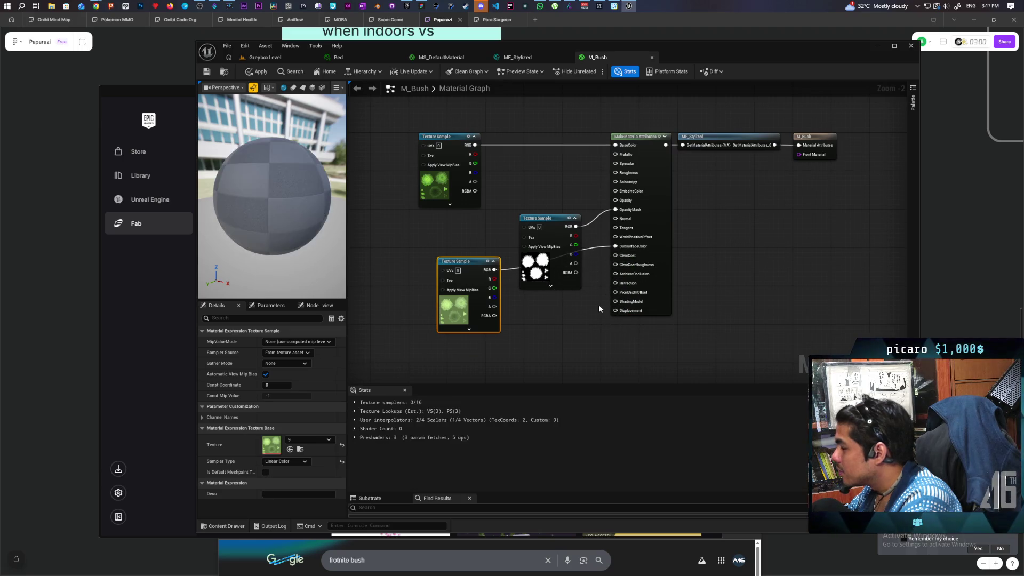
{"action": "left_click_drag", "start_coordinate": [569, 272], "coordinate": [560, 224]}
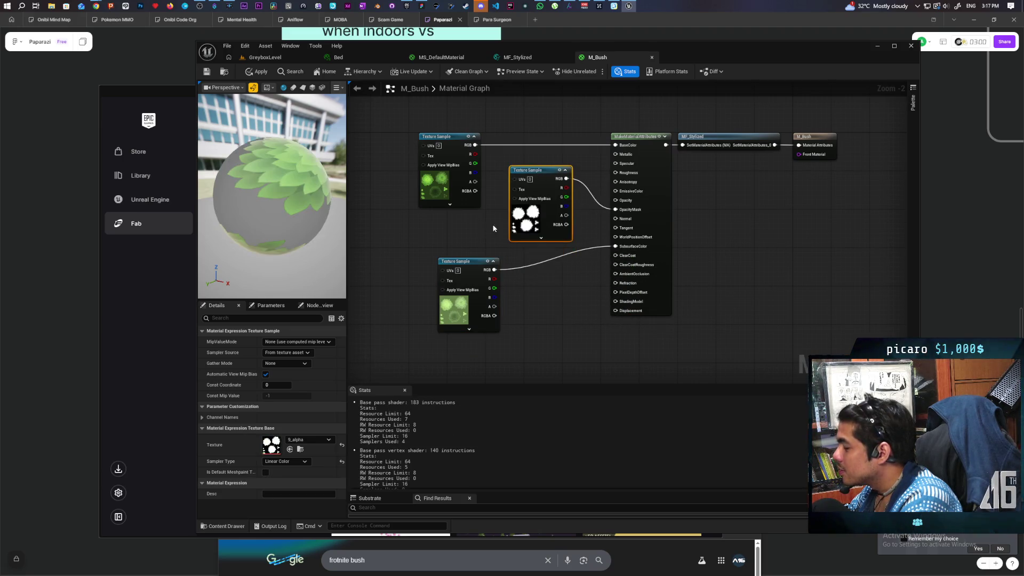
{"action": "left_click_drag", "start_coordinate": [476, 265], "coordinate": [552, 270]}
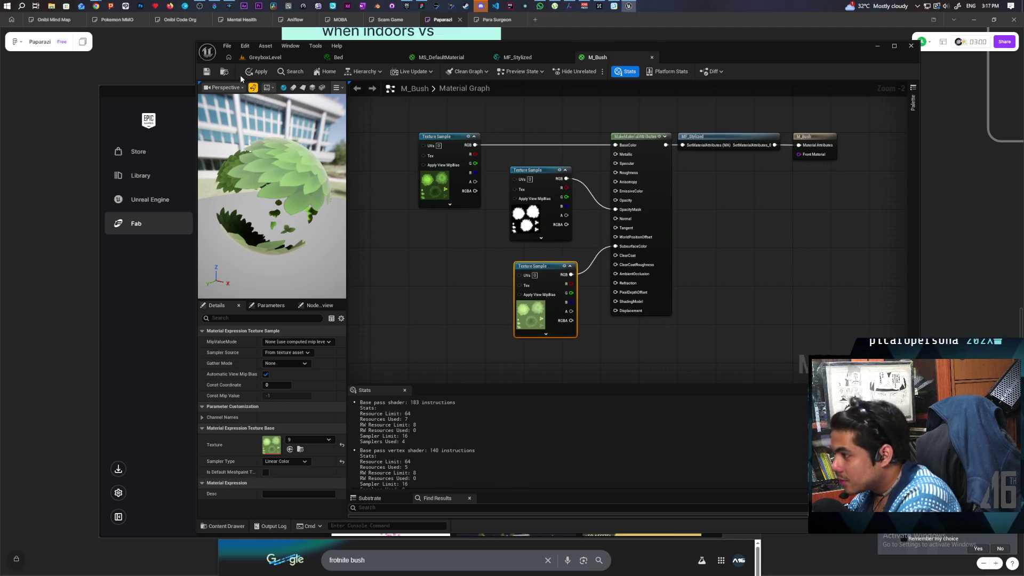
{"action": "left_click", "coordinate": [257, 72]}
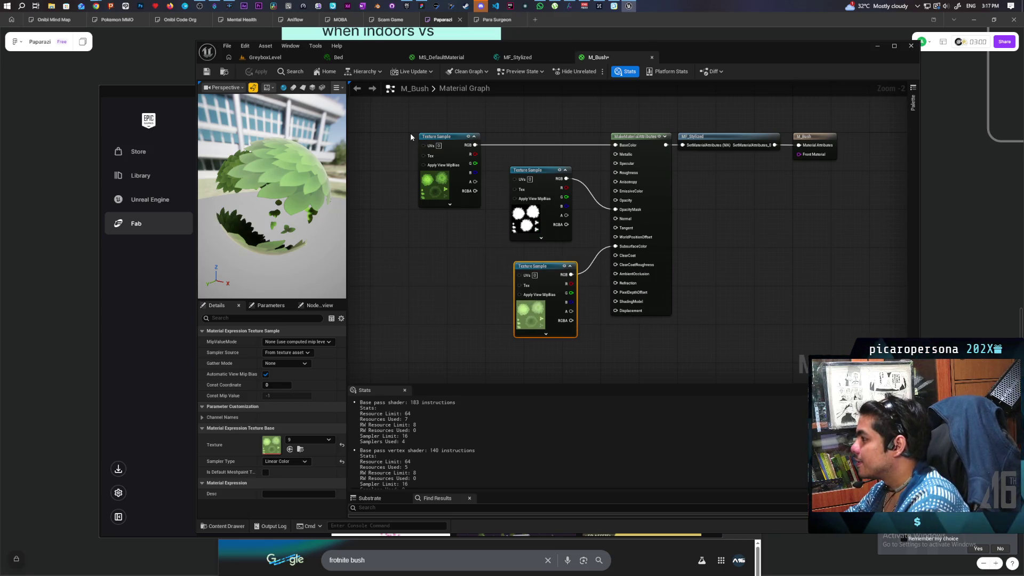
Rearrange the leaf and alpha texture nodes lower, reapply, and view the bush in the level
{"action": "left_click_drag", "start_coordinate": [532, 253], "coordinate": [528, 301]}
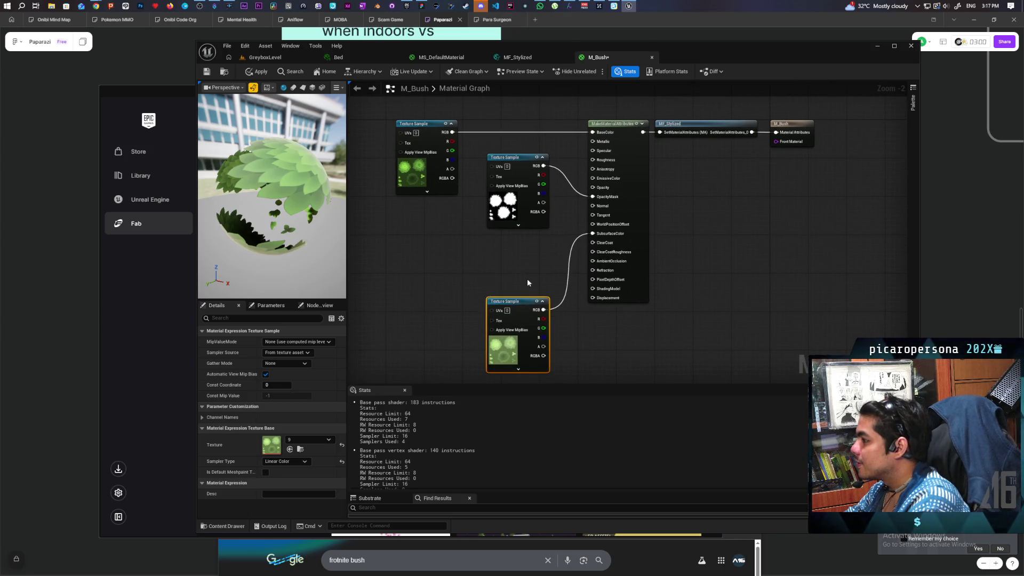
{"action": "left_click_drag", "start_coordinate": [522, 161], "coordinate": [522, 224]}
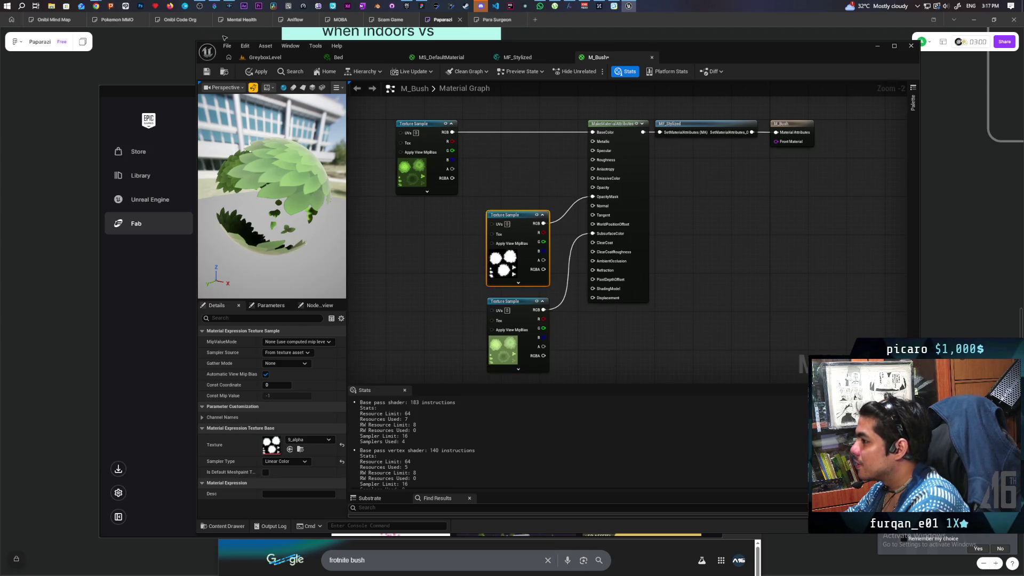
{"action": "left_click", "coordinate": [253, 72]}
{"action": "left_click", "coordinate": [276, 59]}
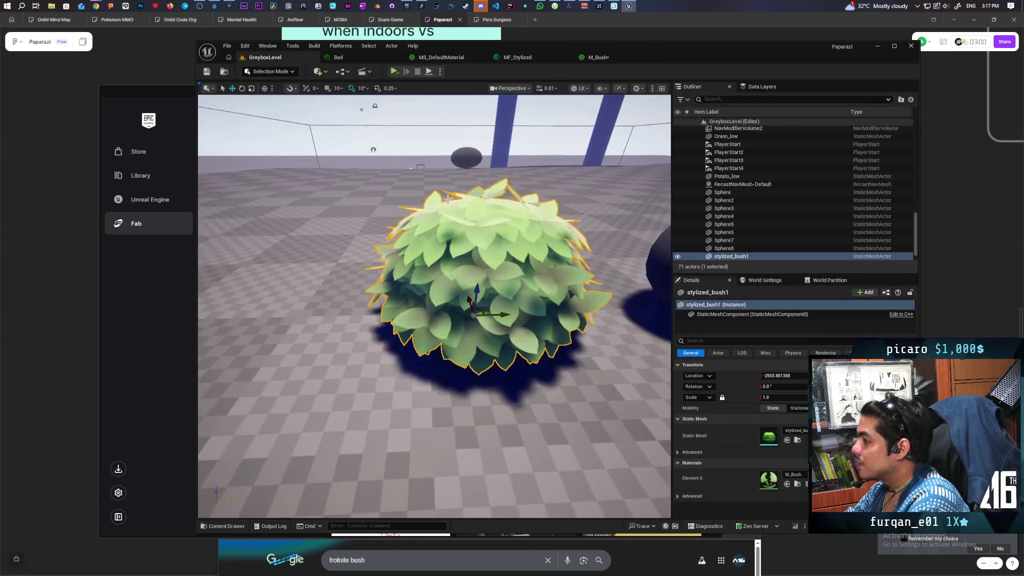
Wire the top leaf texture into SubsurfaceColor, apply, and check the bush
{"action": "left_click", "coordinate": [597, 58]}
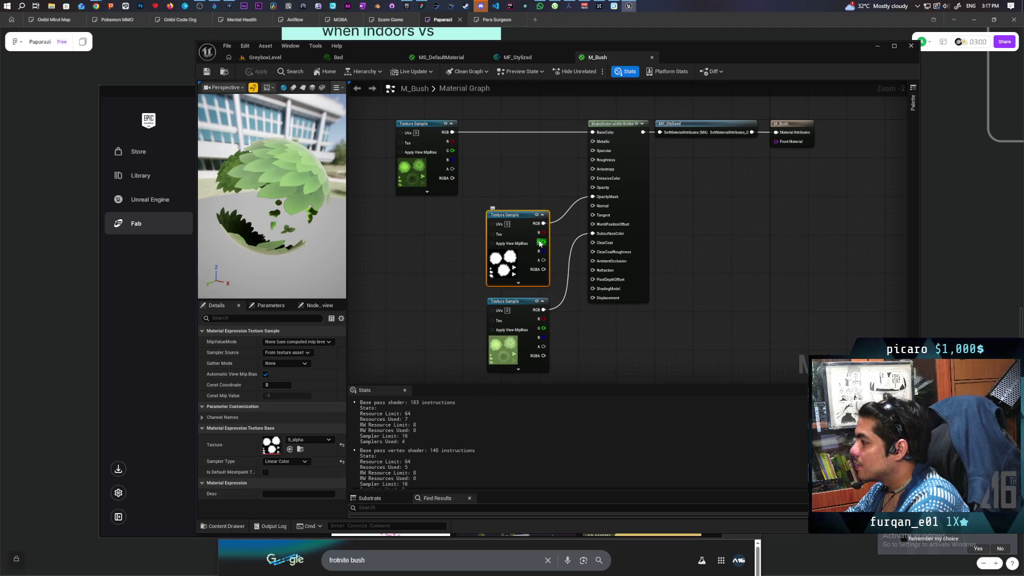
{"action": "left_click_drag", "start_coordinate": [452, 132], "coordinate": [600, 231]}
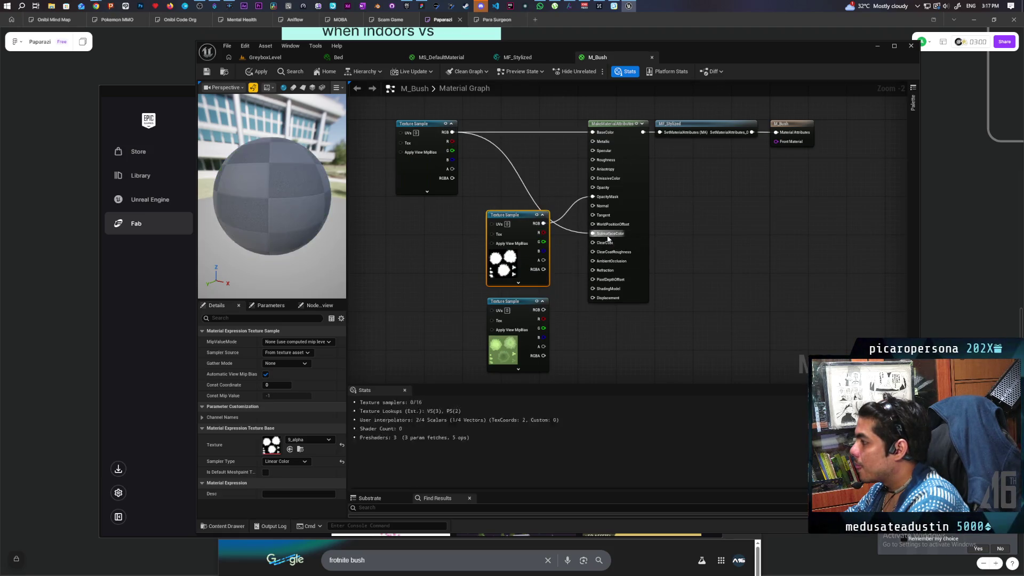
{"action": "left_click", "coordinate": [251, 72]}
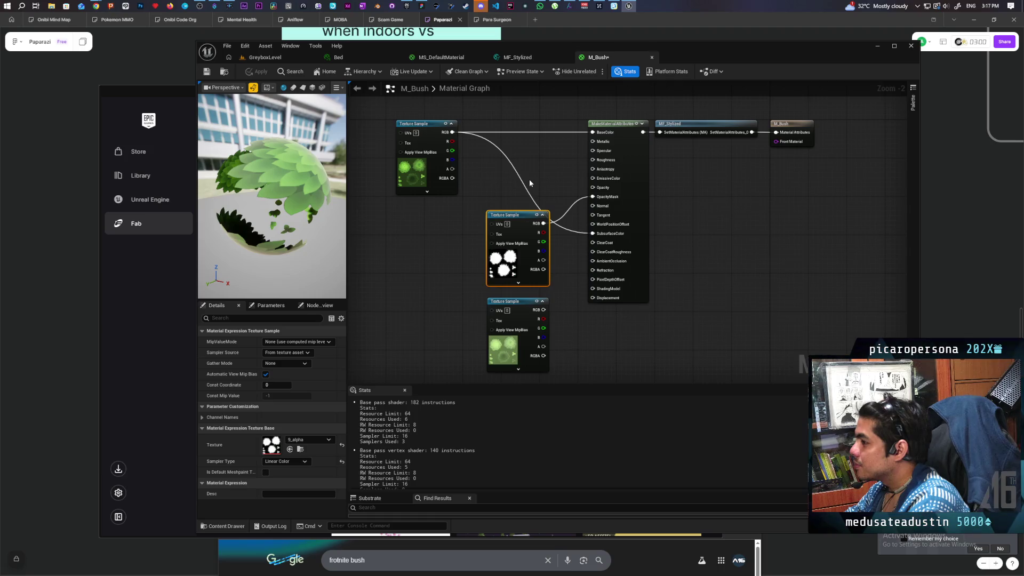
{"action": "left_click", "coordinate": [256, 57]}
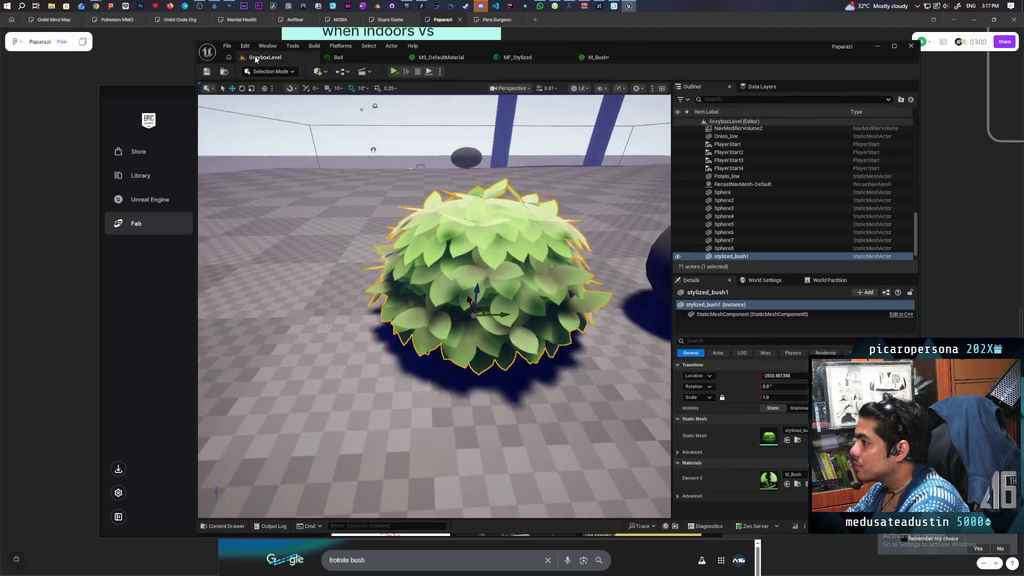
Drive M_Bush's Opacity with a constant 0, apply, and return to the level
{"action": "left_click", "coordinate": [602, 58]}
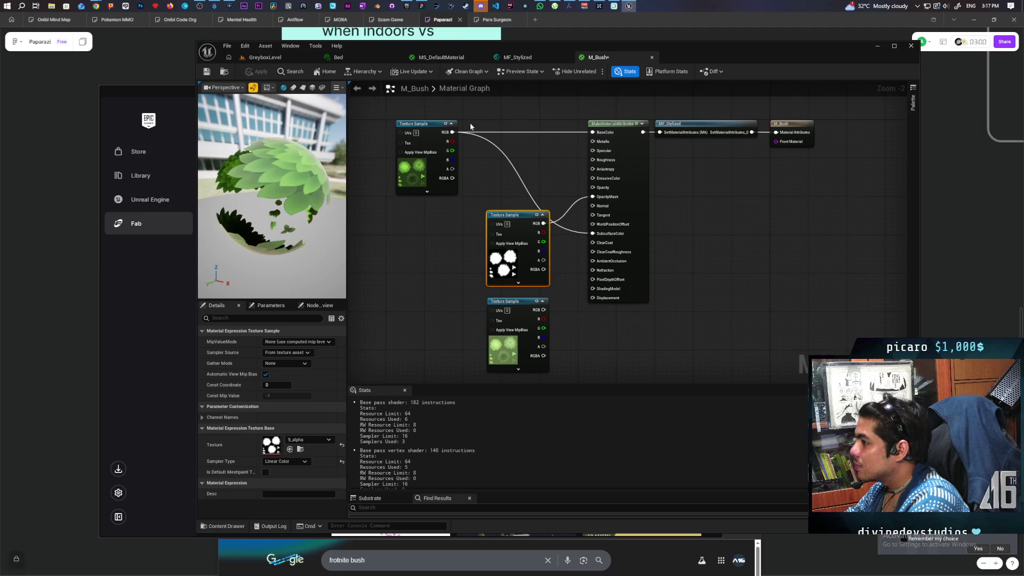
{"action": "scroll", "coordinate": [538, 189], "scroll_direction": "up", "scroll_amount": 2}
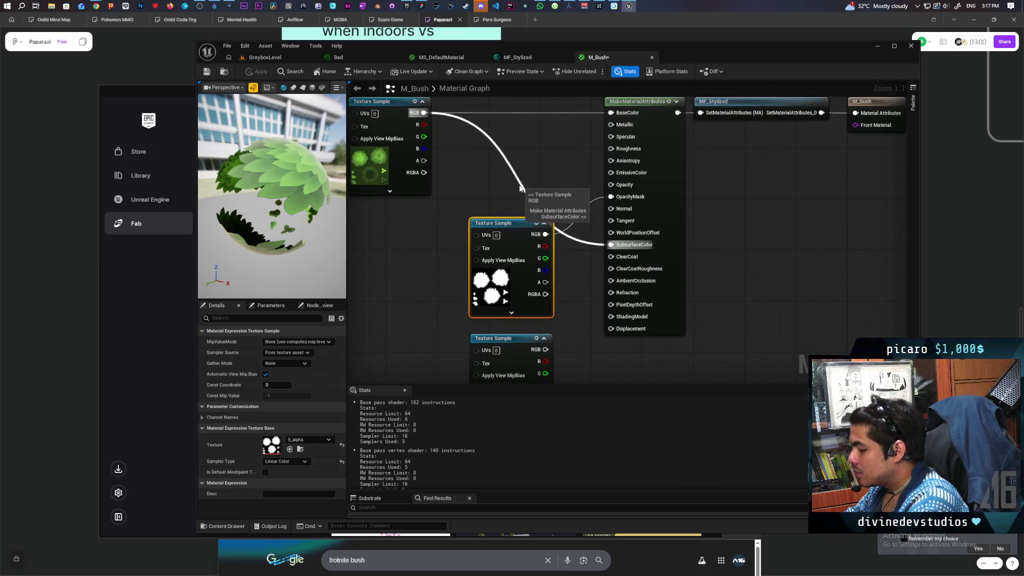
{"action": "left_click", "coordinate": [537, 162]}
{"action": "left_click_drag", "start_coordinate": [580, 177], "coordinate": [611, 184]}
{"action": "left_click", "coordinate": [257, 72]}
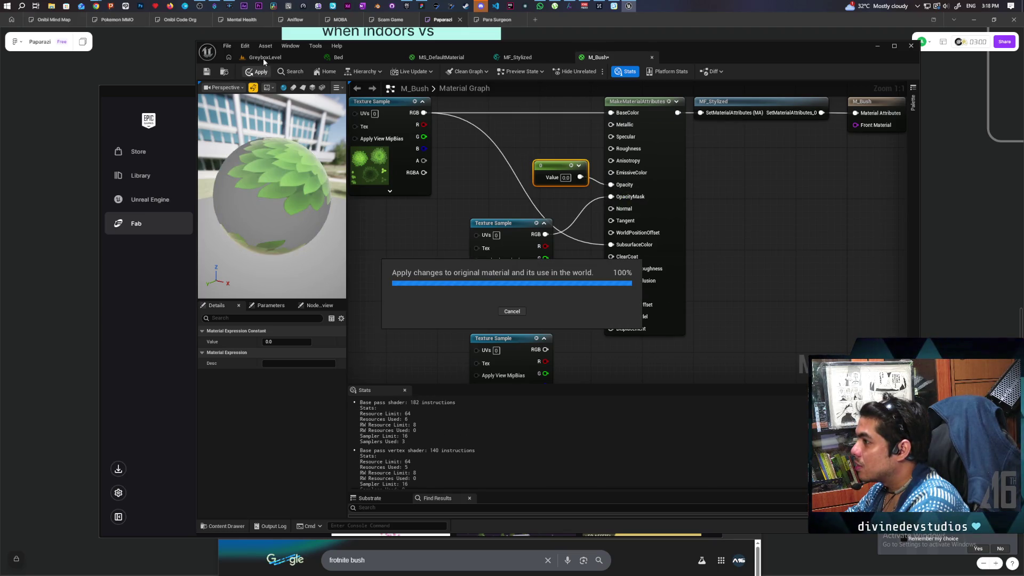
{"action": "left_click", "coordinate": [264, 59]}
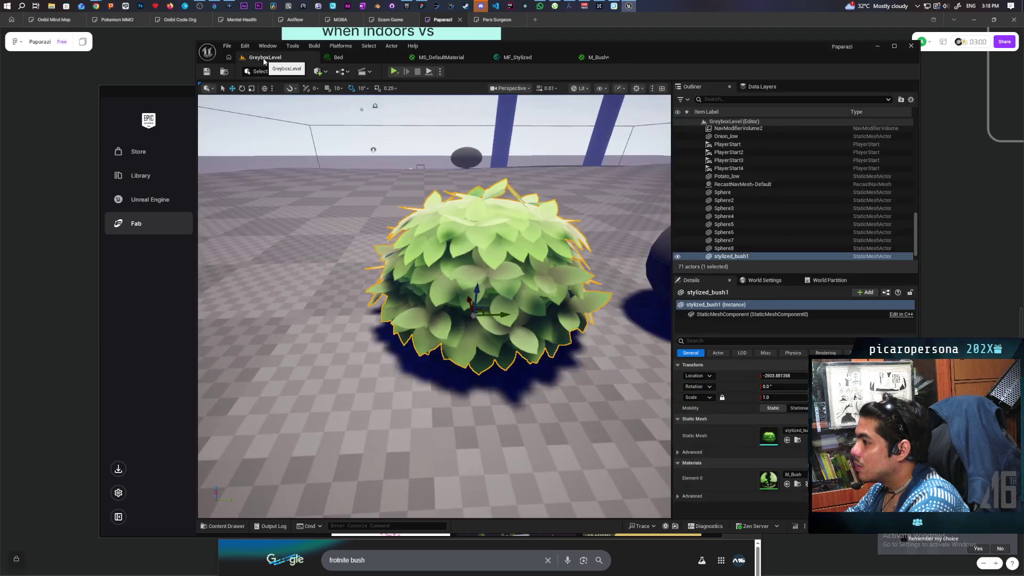
Orbit the bush, go to the M_Bush graph, and open its MF_Stylized function node
{"action": "mouse_move", "coordinate": [434, 307]}
{"action": "left_mouse_down"}
{"action": "mouse_move", "coordinate": [469, 293]}
{"action": "mouse_move", "coordinate": [443, 293]}
{"action": "left_mouse_up"}
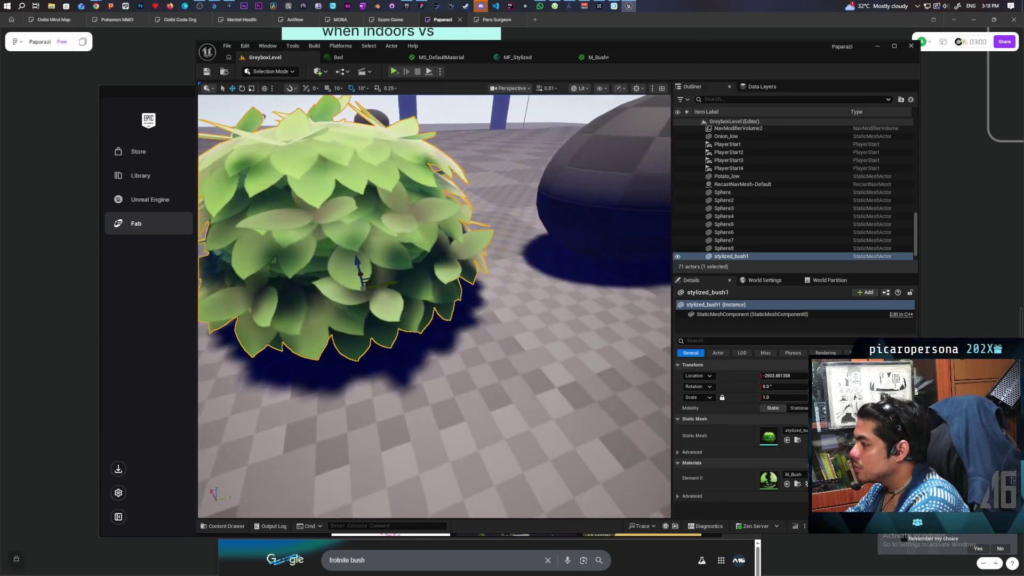
{"action": "left_click", "coordinate": [184, 91]}
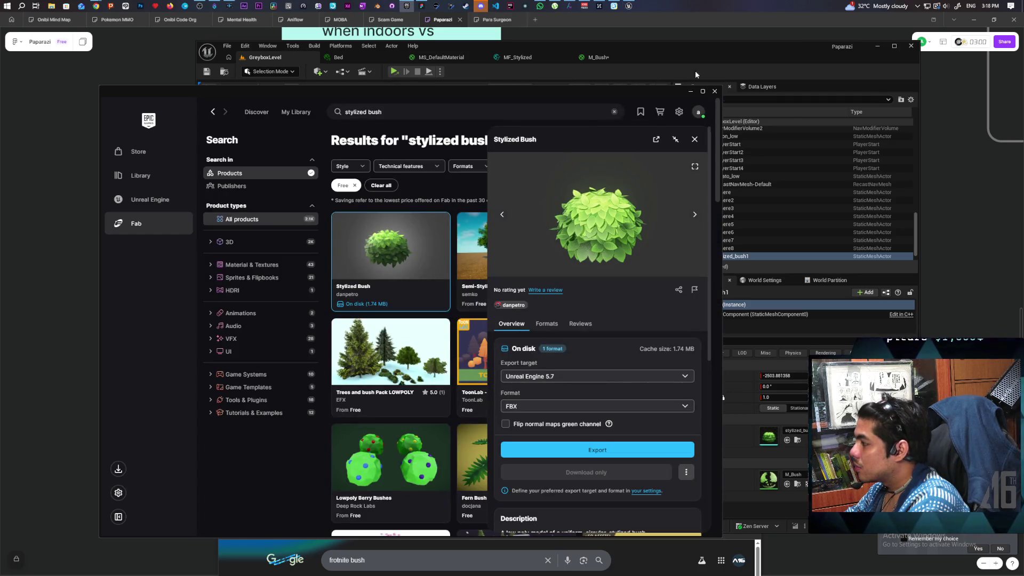
{"action": "left_click", "coordinate": [696, 70]}
{"action": "left_click", "coordinate": [433, 59]}
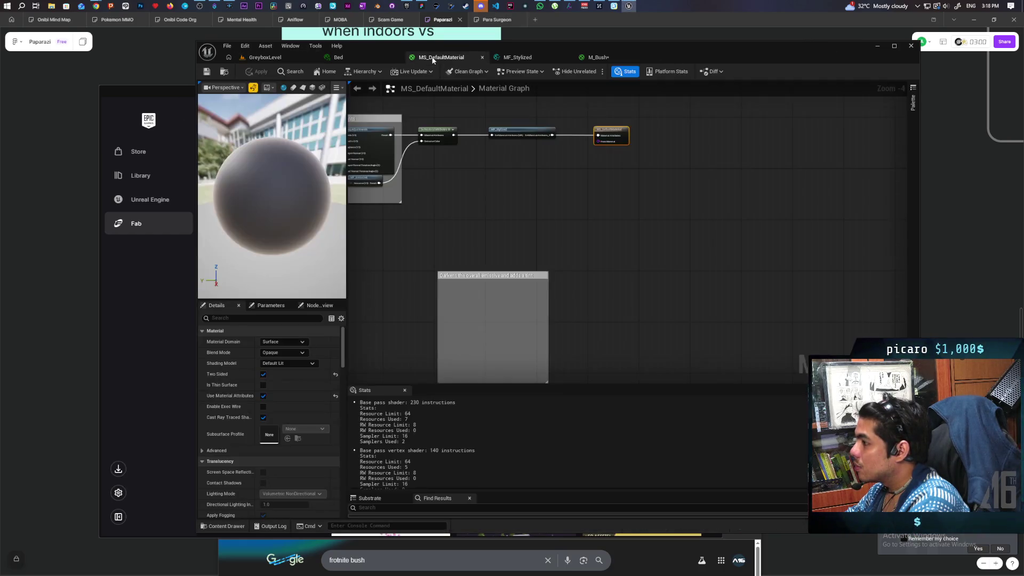
{"action": "left_click", "coordinate": [538, 56]}
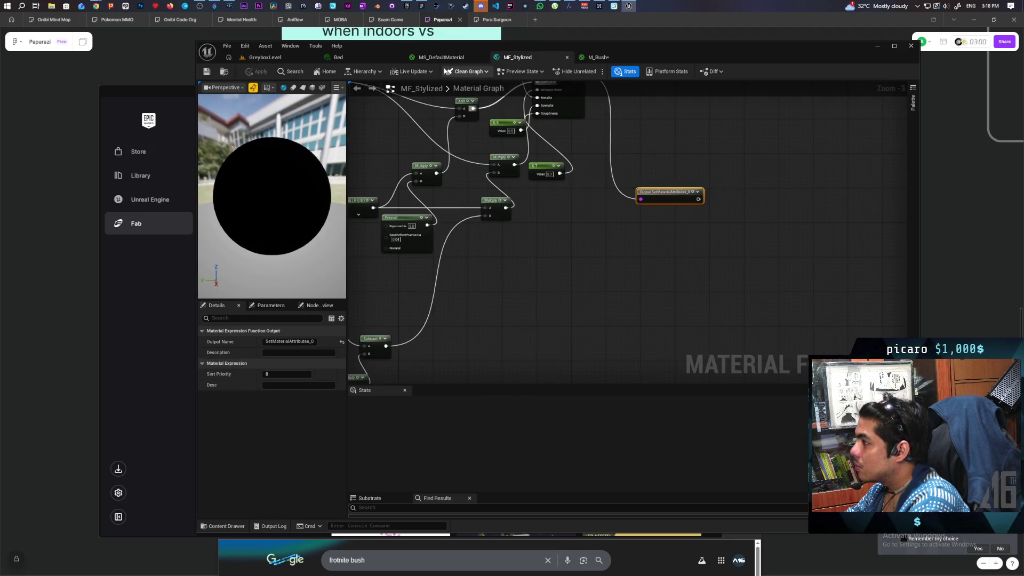
{"action": "left_click", "coordinate": [338, 57]}
{"action": "left_click", "coordinate": [606, 57]}
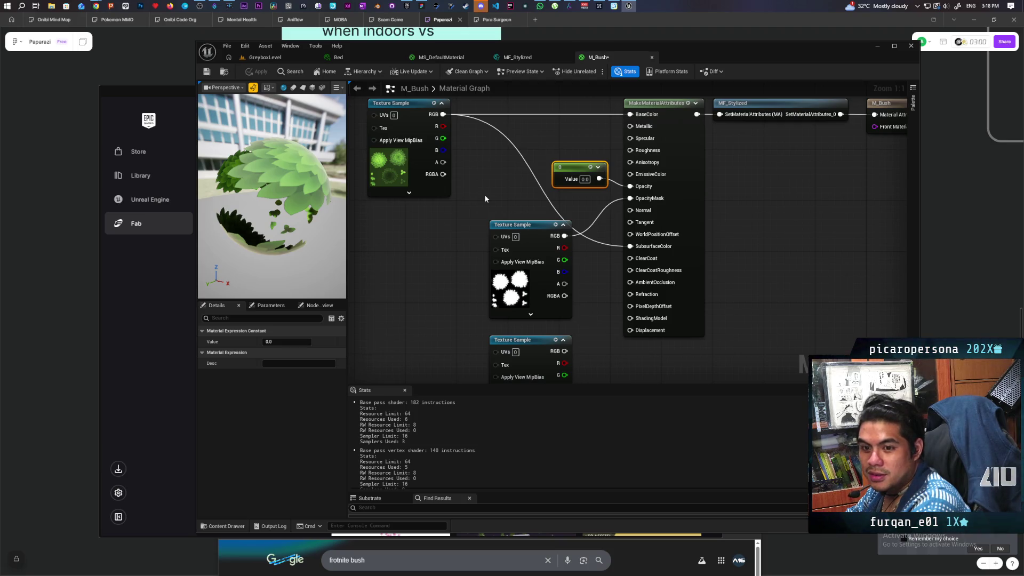
{"action": "mouse_move", "coordinate": [840, 236]}
{"action": "left_mouse_down"}
{"action": "mouse_move", "coordinate": [731, 281]}
{"action": "mouse_move", "coordinate": [703, 271]}
{"action": "left_mouse_up"}
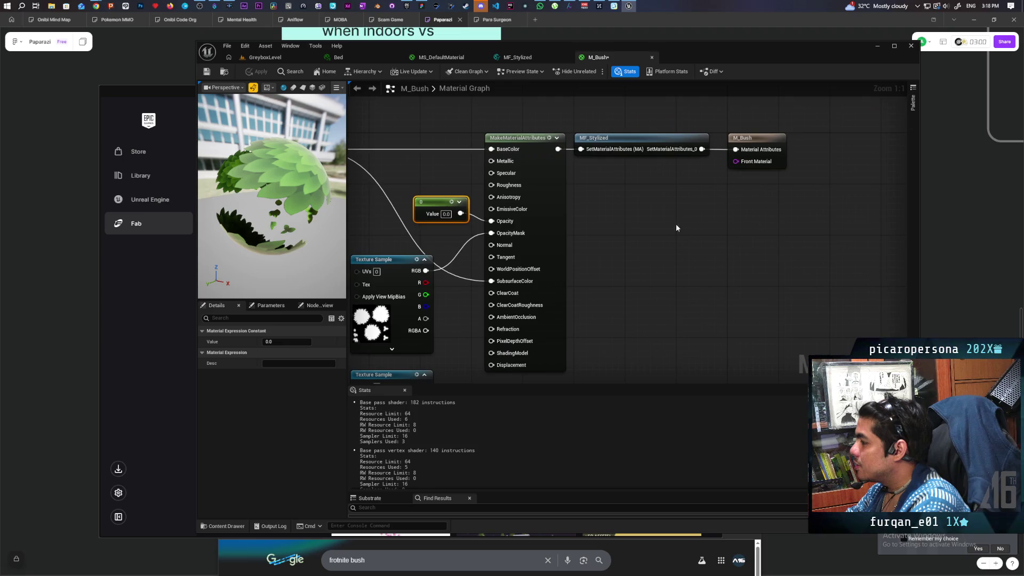
{"action": "double_click", "coordinate": [636, 138]}
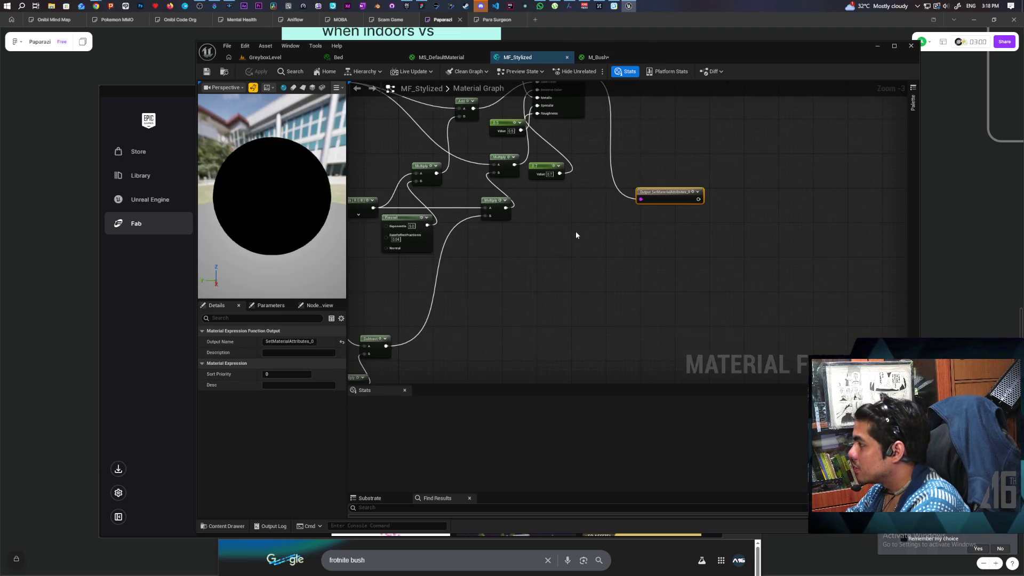
Move the 0, 0.5 and 0.7 constants together above the Multiply nodes in MF_Stylized
{"action": "scroll", "coordinate": [629, 281], "scroll_direction": "up", "scroll_amount": 2}
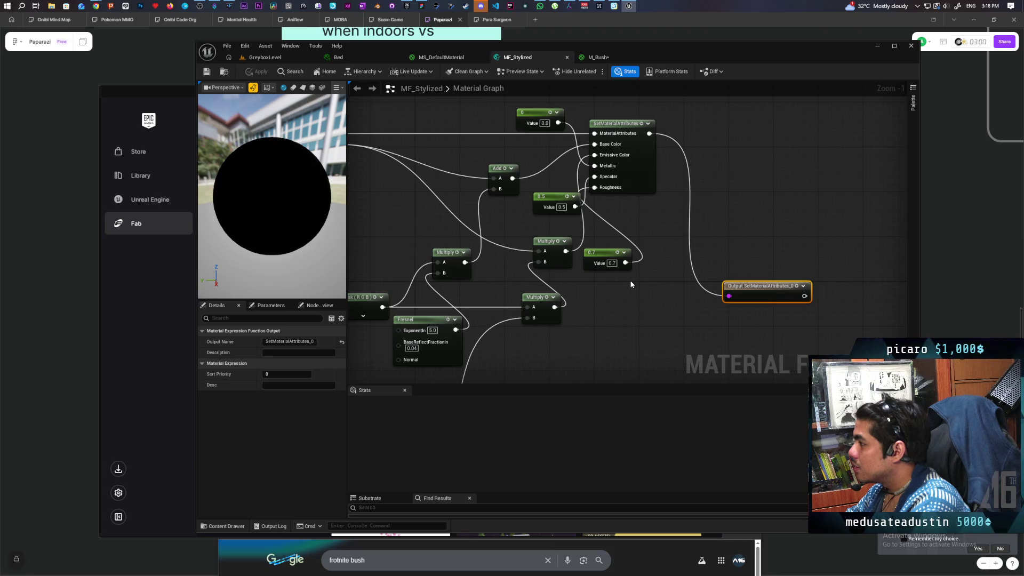
{"action": "mouse_move", "coordinate": [610, 286]}
{"action": "left_mouse_down"}
{"action": "mouse_move", "coordinate": [621, 304]}
{"action": "mouse_move", "coordinate": [652, 310]}
{"action": "mouse_move", "coordinate": [669, 306]}
{"action": "mouse_move", "coordinate": [664, 281]}
{"action": "left_mouse_up"}
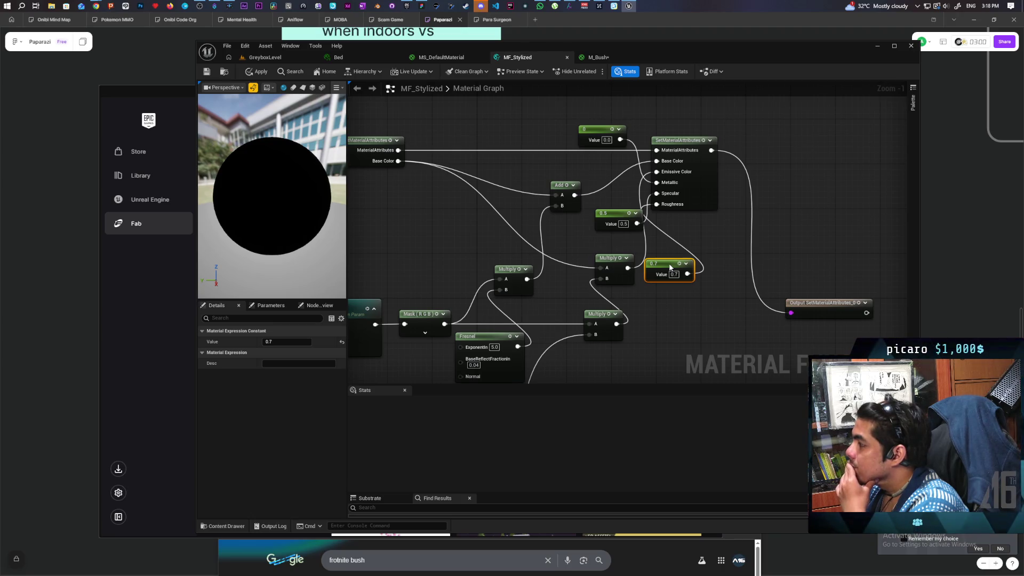
{"action": "left_click_drag", "start_coordinate": [670, 267], "coordinate": [668, 306]}
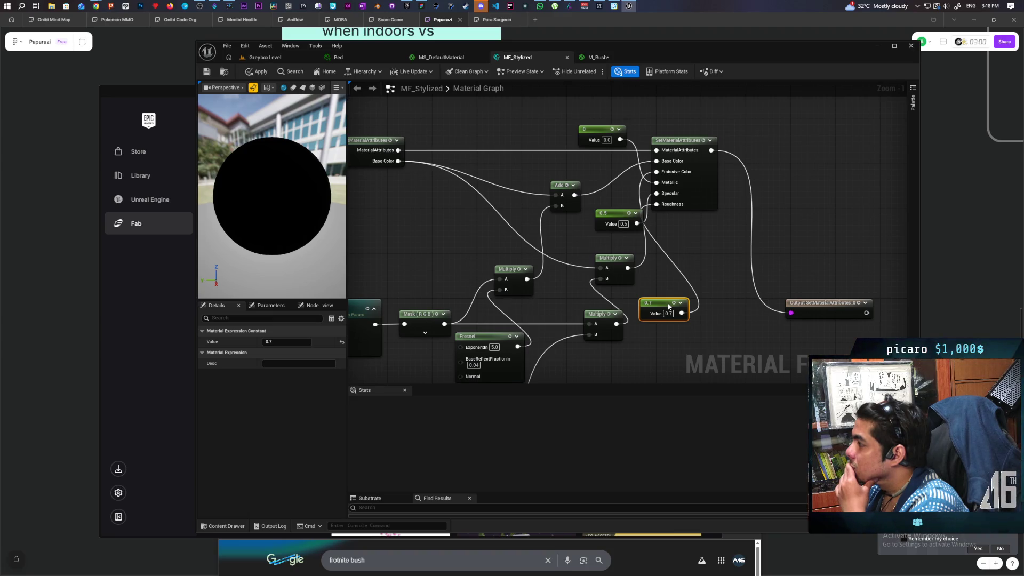
{"action": "mouse_move", "coordinate": [668, 306]}
{"action": "left_mouse_down"}
{"action": "mouse_move", "coordinate": [670, 269]}
{"action": "mouse_move", "coordinate": [615, 238]}
{"action": "mouse_move", "coordinate": [623, 246]}
{"action": "left_mouse_up"}
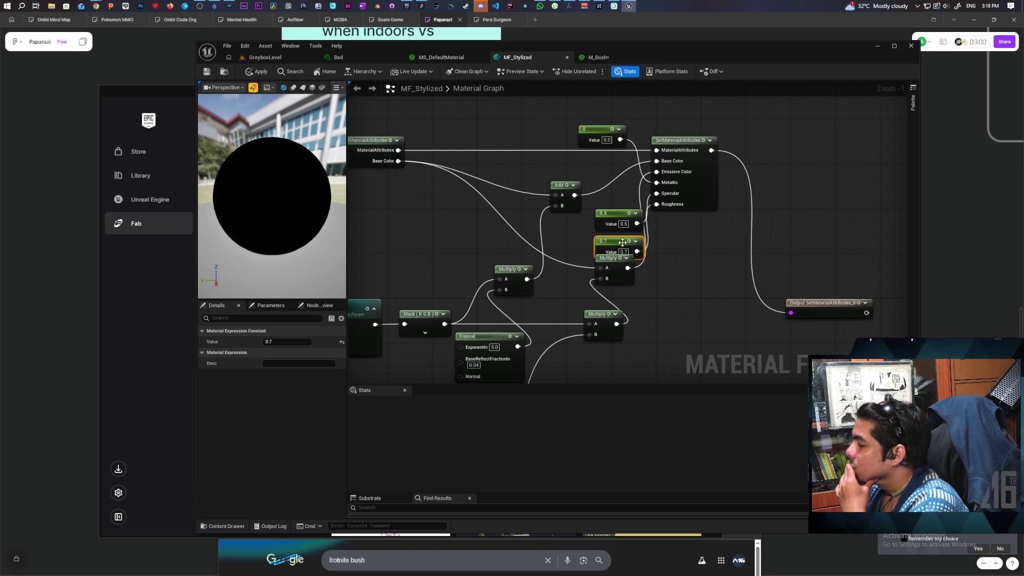
{"action": "left_click_drag", "start_coordinate": [584, 217], "coordinate": [612, 242]}
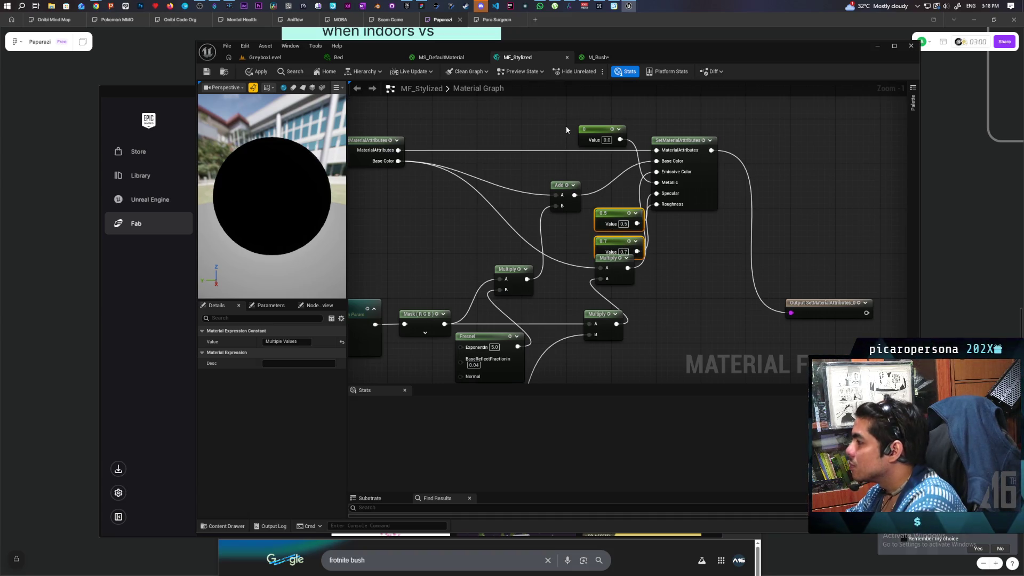
{"action": "left_click", "coordinate": [591, 129], "text": "shift"}
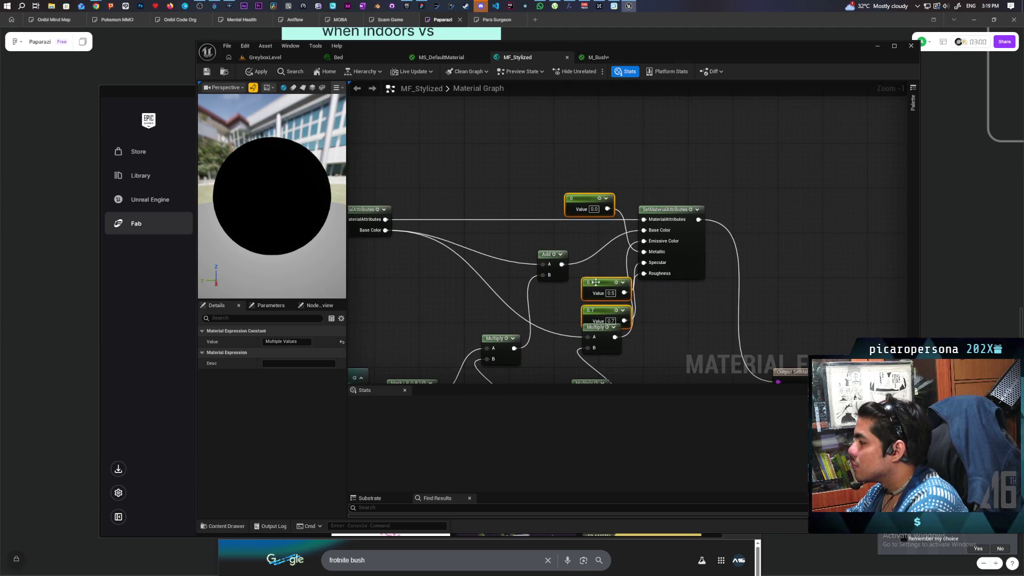
{"action": "left_click_drag", "start_coordinate": [596, 282], "coordinate": [561, 167]}
{"action": "left_click", "coordinate": [637, 166]}
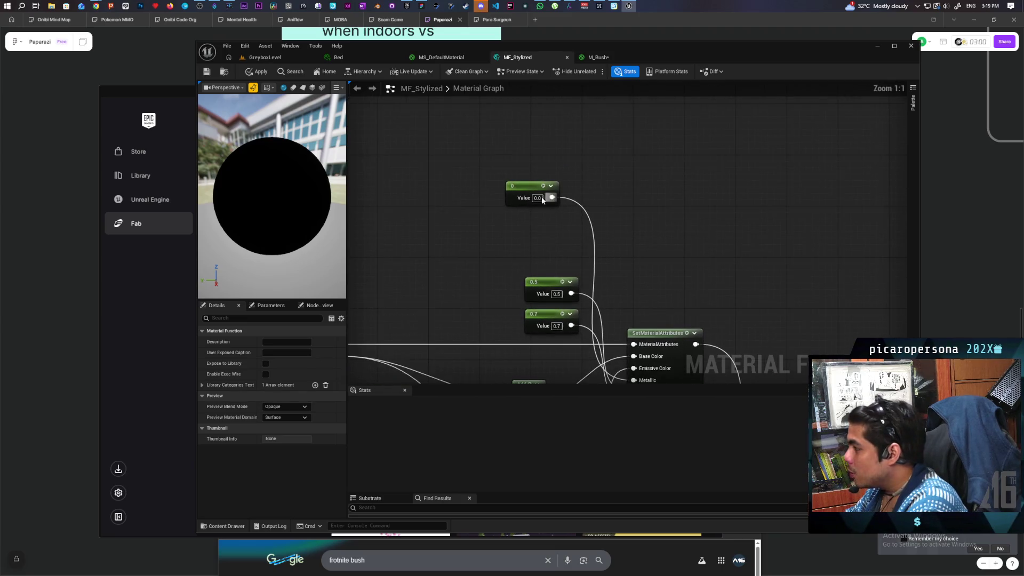
{"action": "left_click", "coordinate": [546, 194]}
{"action": "scroll", "coordinate": [554, 256], "scroll_direction": "up", "scroll_amount": 1}
{"action": "left_click_drag", "start_coordinate": [725, 245], "coordinate": [648, 145]}
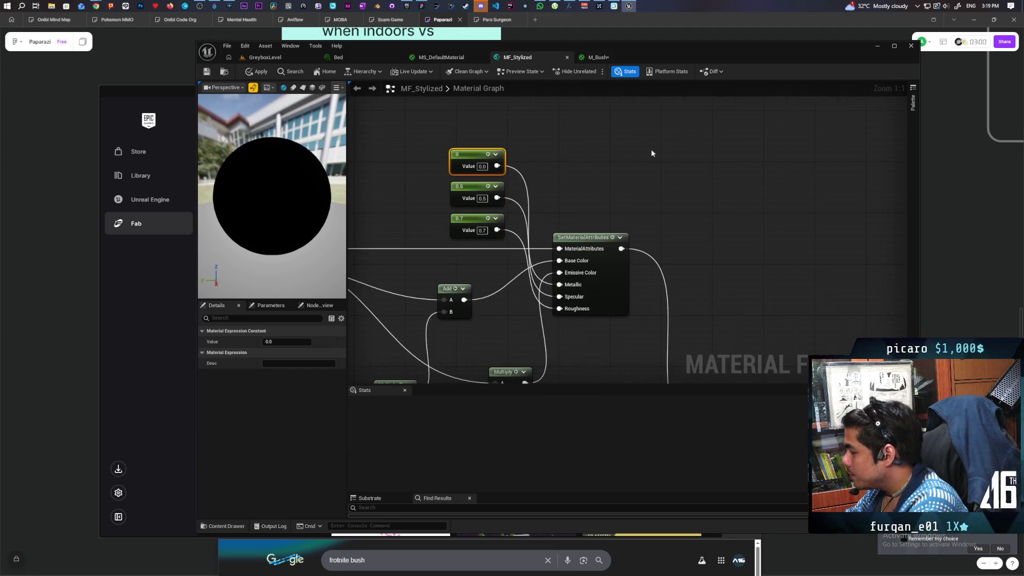
{"action": "mouse_move", "coordinate": [641, 195]}
{"action": "left_mouse_down"}
{"action": "mouse_move", "coordinate": [658, 181]}
{"action": "mouse_move", "coordinate": [709, 203]}
{"action": "left_mouse_up"}
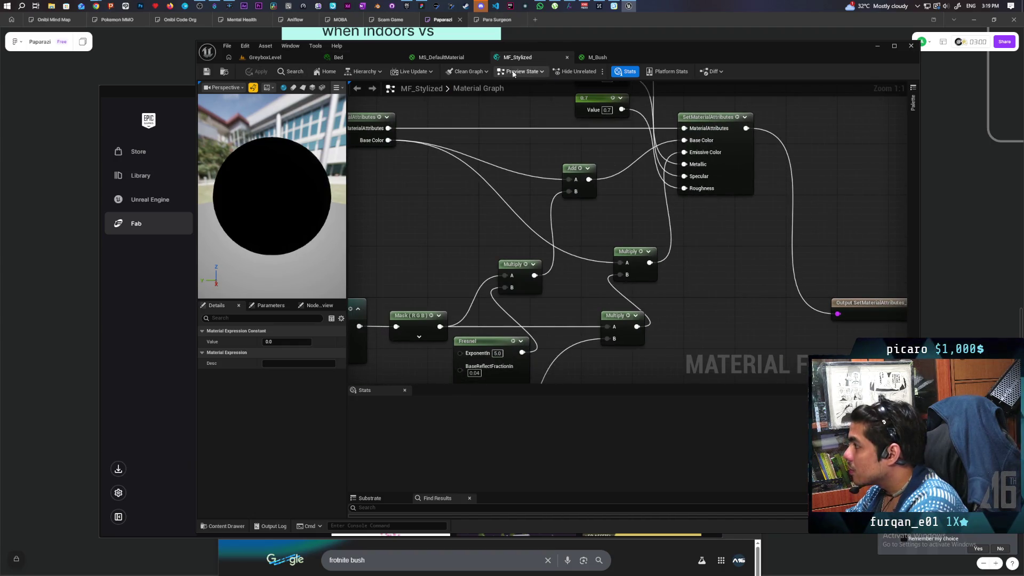
Frame and orbit the bush in the GreyboxLevel viewport
{"action": "left_click", "coordinate": [271, 56]}
{"action": "key", "text": "f"}
{"action": "mouse_move", "coordinate": [464, 228]}
{"action": "left_mouse_down"}
{"action": "mouse_move", "coordinate": [416, 230]}
{"action": "mouse_move", "coordinate": [410, 202]}
{"action": "mouse_move", "coordinate": [413, 234]}
{"action": "mouse_move", "coordinate": [413, 211]}
{"action": "mouse_move", "coordinate": [432, 256]}
{"action": "mouse_move", "coordinate": [426, 271]}
{"action": "mouse_move", "coordinate": [426, 240]}
{"action": "mouse_move", "coordinate": [411, 256]}
{"action": "mouse_move", "coordinate": [423, 288]}
{"action": "mouse_move", "coordinate": [405, 270]}
{"action": "left_mouse_up"}
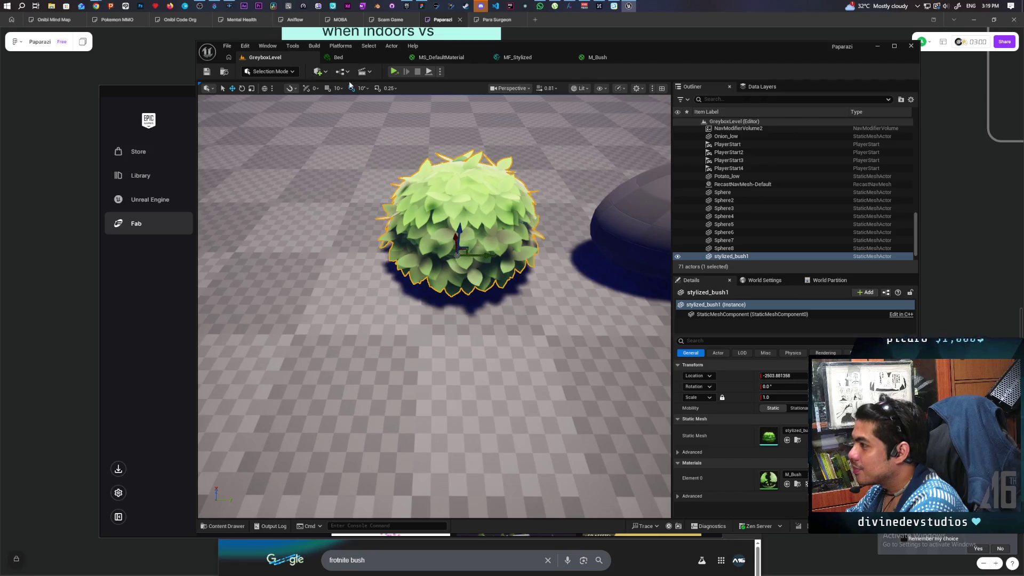
Add a SimpleGrassWind node to M_Bush and wire its result into World Position Offset
{"action": "left_click", "coordinate": [586, 61]}
{"action": "scroll", "coordinate": [669, 219], "scroll_direction": "down", "scroll_amount": 4}
{"action": "scroll", "coordinate": [545, 254], "scroll_direction": "up", "scroll_amount": 2}
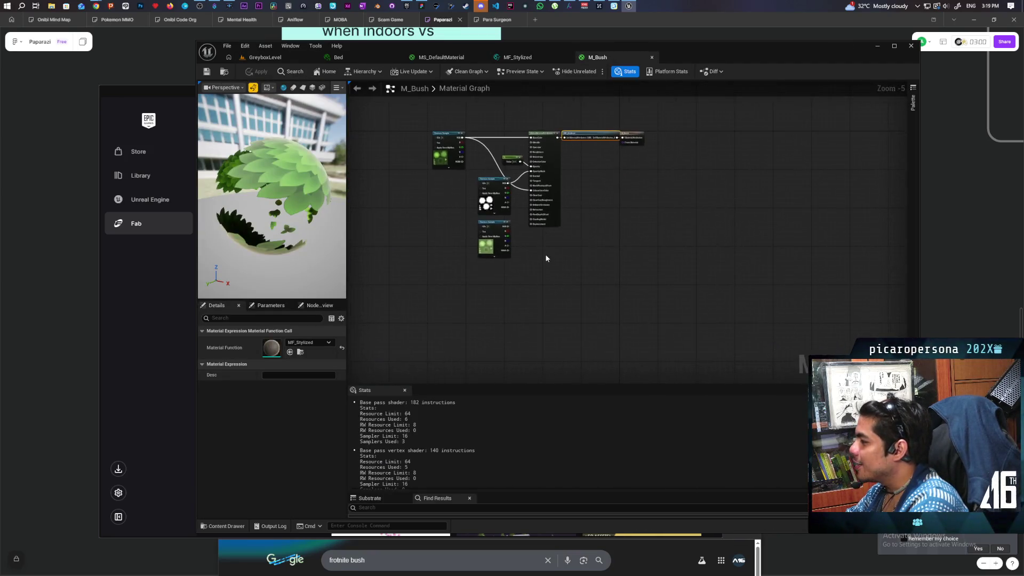
{"action": "scroll", "coordinate": [545, 258], "scroll_direction": "up", "scroll_amount": 3}
{"action": "mouse_move", "coordinate": [525, 272]}
{"action": "left_mouse_down"}
{"action": "mouse_move", "coordinate": [428, 208]}
{"action": "mouse_move", "coordinate": [435, 197]}
{"action": "left_mouse_up"}
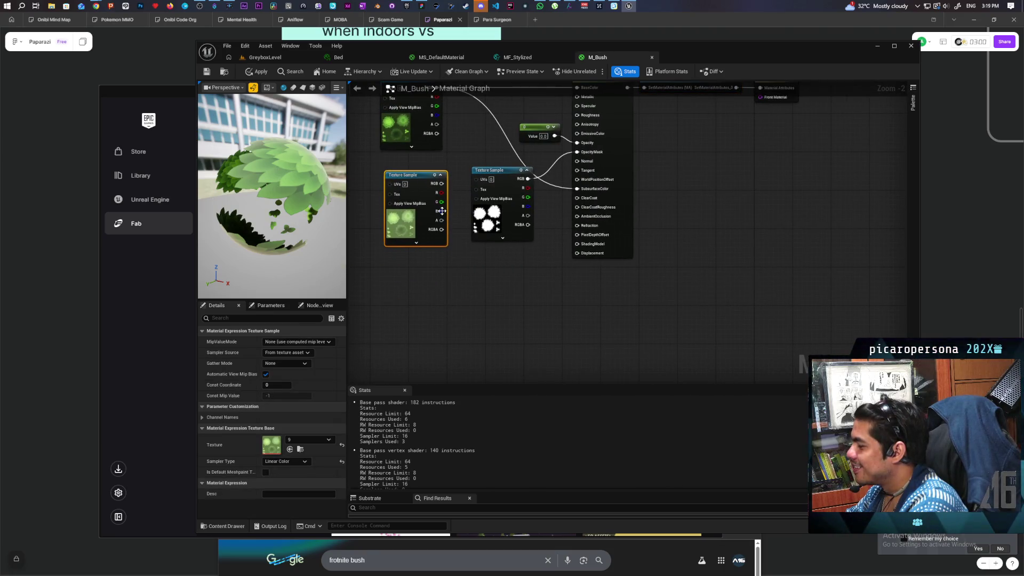
{"action": "right_click", "coordinate": [447, 263]}
{"action": "type", "text": "simpe"}
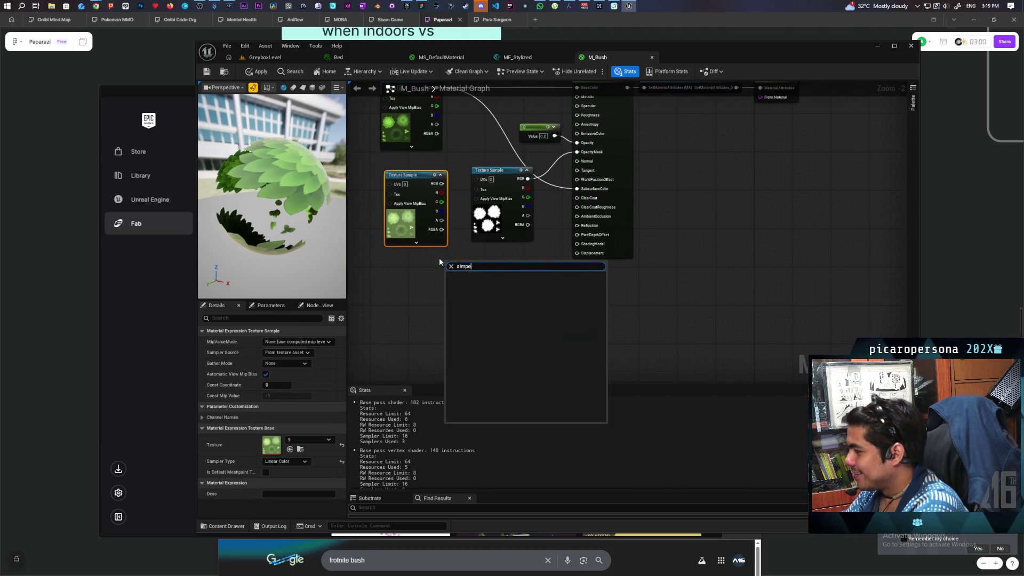
{"action": "key", "text": "BackSpace"}
{"action": "type", "text": "le win"}
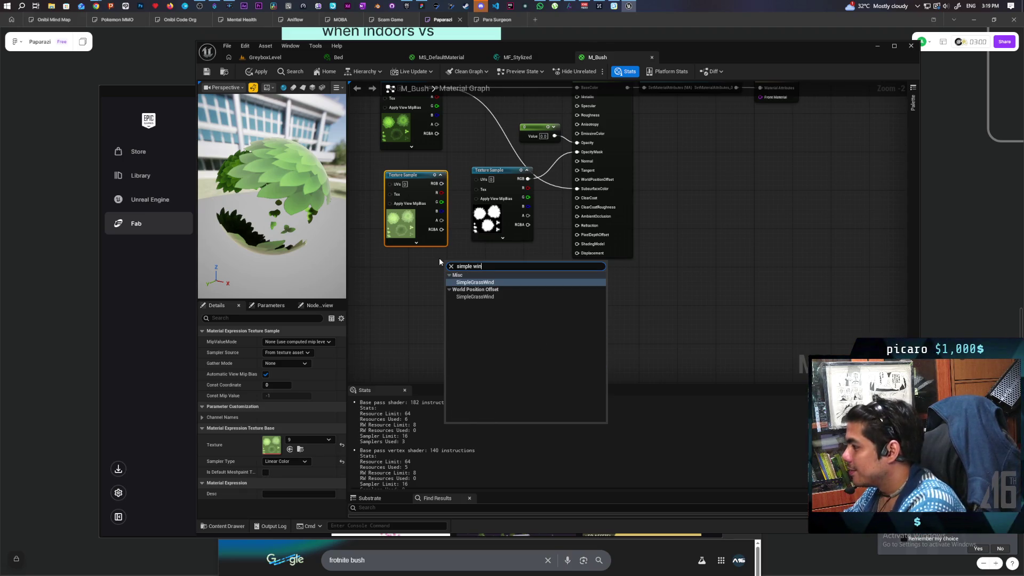
{"action": "left_click", "coordinate": [505, 283]}
{"action": "mouse_move", "coordinate": [499, 270]}
{"action": "left_mouse_down"}
{"action": "mouse_move", "coordinate": [546, 269]}
{"action": "mouse_move", "coordinate": [577, 179]}
{"action": "left_mouse_up"}
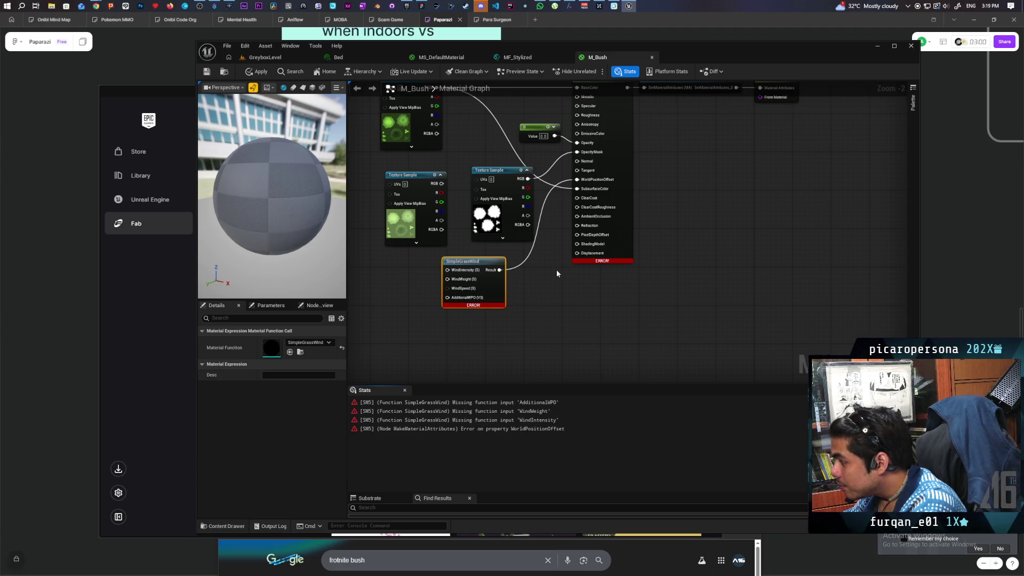
Feed zero constants into AdditionalWPO, WindIntensity and WindWeight, then apply M_Bush
{"action": "scroll", "coordinate": [557, 274], "scroll_direction": "up", "scroll_amount": 2}
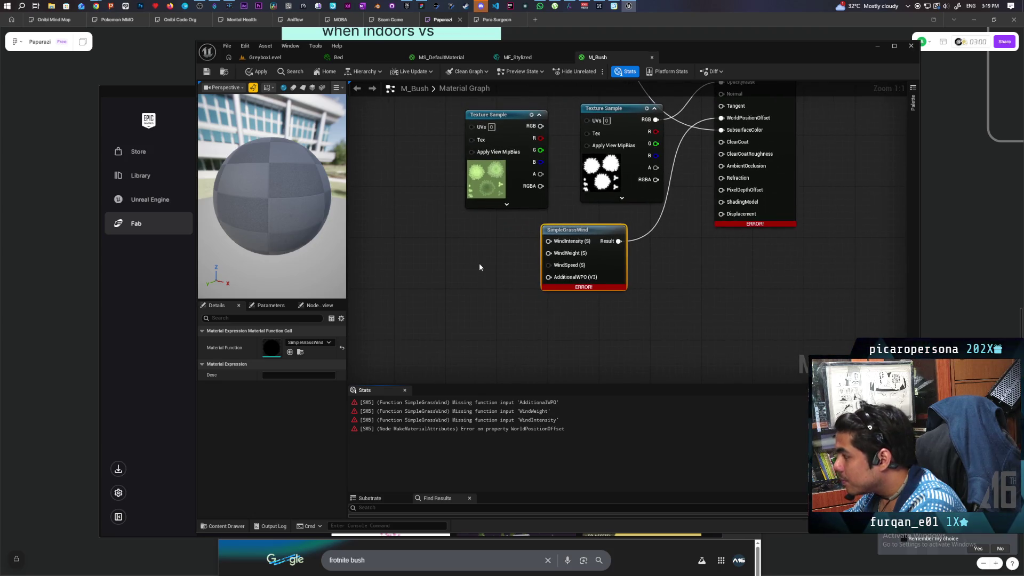
{"action": "left_click", "coordinate": [484, 269]}
{"action": "left_click_drag", "start_coordinate": [517, 274], "coordinate": [548, 277]}
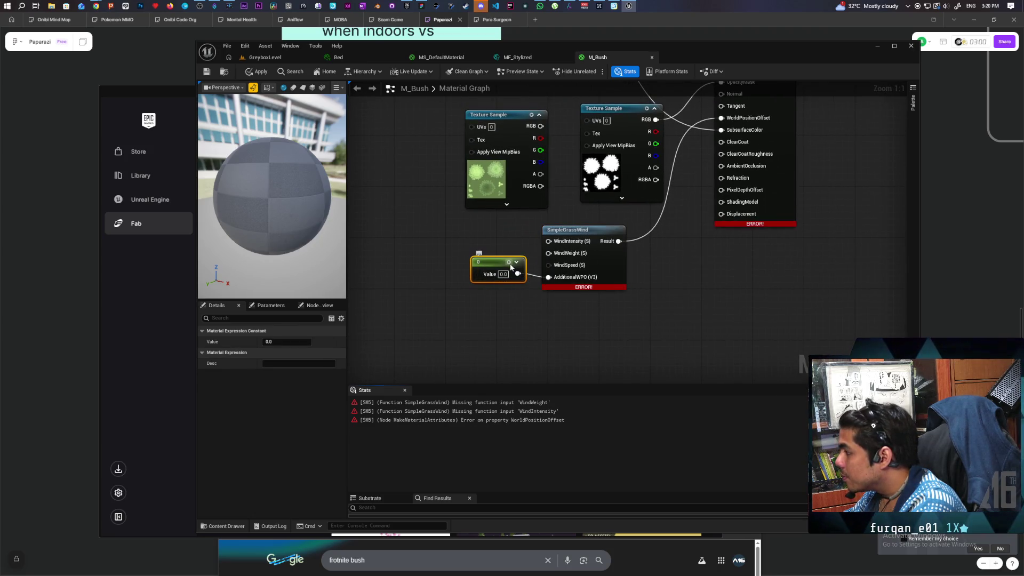
{"action": "left_click_drag", "start_coordinate": [498, 256], "coordinate": [493, 302]}
{"action": "left_click", "coordinate": [476, 269]}
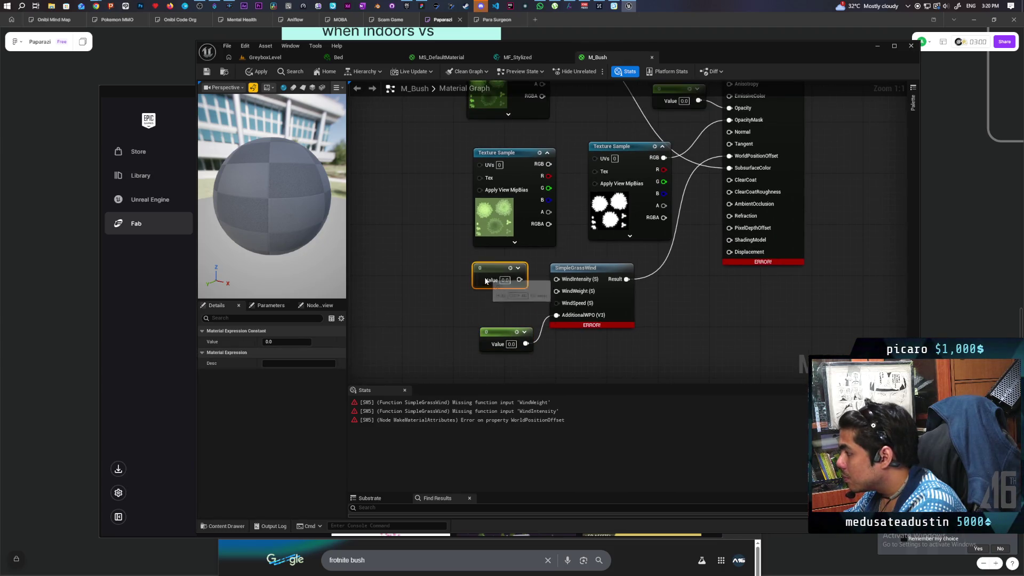
{"action": "left_click", "coordinate": [483, 297]}
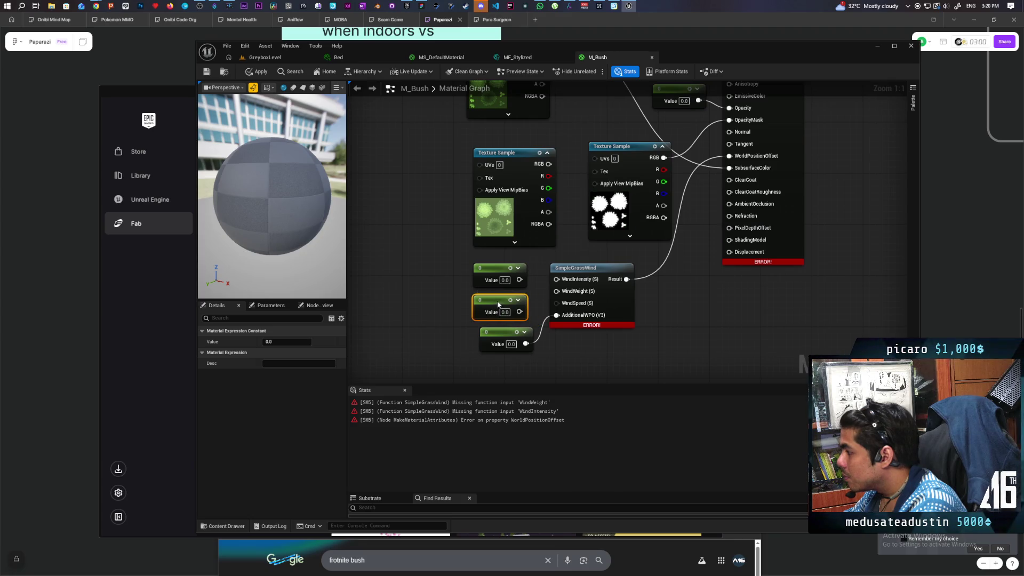
{"action": "left_click_drag", "start_coordinate": [519, 280], "coordinate": [560, 279]}
{"action": "left_click_drag", "start_coordinate": [519, 311], "coordinate": [585, 295]}
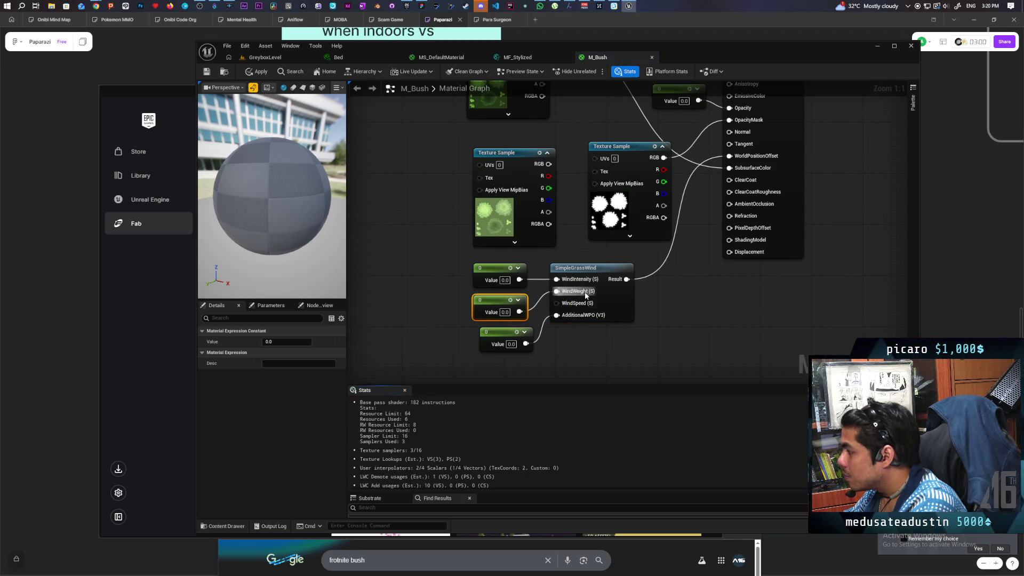
{"action": "left_click", "coordinate": [257, 72]}
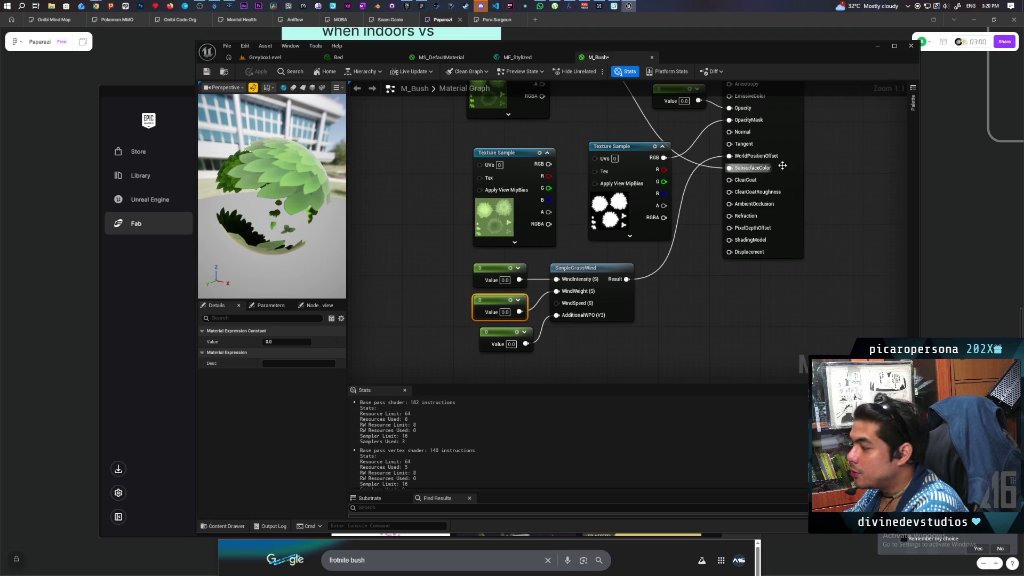
{"action": "scroll", "coordinate": [641, 312], "scroll_direction": "down", "scroll_amount": 4}
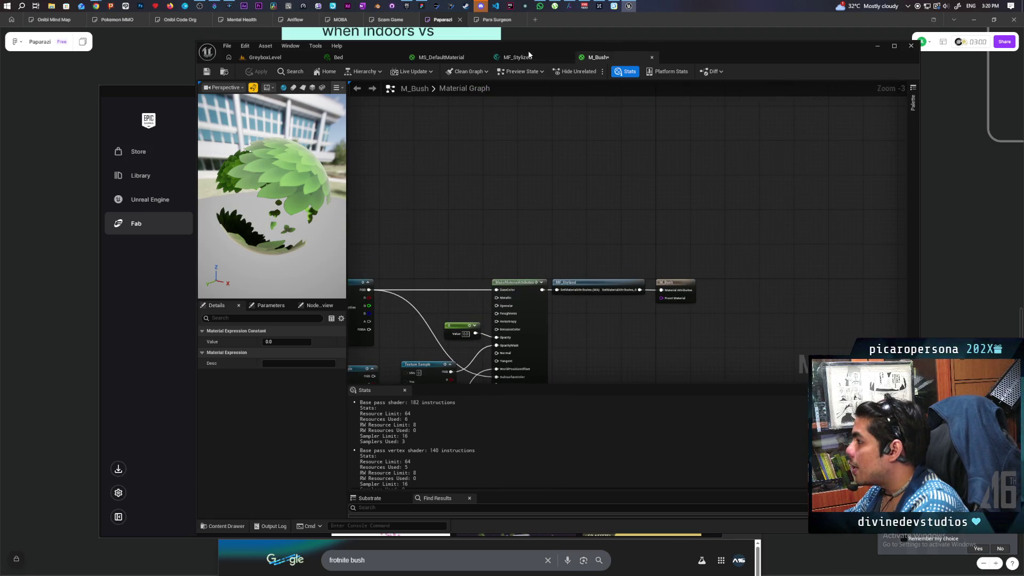
In MF_Stylized, inspect the attribute nodes and select the Fresnel Color, Mask, Fresnel and Multiply group
{"action": "left_click", "coordinate": [517, 57]}
{"action": "scroll", "coordinate": [622, 212], "scroll_direction": "up", "scroll_amount": 2}
{"action": "scroll", "coordinate": [506, 278], "scroll_direction": "down", "scroll_amount": 3}
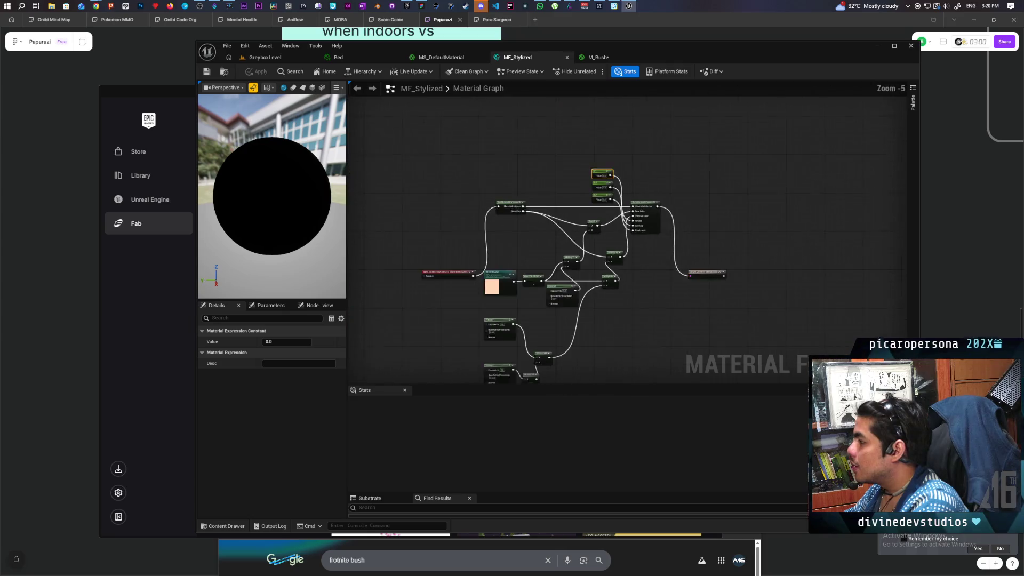
{"action": "scroll", "coordinate": [592, 246], "scroll_direction": "up", "scroll_amount": 5}
{"action": "mouse_move", "coordinate": [506, 267]}
{"action": "left_mouse_down"}
{"action": "mouse_move", "coordinate": [520, 171]}
{"action": "mouse_move", "coordinate": [597, 174]}
{"action": "left_mouse_up"}
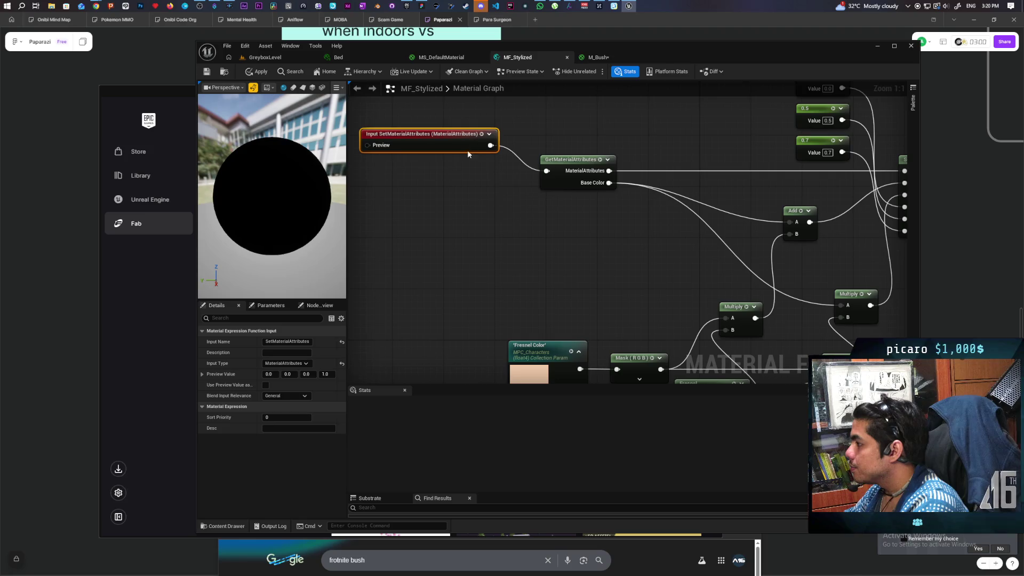
{"action": "left_click_drag", "start_coordinate": [467, 147], "coordinate": [467, 165]}
{"action": "left_click", "coordinate": [469, 154]}
{"action": "mouse_move", "coordinate": [455, 229]}
{"action": "left_mouse_down"}
{"action": "mouse_move", "coordinate": [549, 240]}
{"action": "mouse_move", "coordinate": [535, 164]}
{"action": "left_mouse_up"}
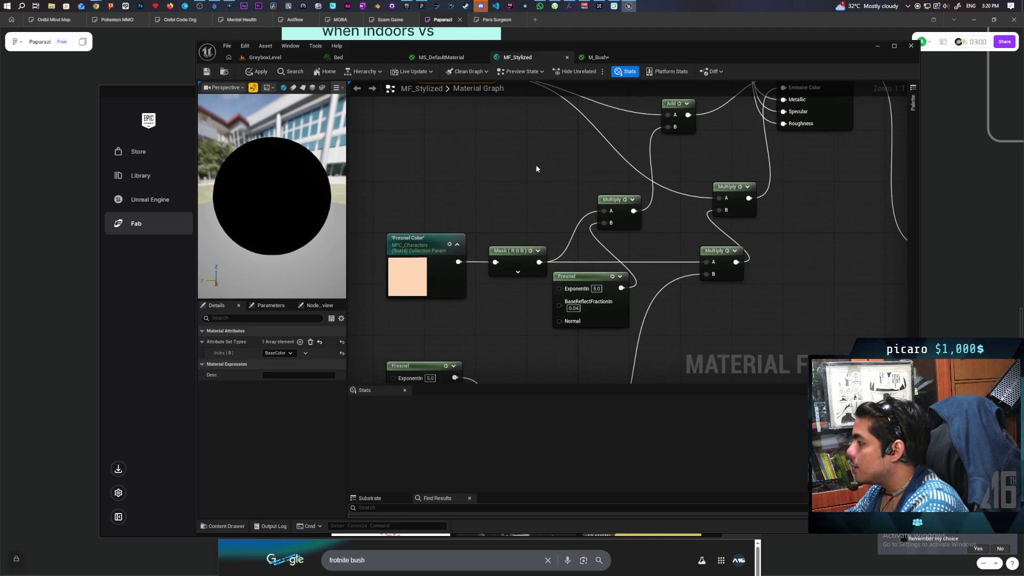
{"action": "left_click_drag", "start_coordinate": [415, 213], "coordinate": [623, 325]}
{"action": "left_click_drag", "start_coordinate": [398, 213], "coordinate": [636, 327]}
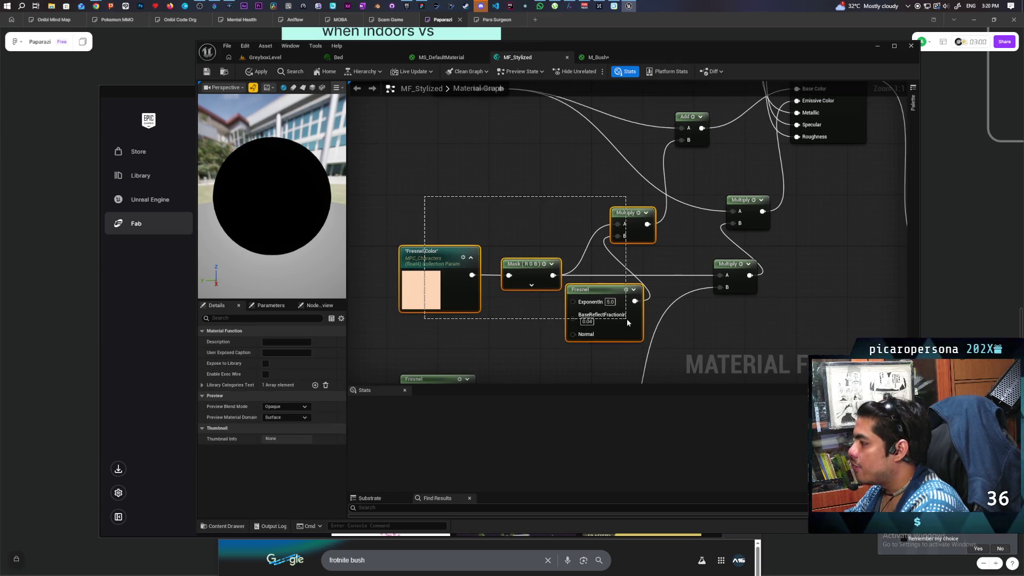
{"action": "left_click_drag", "start_coordinate": [531, 335], "coordinate": [545, 365]}
{"action": "left_click", "coordinate": [449, 248]}
Review the second Fresnel, Subtract and Multiply nodes, then return to GreyboxLevel
{"action": "left_click_drag", "start_coordinate": [430, 247], "coordinate": [431, 200]}
{"action": "left_click", "coordinate": [431, 200]}
{"action": "left_click", "coordinate": [448, 237]}
{"action": "mouse_move", "coordinate": [598, 178]}
{"action": "left_mouse_down"}
{"action": "mouse_move", "coordinate": [545, 220]}
{"action": "mouse_move", "coordinate": [506, 222]}
{"action": "mouse_move", "coordinate": [462, 351]}
{"action": "left_mouse_up"}
{"action": "scroll", "coordinate": [610, 301], "scroll_direction": "down", "scroll_amount": 1}
{"action": "mouse_move", "coordinate": [610, 301]}
{"action": "left_mouse_down"}
{"action": "mouse_move", "coordinate": [543, 225]}
{"action": "mouse_move", "coordinate": [661, 149]}
{"action": "mouse_move", "coordinate": [619, 261]}
{"action": "mouse_move", "coordinate": [623, 233]}
{"action": "mouse_move", "coordinate": [673, 250]}
{"action": "left_mouse_up"}
{"action": "mouse_move", "coordinate": [673, 203]}
{"action": "left_mouse_down"}
{"action": "mouse_move", "coordinate": [607, 271]}
{"action": "mouse_move", "coordinate": [442, 374]}
{"action": "left_mouse_up"}
{"action": "mouse_move", "coordinate": [663, 267]}
{"action": "left_mouse_down"}
{"action": "mouse_move", "coordinate": [555, 239]}
{"action": "mouse_move", "coordinate": [581, 172]}
{"action": "mouse_move", "coordinate": [619, 230]}
{"action": "mouse_move", "coordinate": [607, 308]}
{"action": "mouse_move", "coordinate": [635, 287]}
{"action": "left_mouse_up"}
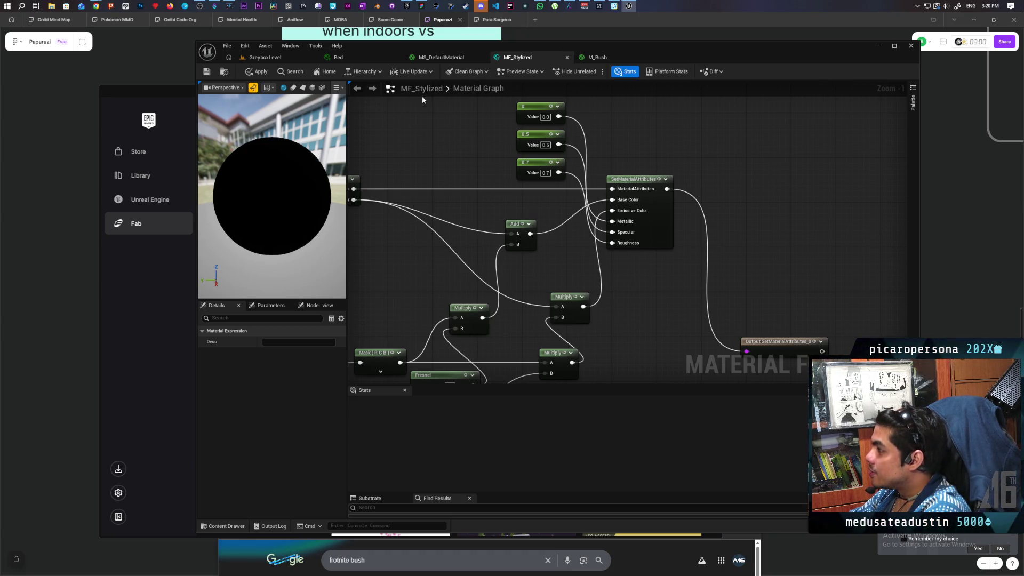
{"action": "left_click", "coordinate": [264, 58]}
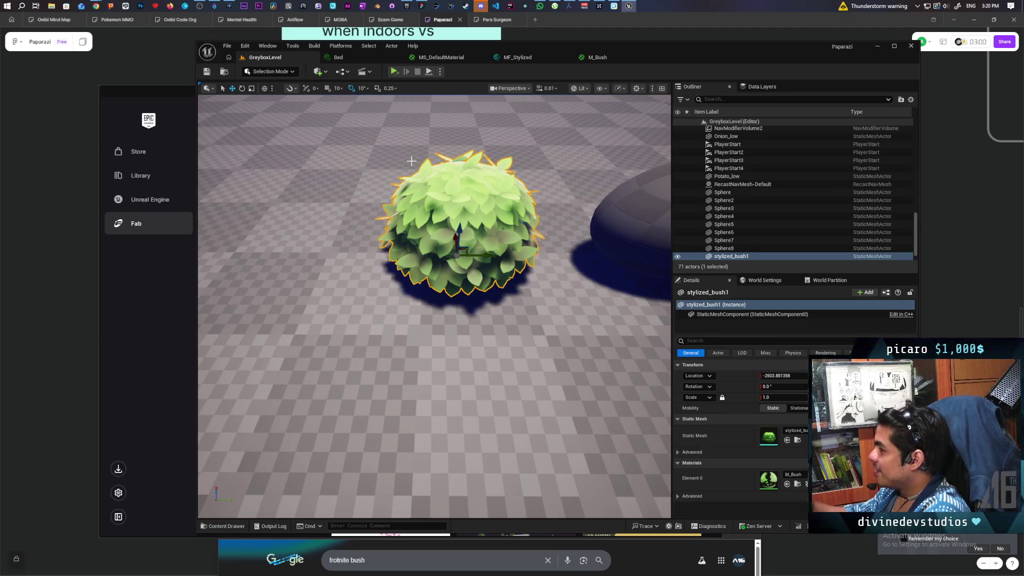
Start Play In Editor in the selected viewport
{"action": "left_click", "coordinate": [441, 72]}
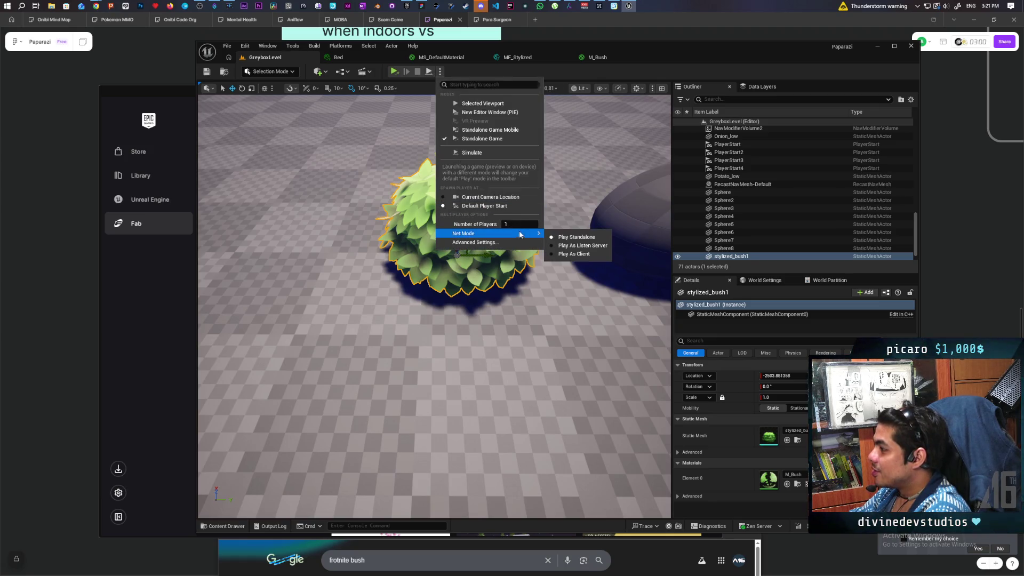
{"action": "mouse_move", "coordinate": [527, 236]}
{"action": "left_click", "coordinate": [480, 103]}
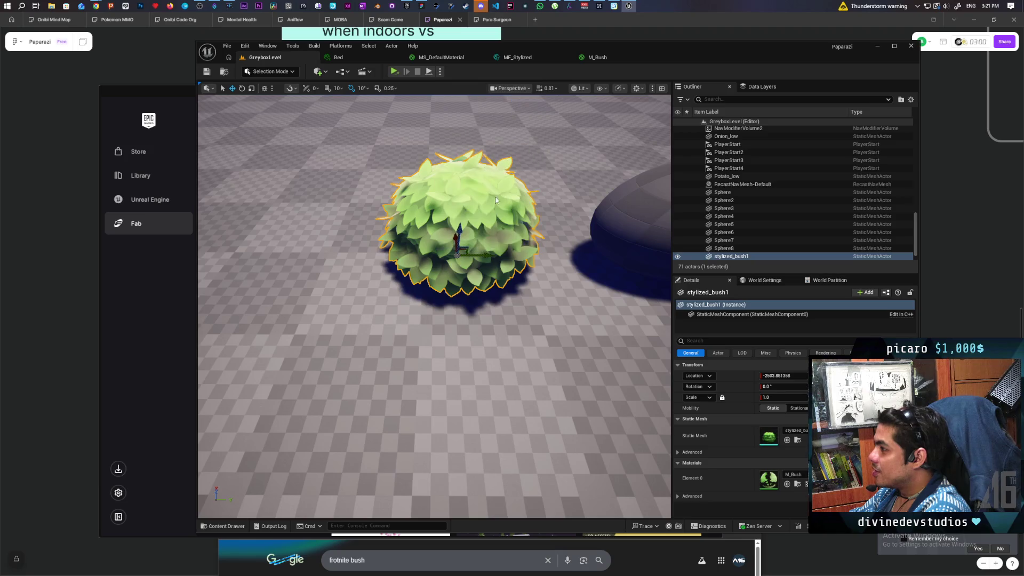
Walk the character around the stylized bush to view it from several sides
{"action": "key", "text": "w"}
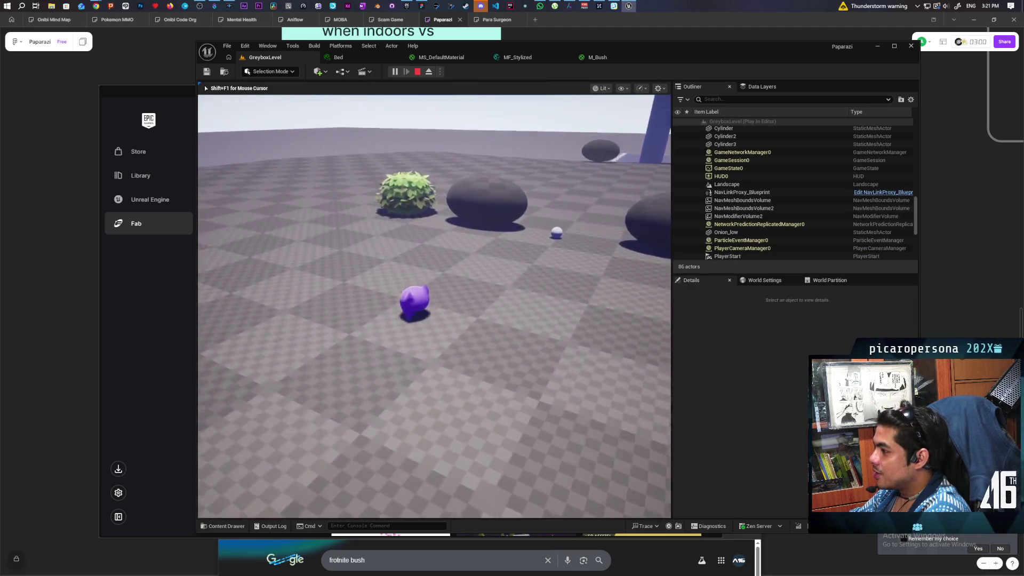
{"action": "key", "text": "w"}
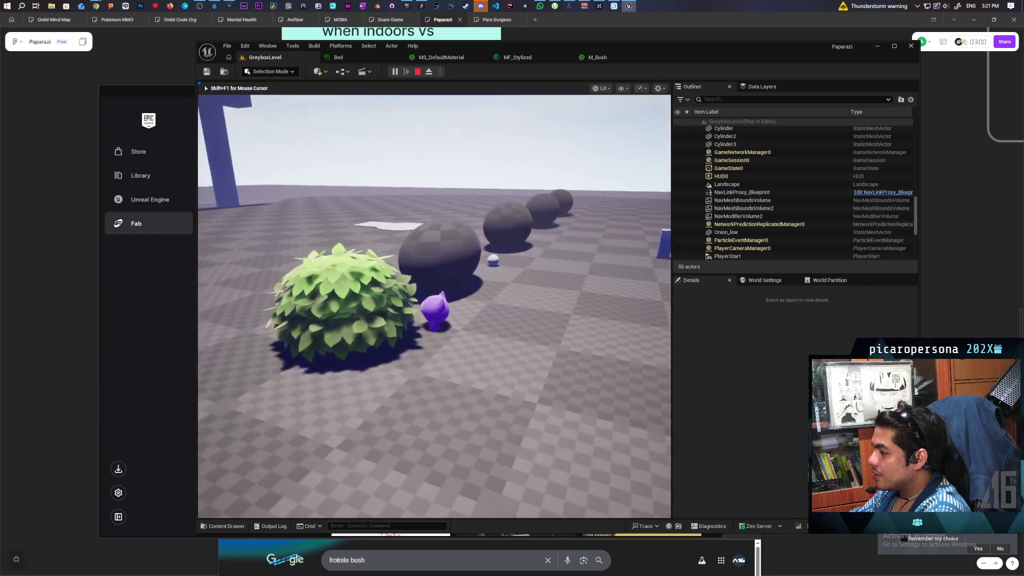
{"action": "key", "text": "w"}
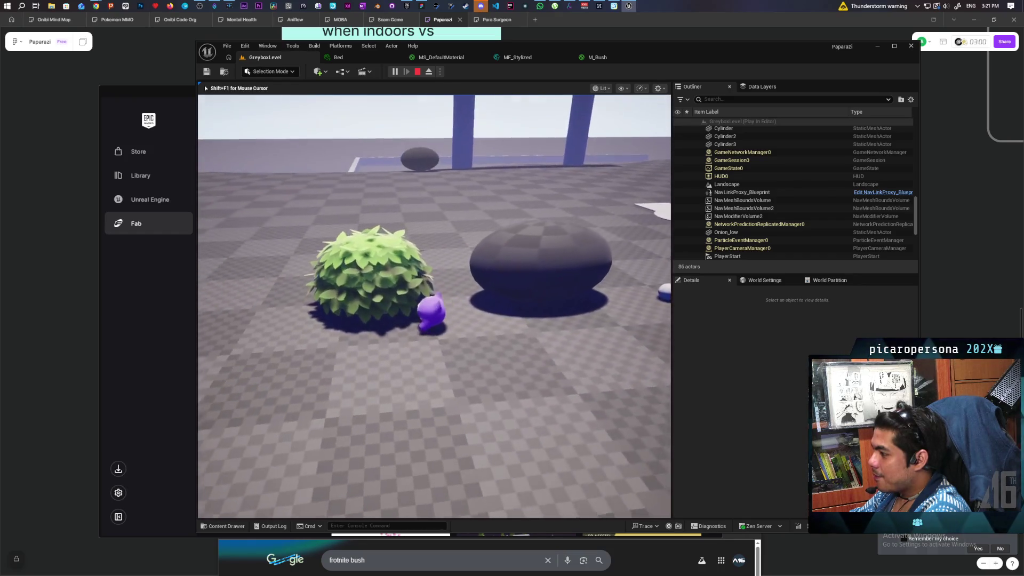
{"action": "key", "text": "w"}
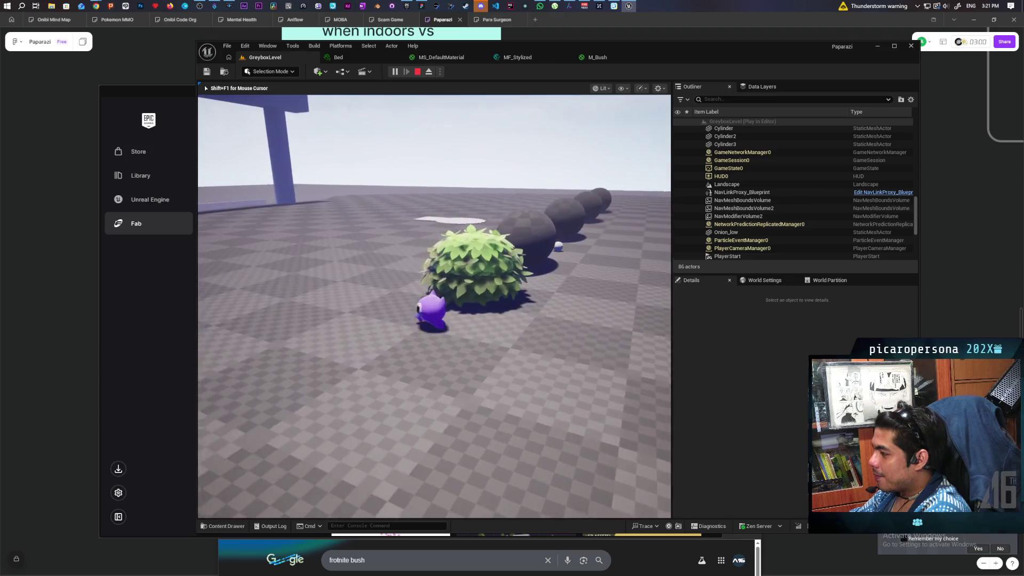
{"action": "key", "text": "w"}
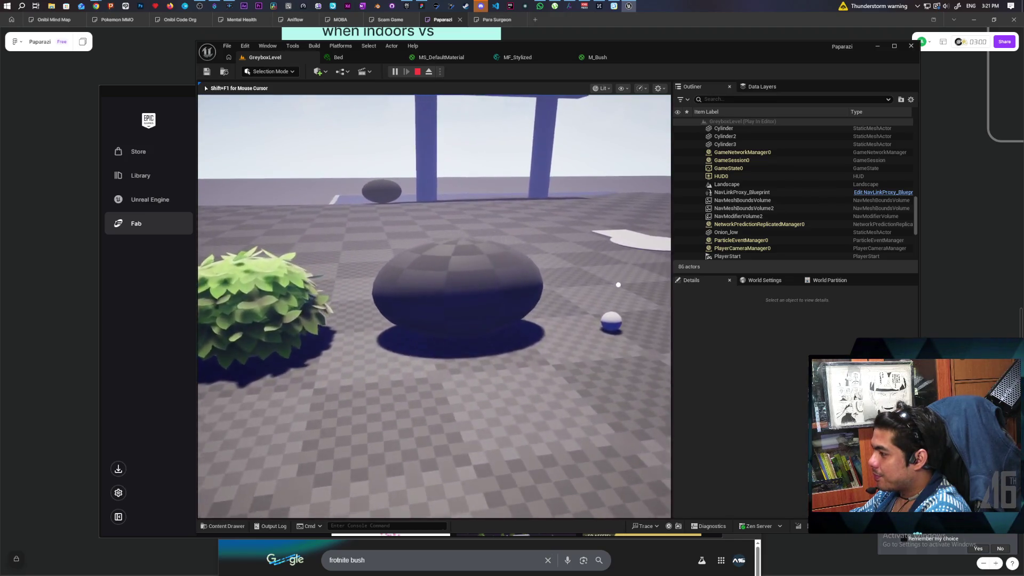
{"action": "key", "text": "w"}
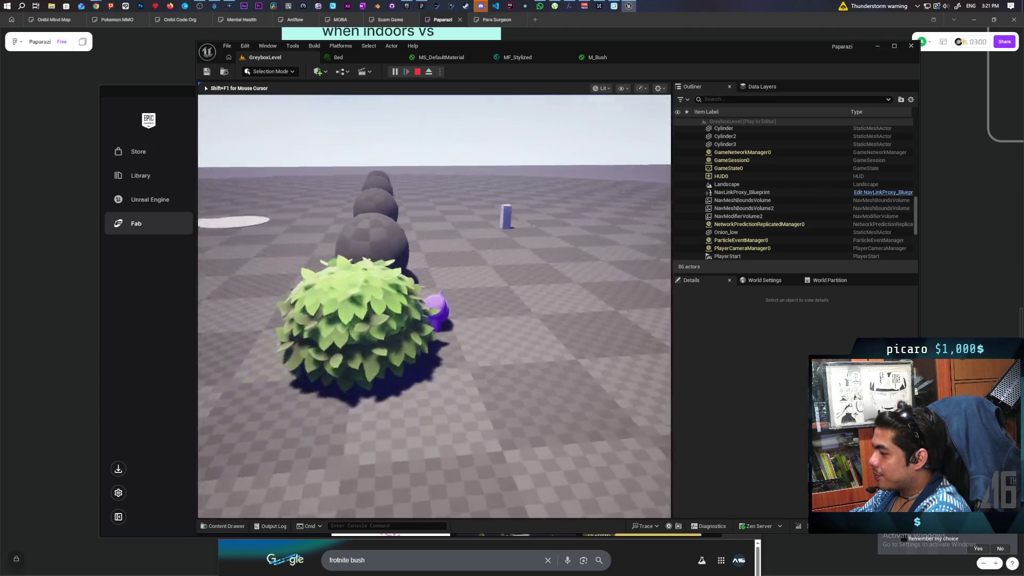
{"action": "key", "text": "w"}
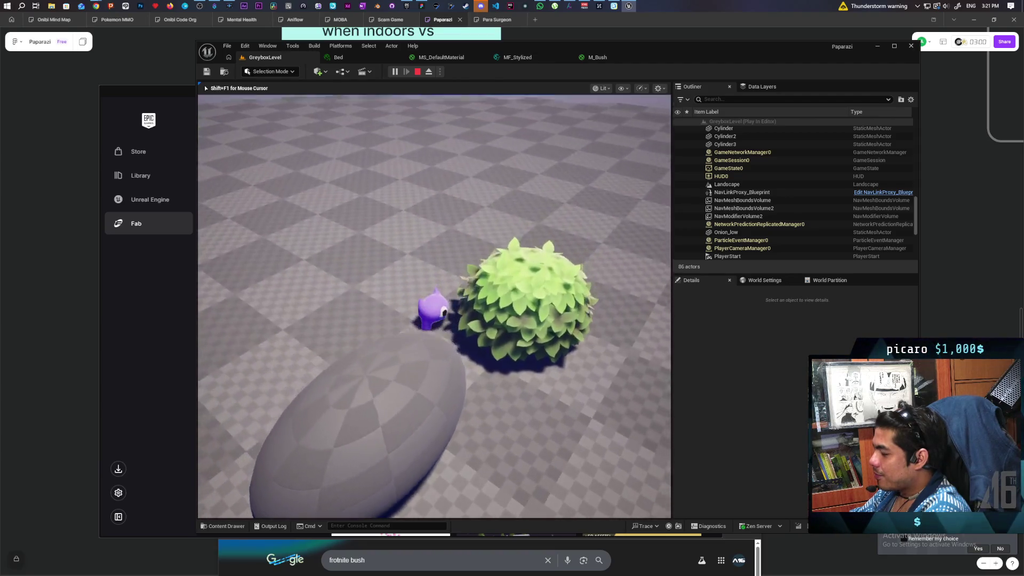
{"action": "key", "text": "w"}
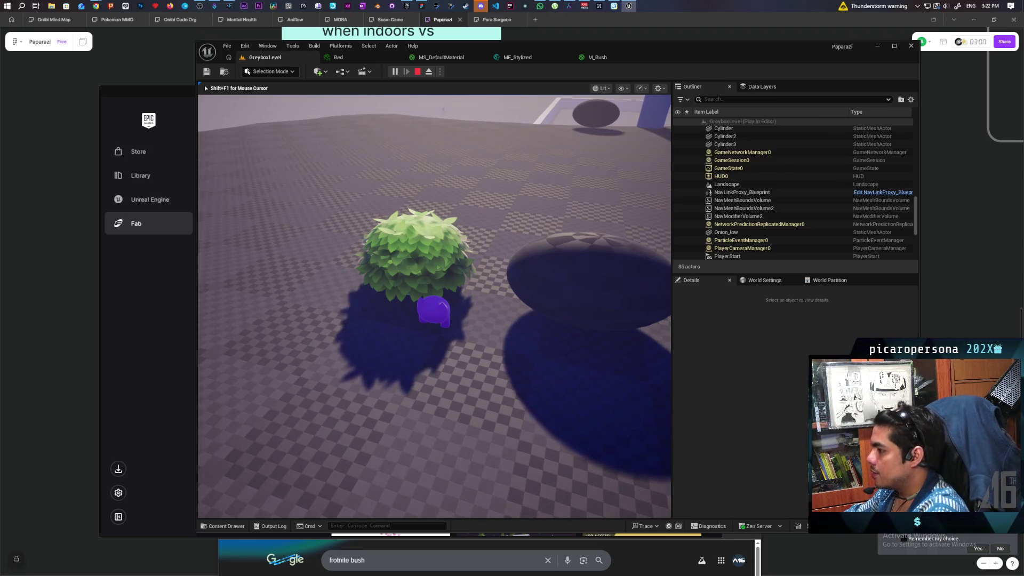
Circle the character around the M_Bush bush, viewing it from the right, above and front-left
{"action": "key", "text": "w"}
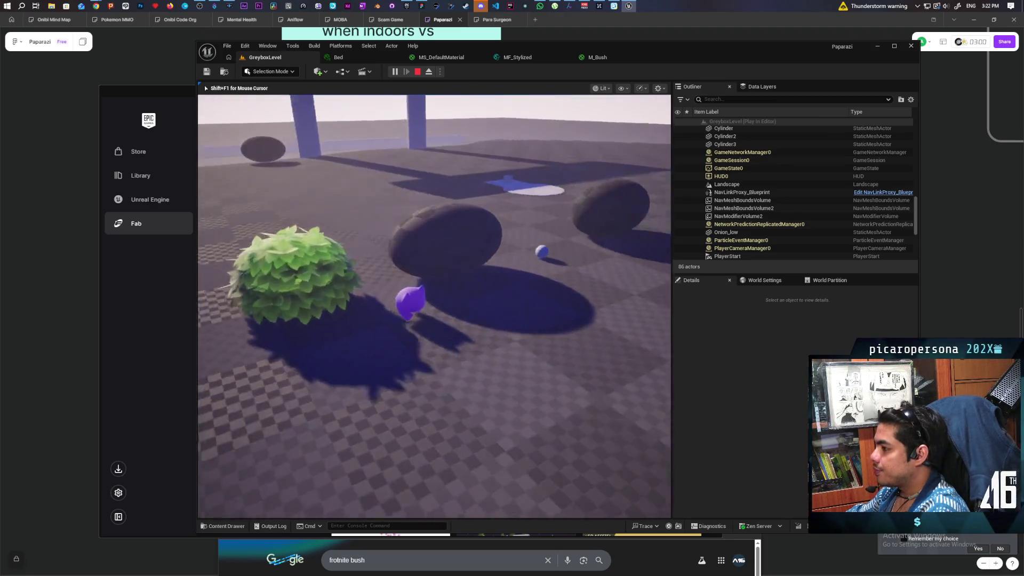
{"action": "key", "text": "s"}
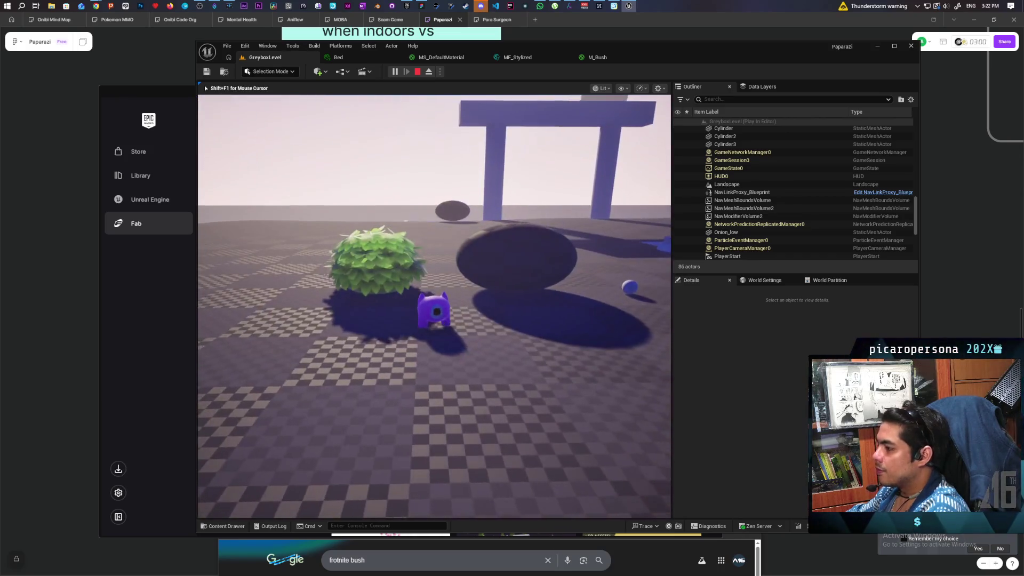
{"action": "key", "text": "w"}
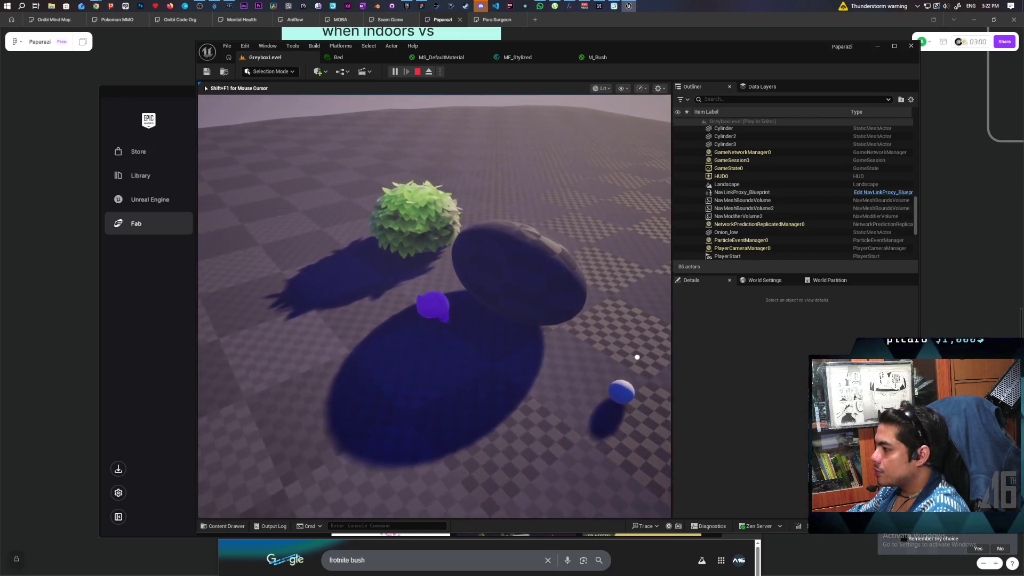
{"action": "key", "text": "w"}
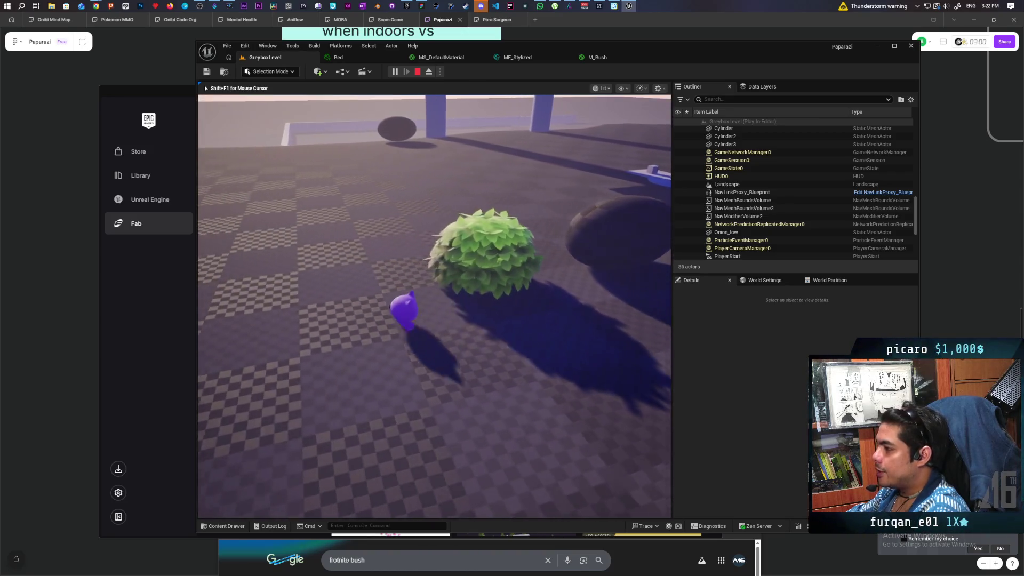
{"action": "key", "text": "s"}
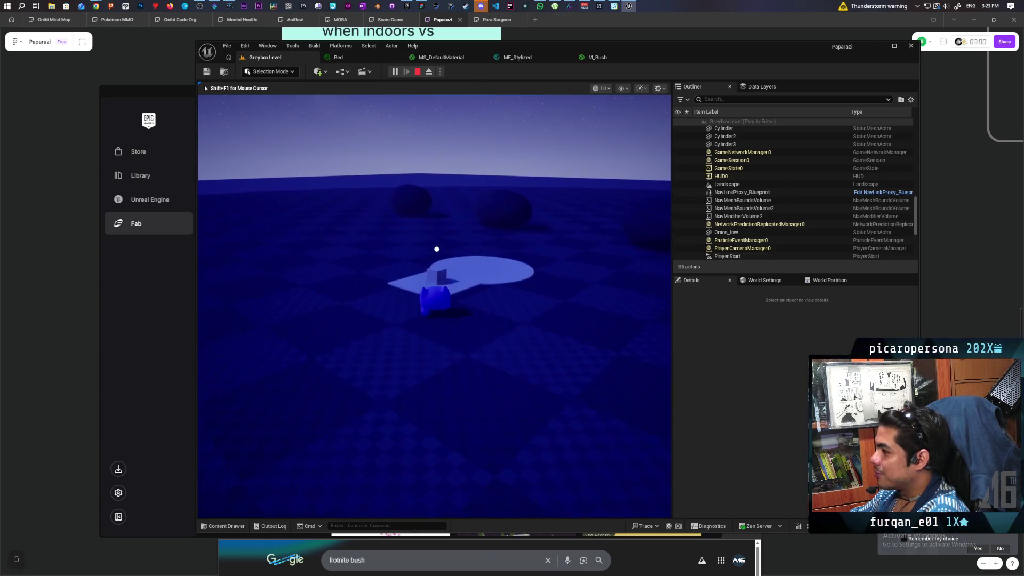
Read the wish note in game, then stop the play session to return to GreyboxLevel
{"action": "key", "text": "f"}
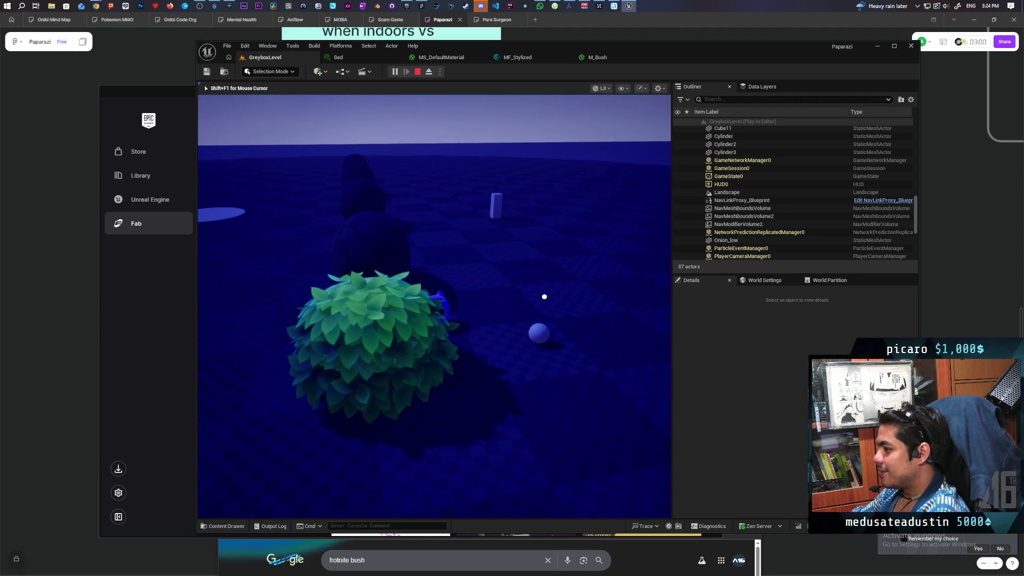
{"action": "key", "text": "Escape"}
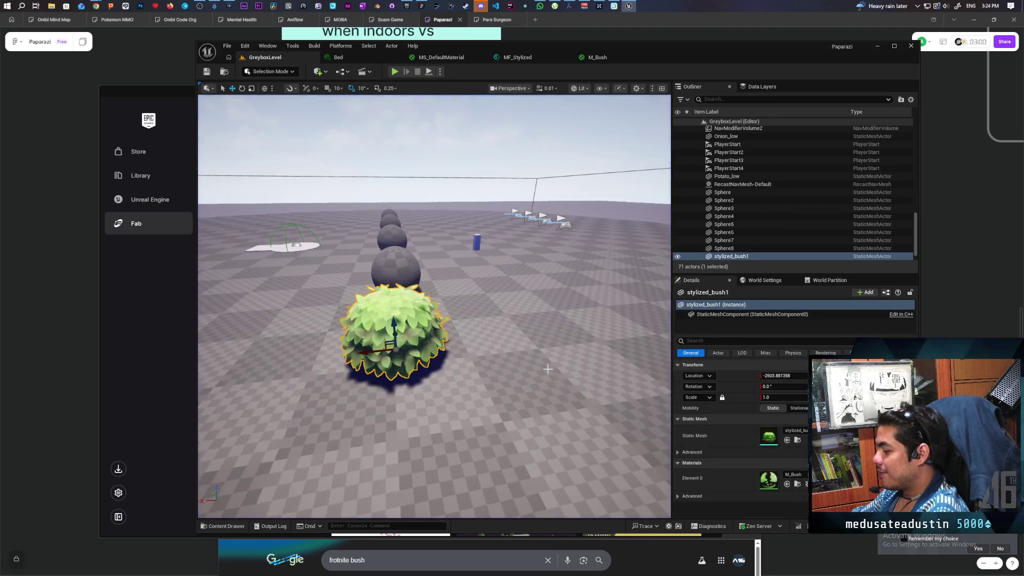
{"action": "scroll", "coordinate": [405, 320], "scroll_direction": "up", "scroll_amount": 10}
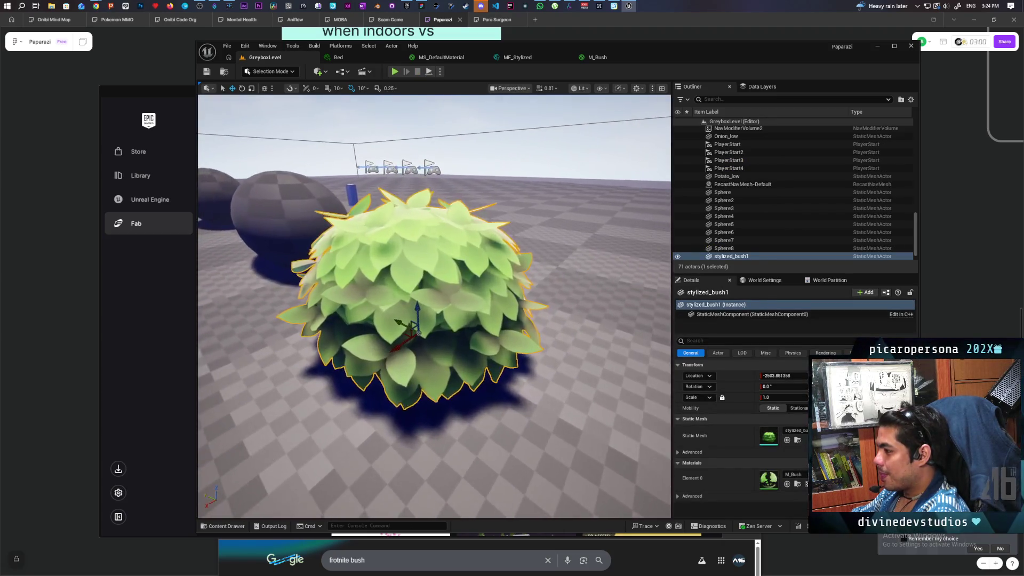
{"action": "scroll", "coordinate": [405, 320], "scroll_direction": "down", "scroll_amount": 10}
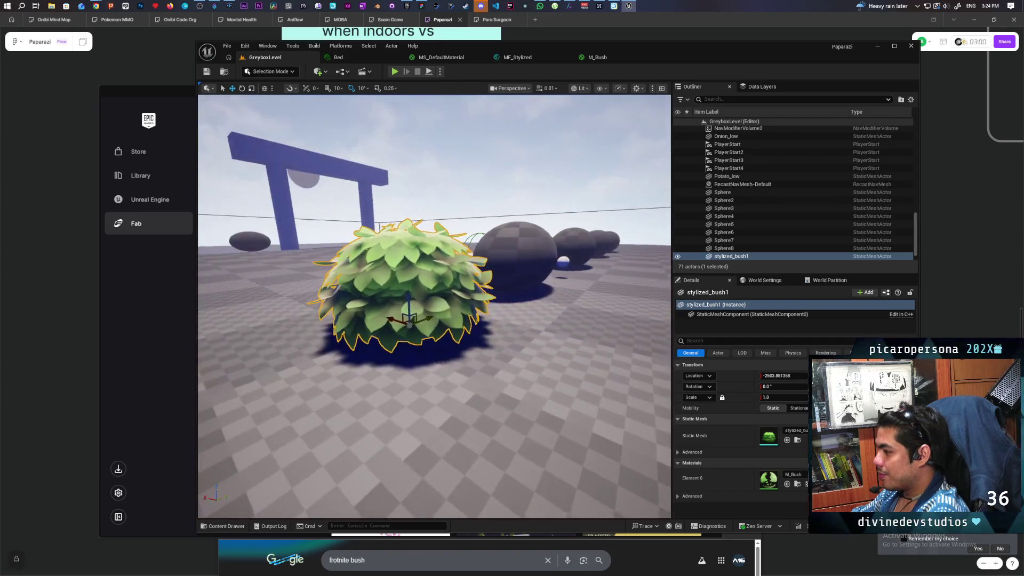
{"action": "scroll", "coordinate": [408, 322], "scroll_direction": "up", "scroll_amount": 10}
{"action": "scroll", "coordinate": [409, 322], "scroll_direction": "down", "scroll_amount": 5}
{"action": "scroll", "coordinate": [409, 323], "scroll_direction": "up", "scroll_amount": 6}
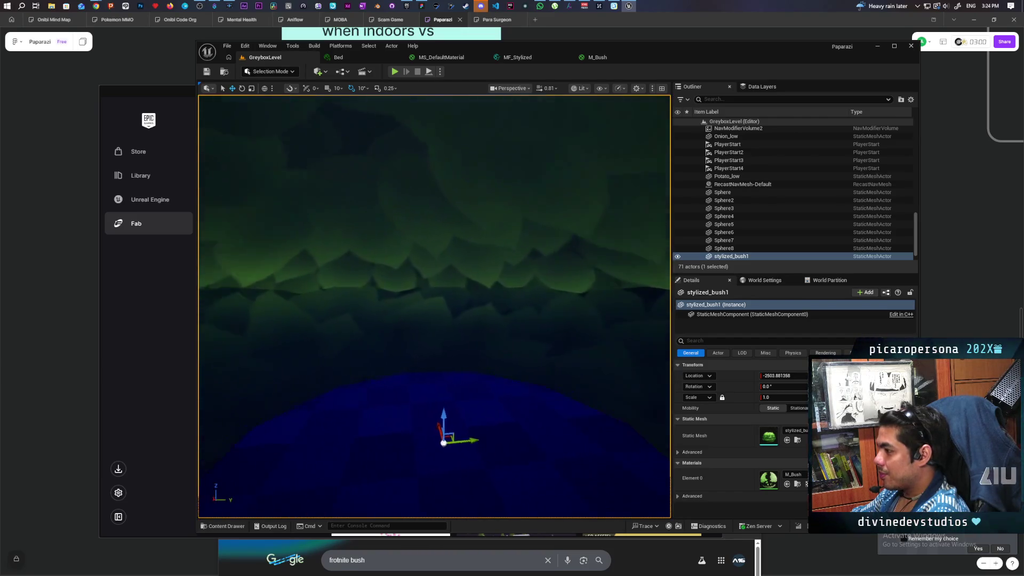
{"action": "scroll", "coordinate": [434, 306], "scroll_direction": "down", "scroll_amount": 8}
{"action": "scroll", "coordinate": [434, 307], "scroll_direction": "up", "scroll_amount": 4}
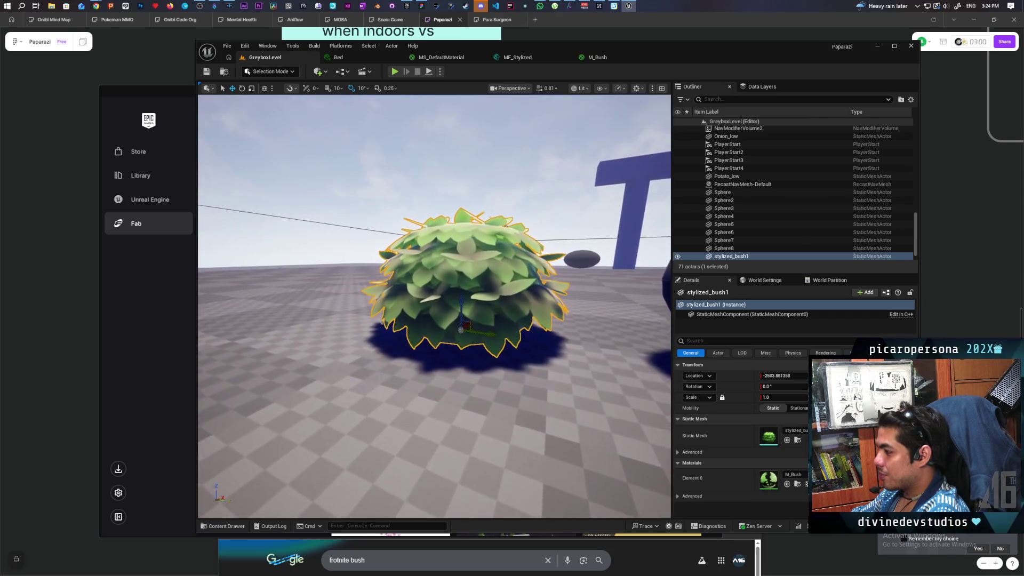
{"action": "mouse_move", "coordinate": [461, 336]}
{"action": "left_mouse_down"}
{"action": "mouse_move", "coordinate": [586, 341]}
{"action": "mouse_move", "coordinate": [585, 190]}
{"action": "mouse_move", "coordinate": [646, 160]}
{"action": "left_mouse_up"}
{"action": "scroll", "coordinate": [532, 342], "scroll_direction": "down", "scroll_amount": 5}
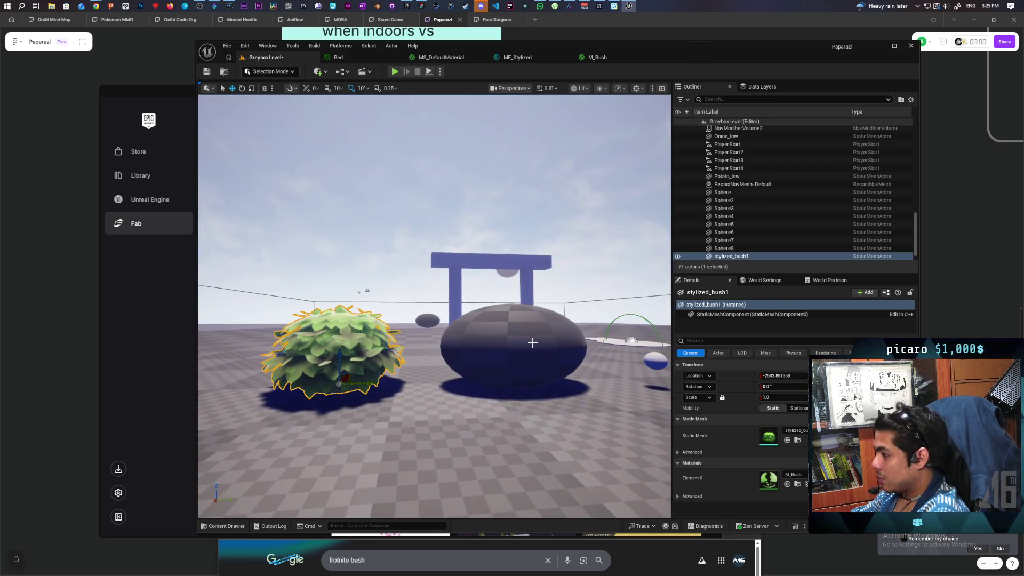
{"action": "key", "text": "f"}
{"action": "scroll", "coordinate": [357, 293], "scroll_direction": "up", "scroll_amount": 5}
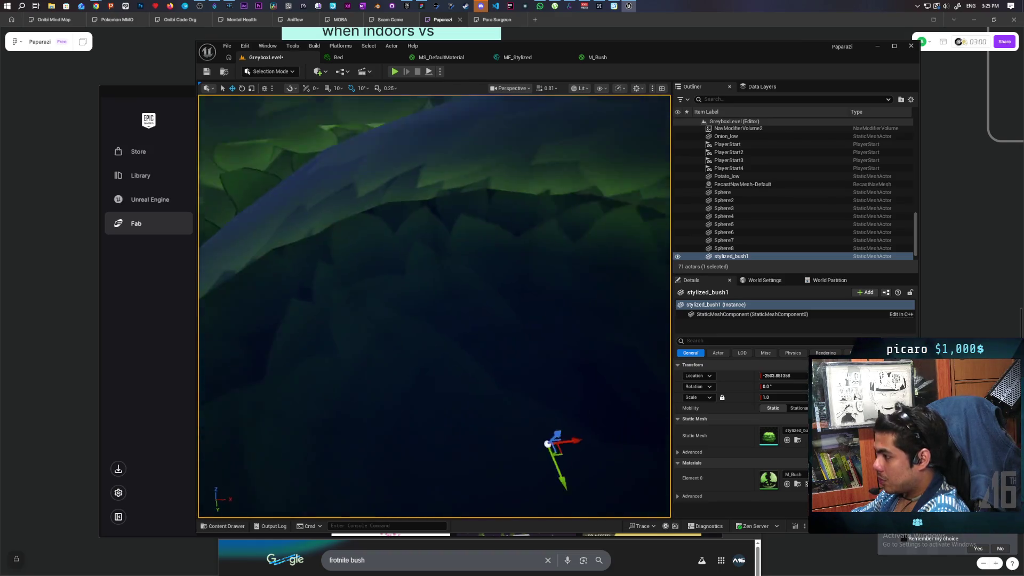
{"action": "scroll", "coordinate": [359, 214], "scroll_direction": "down", "scroll_amount": 5}
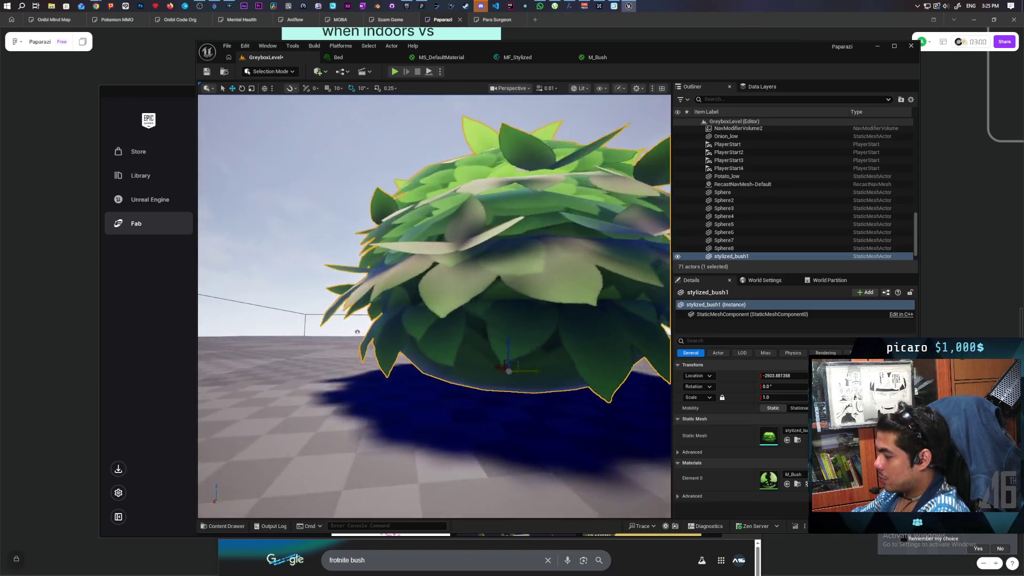
{"action": "mouse_move", "coordinate": [359, 213]}
{"action": "left_mouse_down"}
{"action": "mouse_move", "coordinate": [373, 224]}
{"action": "mouse_move", "coordinate": [405, 218]}
{"action": "mouse_move", "coordinate": [341, 216]}
{"action": "mouse_move", "coordinate": [395, 210]}
{"action": "mouse_move", "coordinate": [379, 335]}
{"action": "mouse_move", "coordinate": [384, 313]}
{"action": "left_mouse_up"}
{"action": "mouse_move", "coordinate": [473, 377]}
{"action": "left_mouse_down"}
{"action": "mouse_move", "coordinate": [429, 352]}
{"action": "mouse_move", "coordinate": [475, 386]}
{"action": "left_mouse_up"}
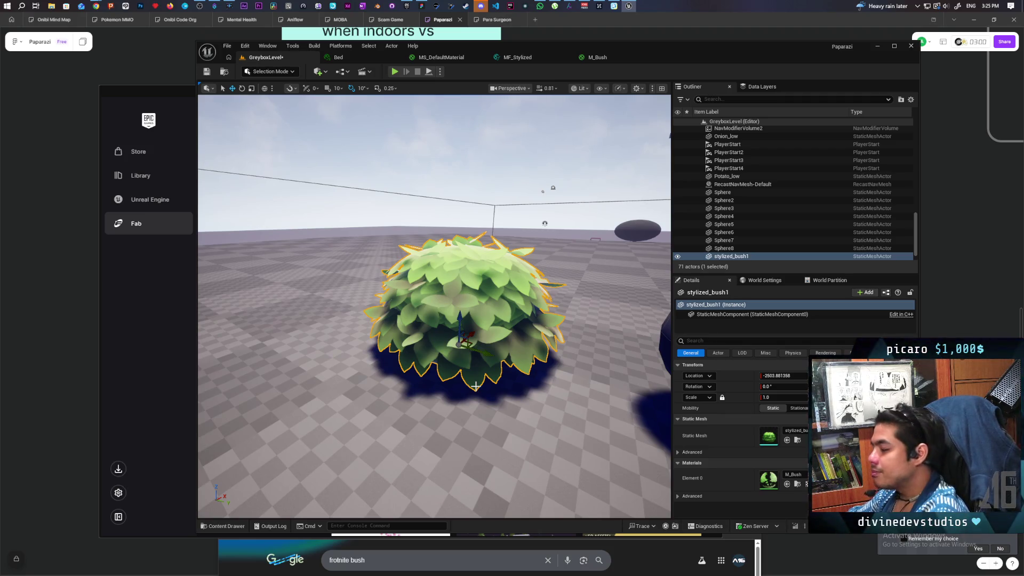
{"action": "scroll", "coordinate": [489, 315], "scroll_direction": "down", "scroll_amount": 10}
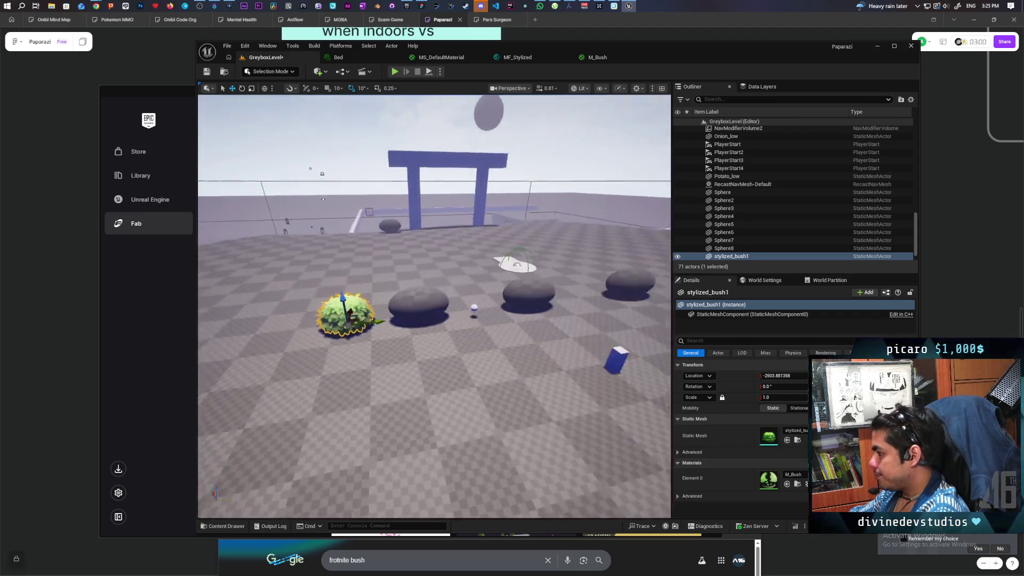
{"action": "scroll", "coordinate": [488, 315], "scroll_direction": "up", "scroll_amount": 10}
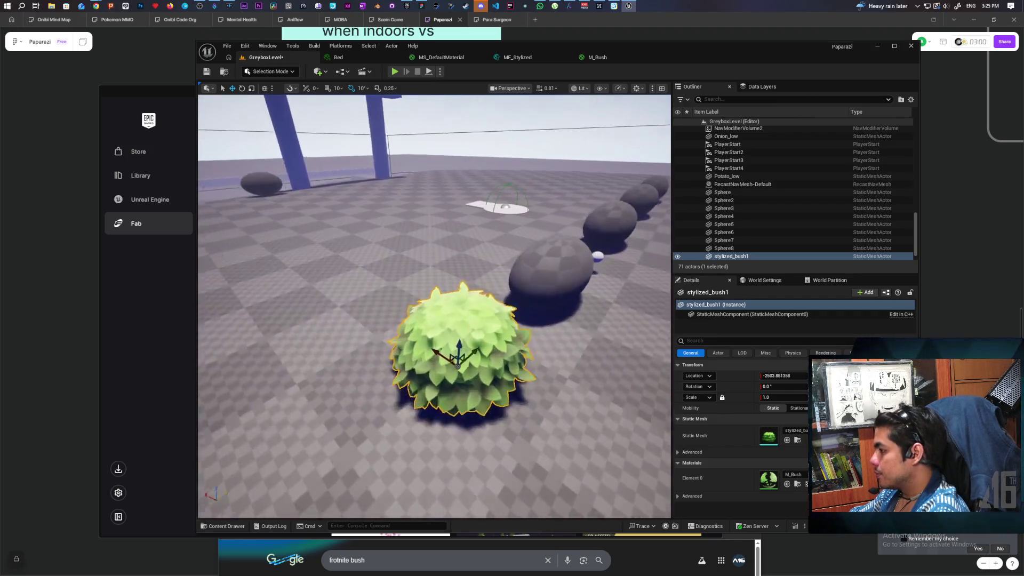
{"action": "scroll", "coordinate": [488, 315], "scroll_direction": "down", "scroll_amount": 10}
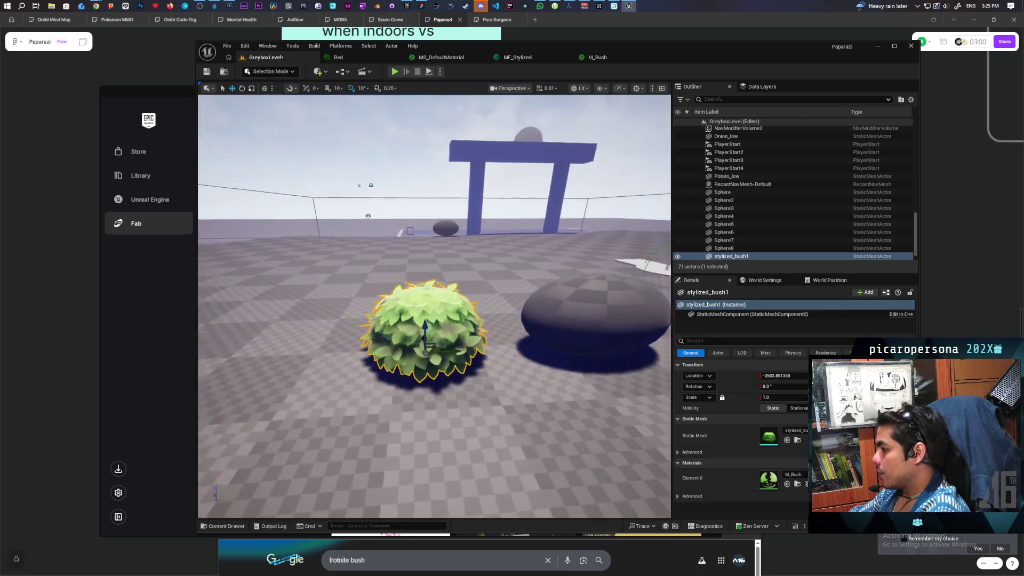
{"action": "key", "text": "a"}
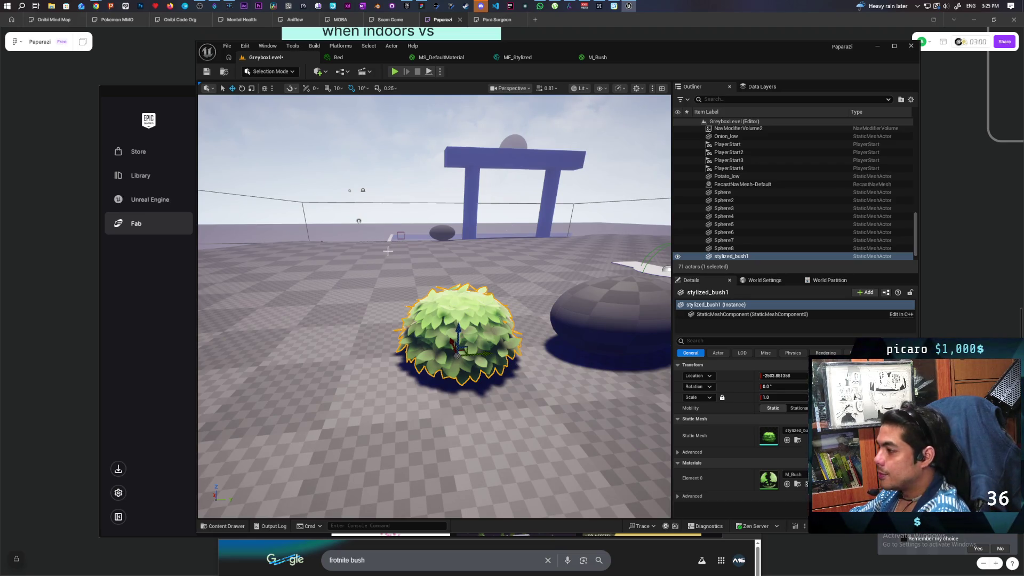
{"action": "scroll", "coordinate": [388, 251], "scroll_direction": "down", "scroll_amount": 5}
{"action": "scroll", "coordinate": [387, 250], "scroll_direction": "up", "scroll_amount": 6}
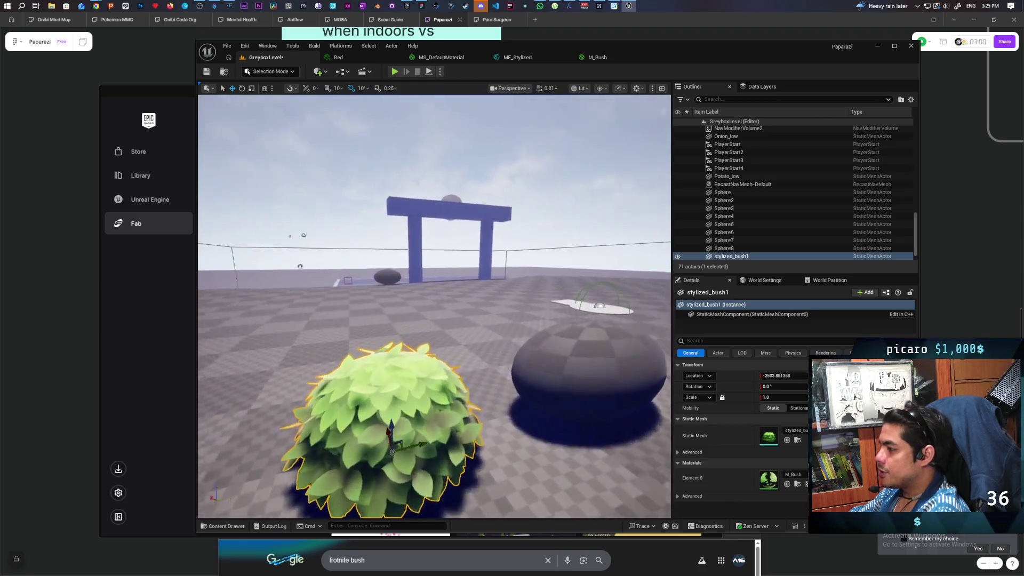
{"action": "scroll", "coordinate": [387, 251], "scroll_direction": "down", "scroll_amount": 3}
{"action": "mouse_move", "coordinate": [388, 250]}
{"action": "left_mouse_down"}
{"action": "mouse_move", "coordinate": [387, 229]}
{"action": "mouse_move", "coordinate": [409, 250]}
{"action": "mouse_move", "coordinate": [494, 240]}
{"action": "mouse_move", "coordinate": [480, 214]}
{"action": "mouse_move", "coordinate": [488, 216]}
{"action": "mouse_move", "coordinate": [469, 214]}
{"action": "mouse_move", "coordinate": [480, 216]}
{"action": "left_mouse_up"}
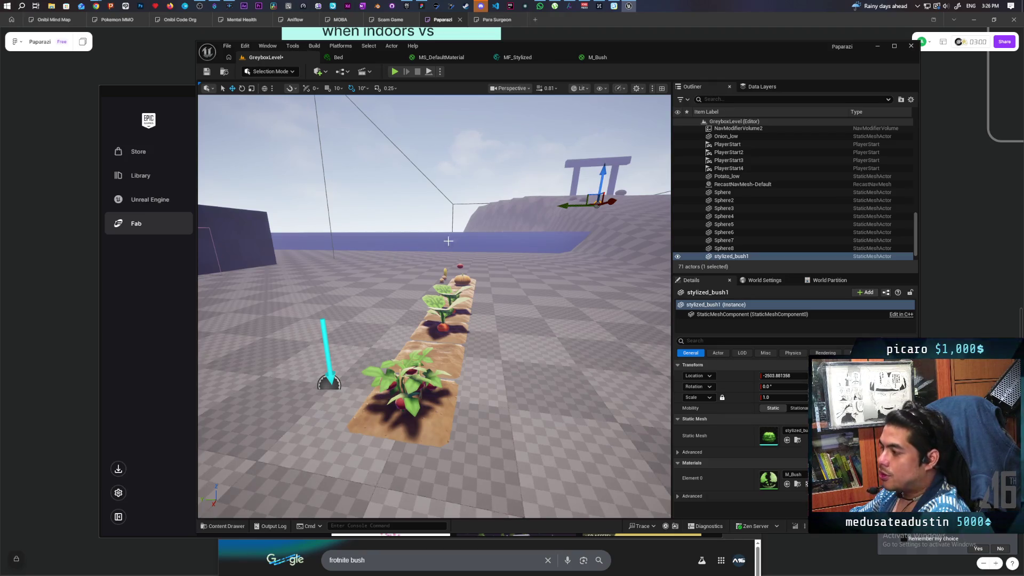
{"action": "mouse_move", "coordinate": [440, 242]}
{"action": "left_mouse_down"}
{"action": "mouse_move", "coordinate": [464, 241]}
{"action": "mouse_move", "coordinate": [464, 228]}
{"action": "mouse_move", "coordinate": [421, 235]}
{"action": "mouse_move", "coordinate": [448, 233]}
{"action": "left_mouse_up"}
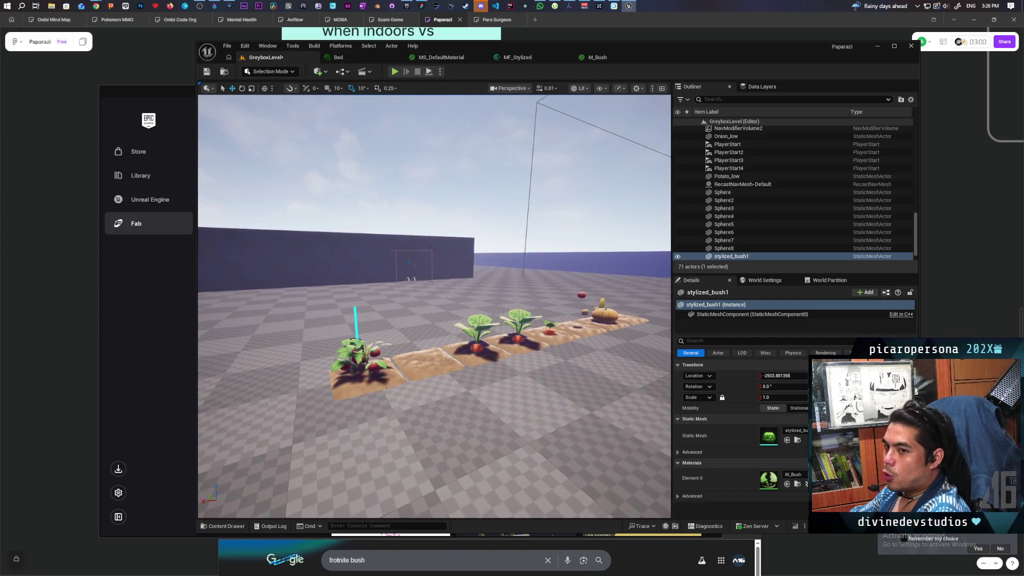
{"action": "mouse_move", "coordinate": [448, 234]}
{"action": "left_mouse_down"}
{"action": "mouse_move", "coordinate": [469, 235]}
{"action": "mouse_move", "coordinate": [424, 235]}
{"action": "mouse_move", "coordinate": [391, 252]}
{"action": "mouse_move", "coordinate": [486, 296]}
{"action": "left_mouse_up"}
{"action": "left_click_drag", "start_coordinate": [377, 330], "coordinate": [344, 320]}
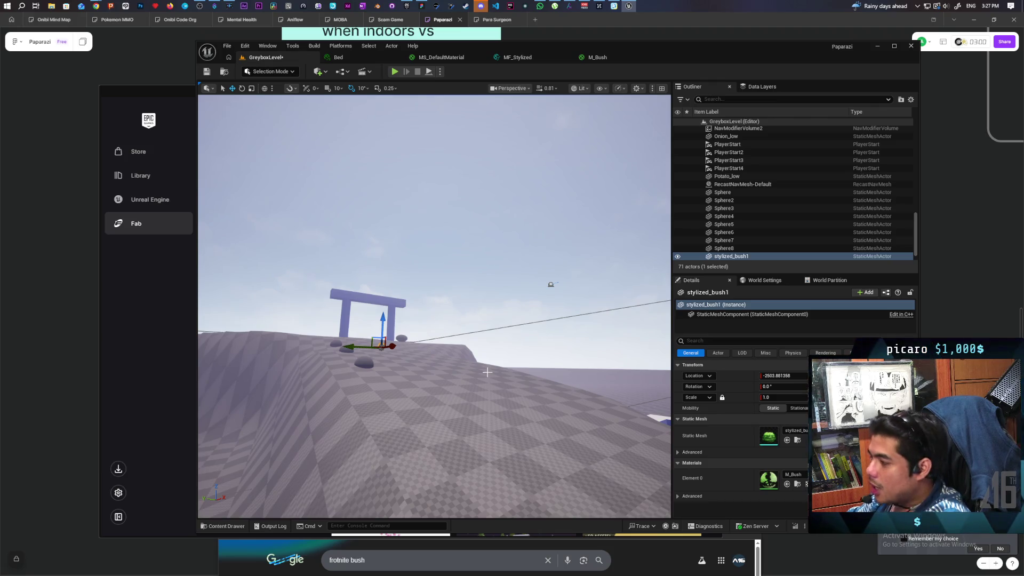
{"action": "key", "text": "w"}
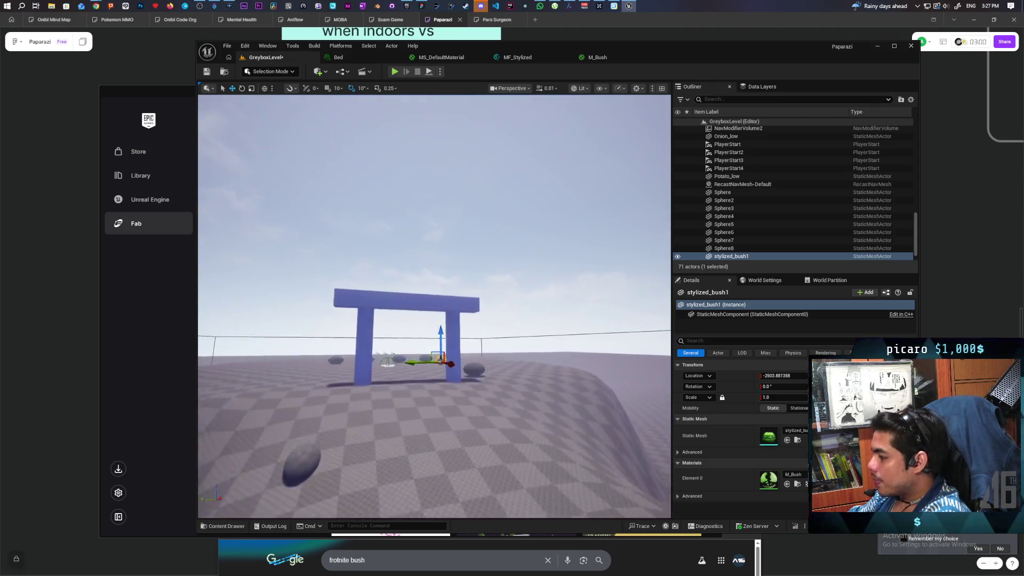
{"action": "key", "text": "w"}
{"action": "key", "text": "f"}
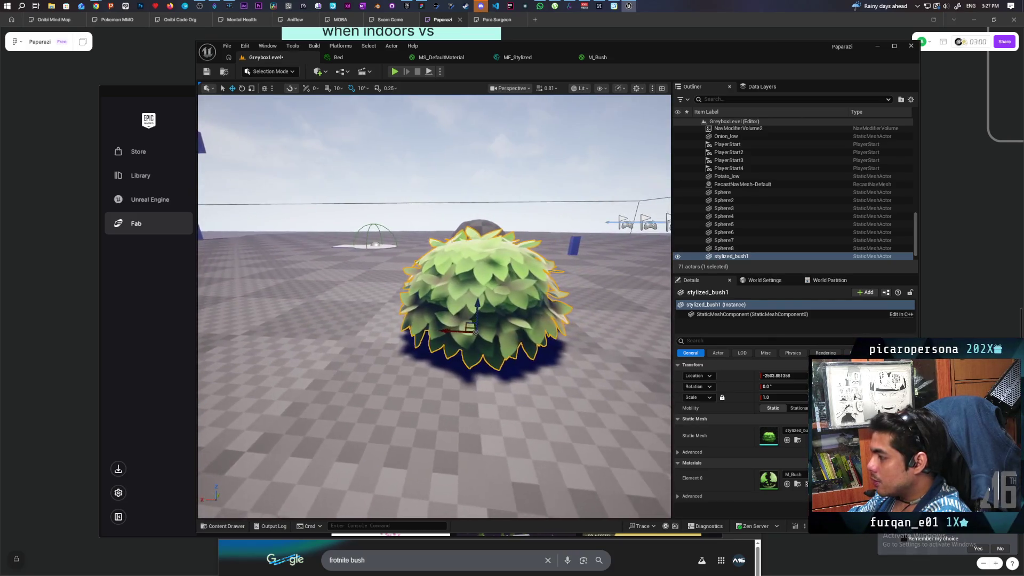
{"action": "scroll", "coordinate": [434, 307], "scroll_direction": "up", "scroll_amount": 5}
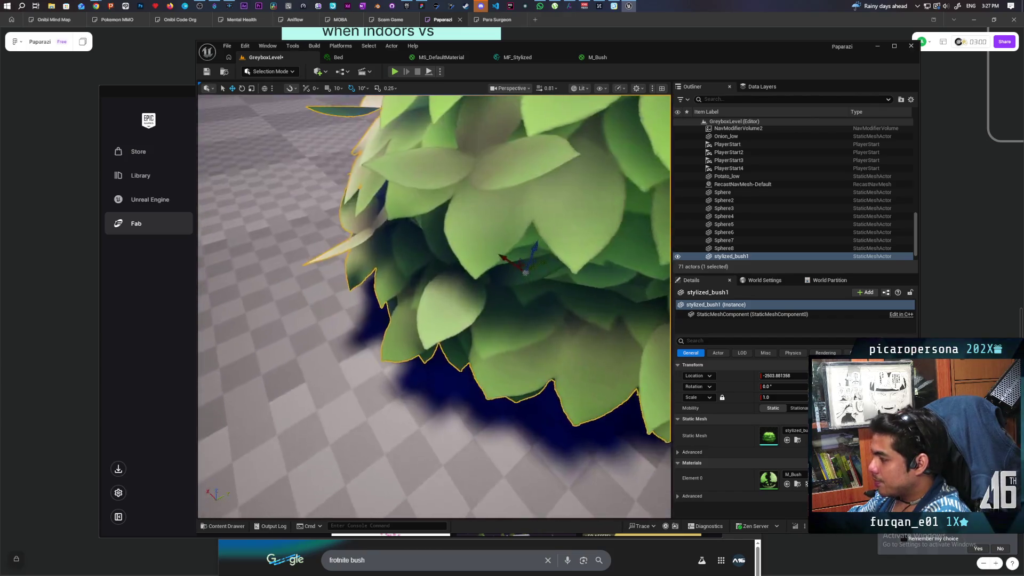
{"action": "scroll", "coordinate": [434, 306], "scroll_direction": "down", "scroll_amount": 5}
{"action": "key", "text": "s"}
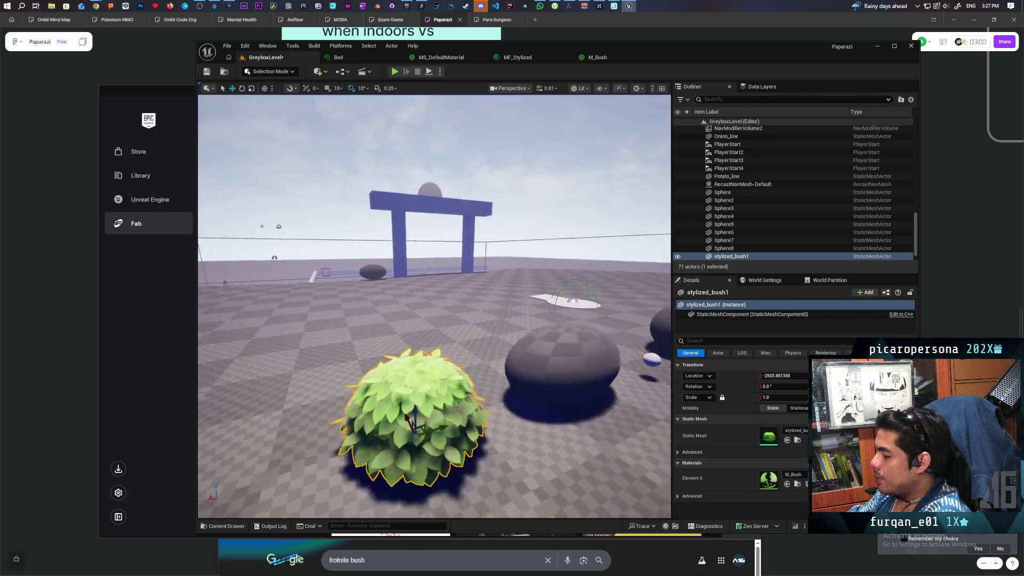
{"action": "key", "text": "w"}
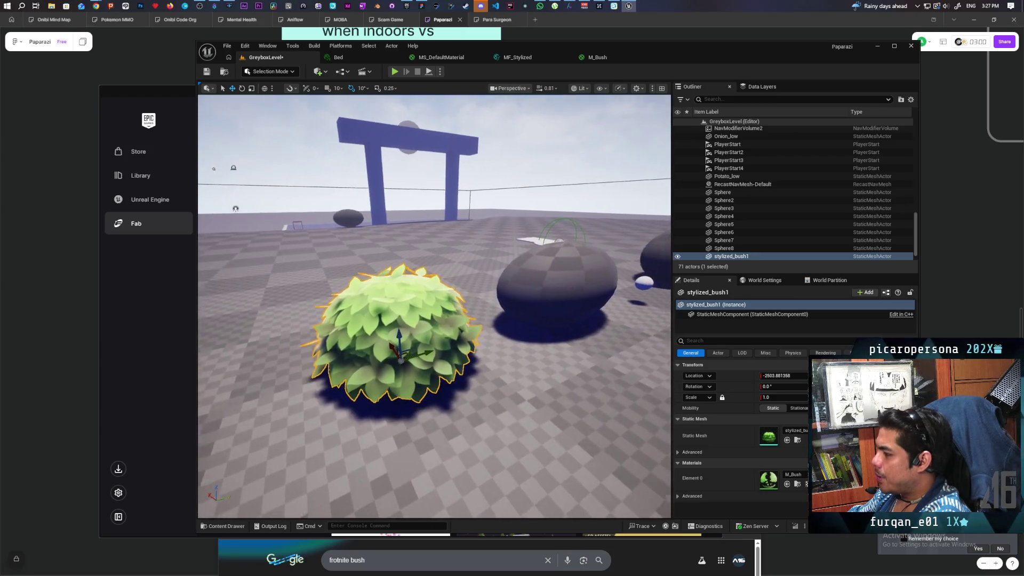
{"action": "key", "text": "w"}
{"action": "key", "text": "a"}
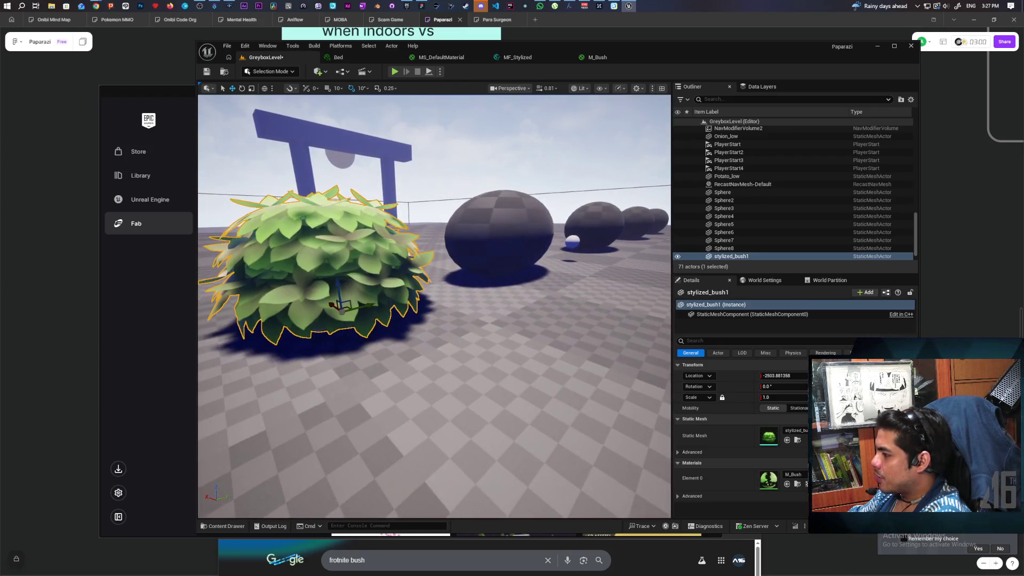
{"action": "key", "text": "d"}
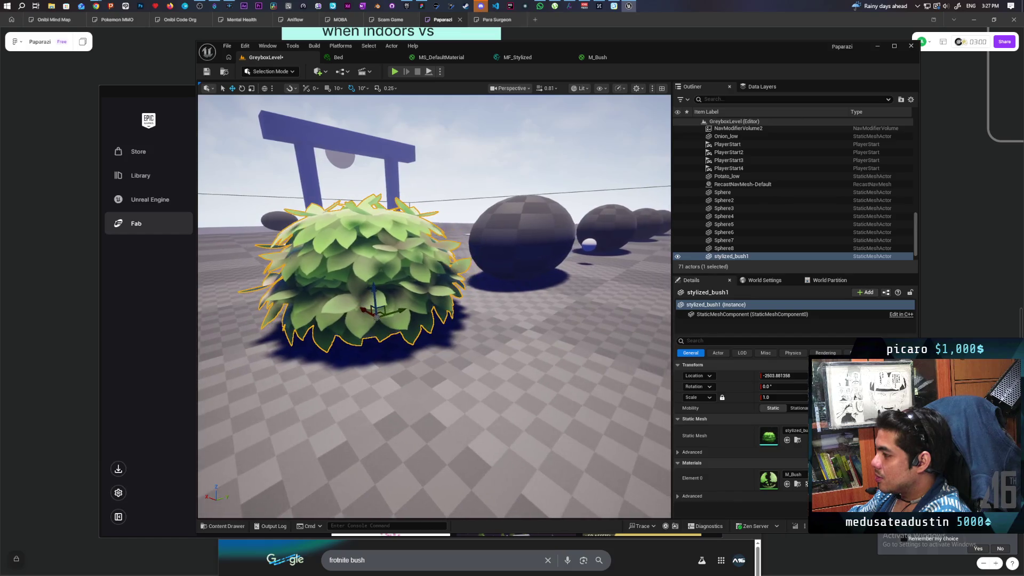
{"action": "key", "text": "s"}
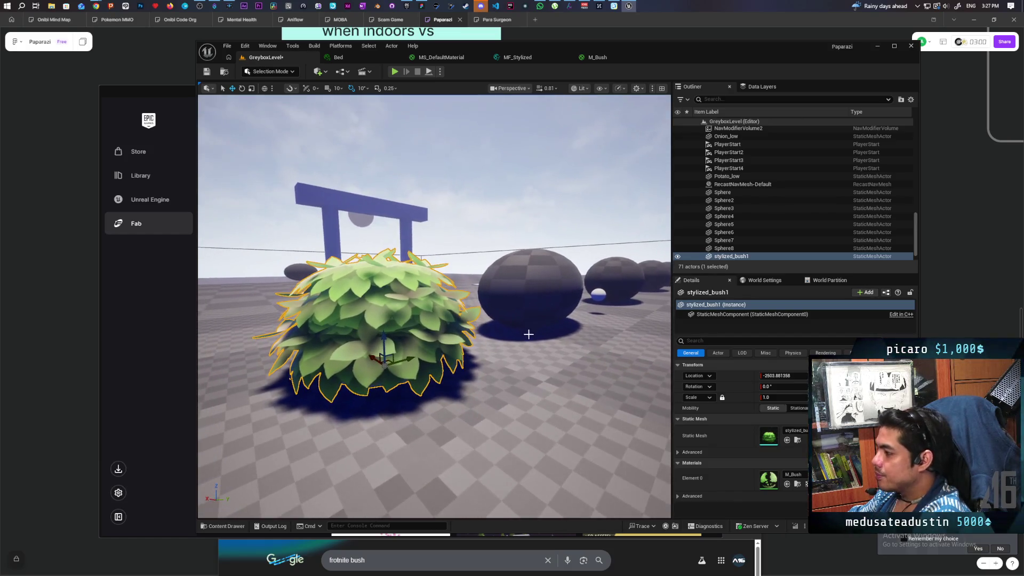
{"action": "key", "text": "w"}
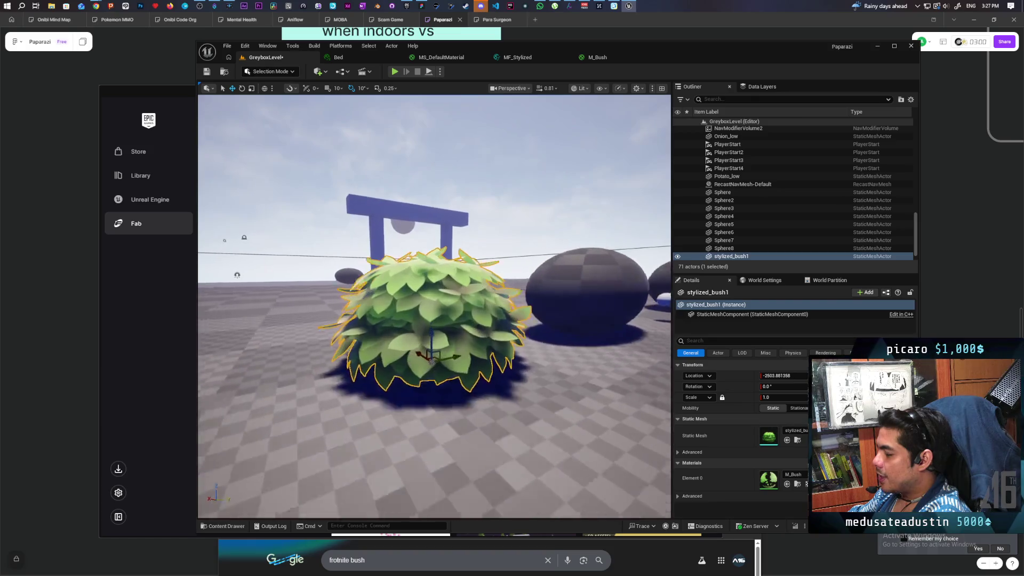
{"action": "key", "text": "s"}
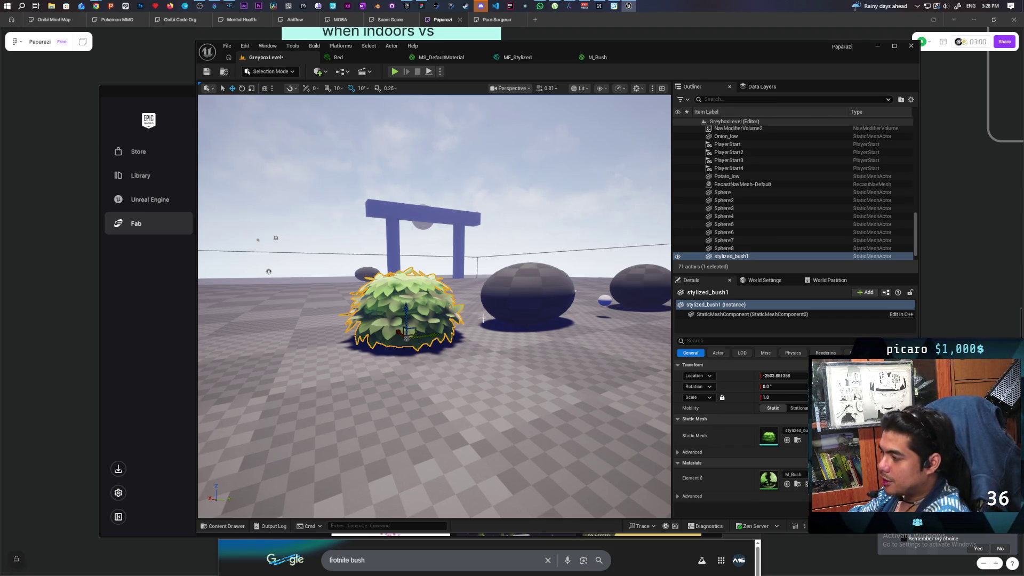
{"action": "mouse_move", "coordinate": [460, 373]}
{"action": "left_mouse_down"}
{"action": "mouse_move", "coordinate": [450, 377]}
{"action": "mouse_move", "coordinate": [451, 352]}
{"action": "mouse_move", "coordinate": [455, 462]}
{"action": "mouse_move", "coordinate": [442, 463]}
{"action": "mouse_move", "coordinate": [479, 474]}
{"action": "mouse_move", "coordinate": [459, 475]}
{"action": "mouse_move", "coordinate": [469, 474]}
{"action": "mouse_move", "coordinate": [455, 460]}
{"action": "mouse_move", "coordinate": [463, 469]}
{"action": "mouse_move", "coordinate": [457, 364]}
{"action": "left_mouse_up"}
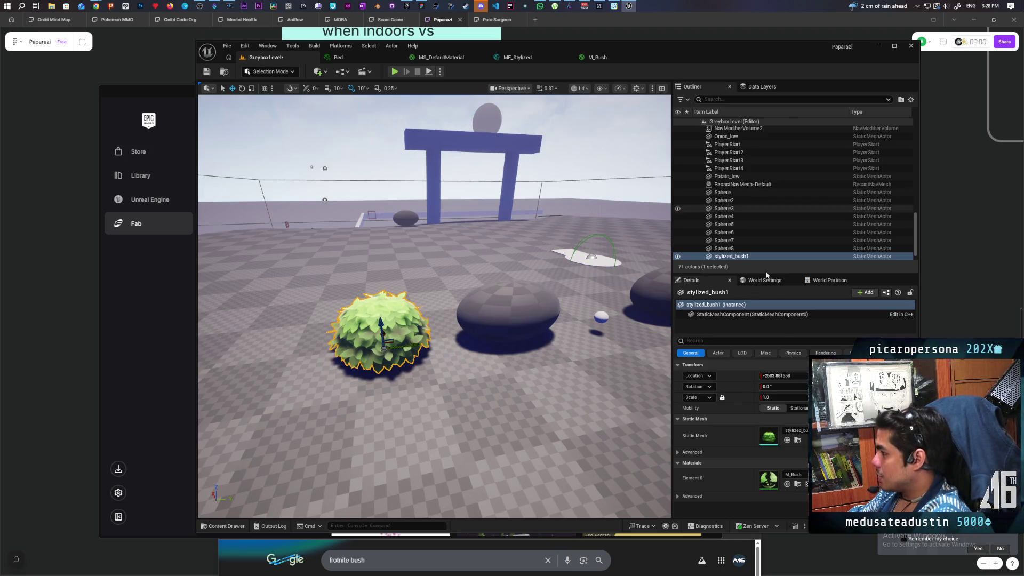
{"action": "left_click", "coordinate": [226, 525]}
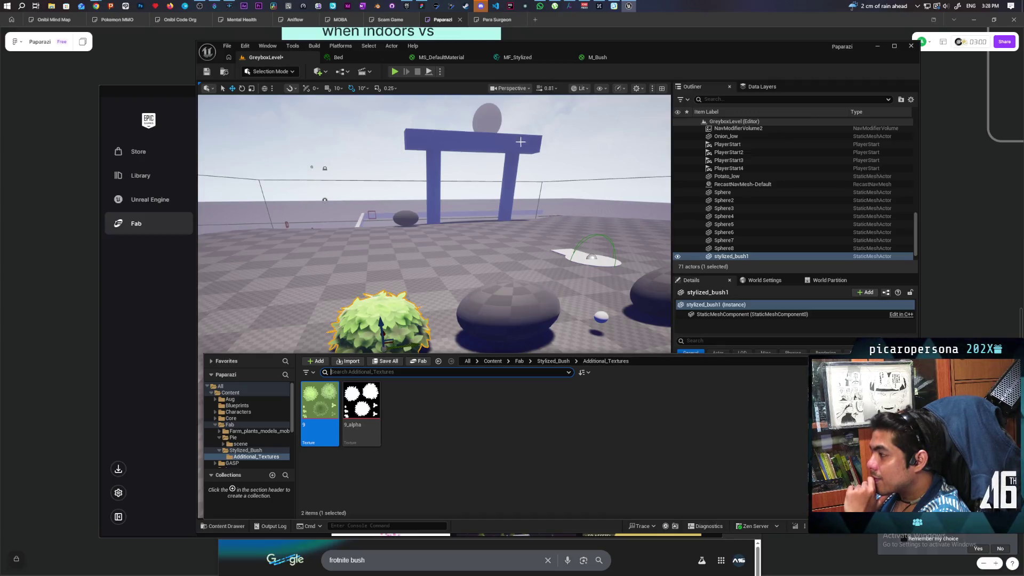
Show the M_Bush graph at 1:1, framing the texture samples, MakeMaterialAttributes and output nodes
{"action": "left_click", "coordinate": [593, 56]}
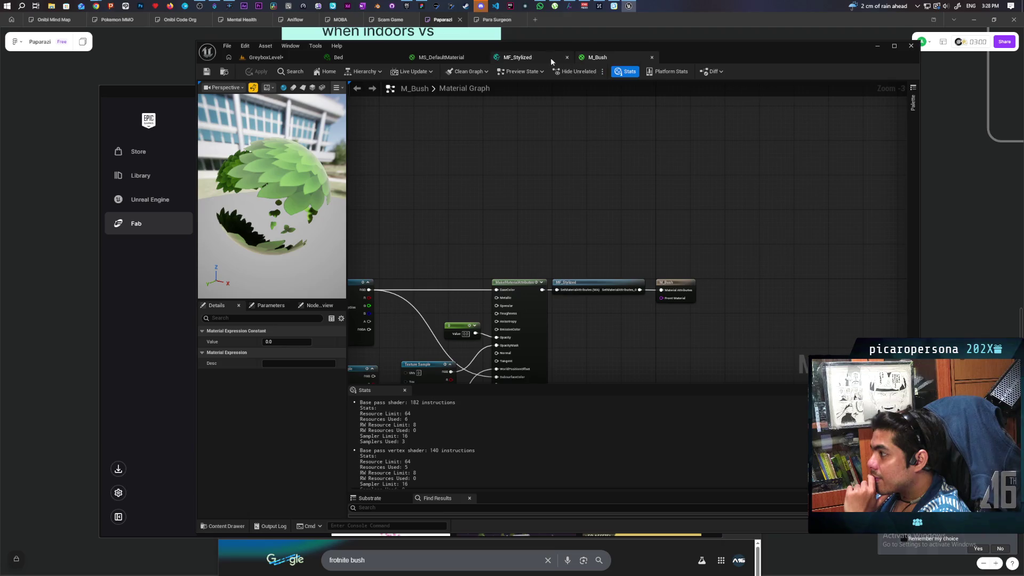
{"action": "scroll", "coordinate": [583, 149], "scroll_direction": "up", "scroll_amount": 4}
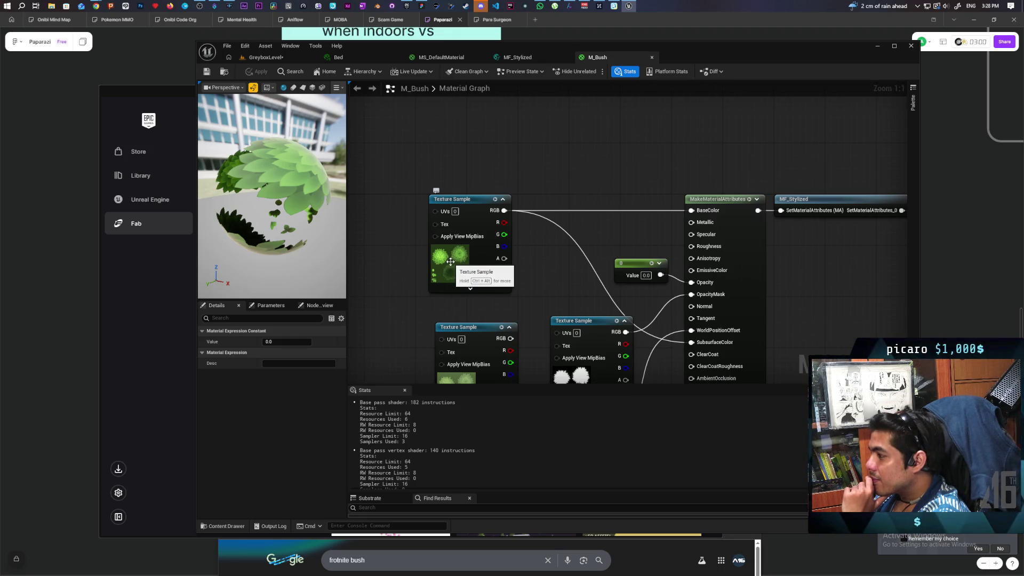
{"action": "left_click_drag", "start_coordinate": [569, 260], "coordinate": [543, 258]}
{"action": "left_click_drag", "start_coordinate": [500, 191], "coordinate": [530, 141]}
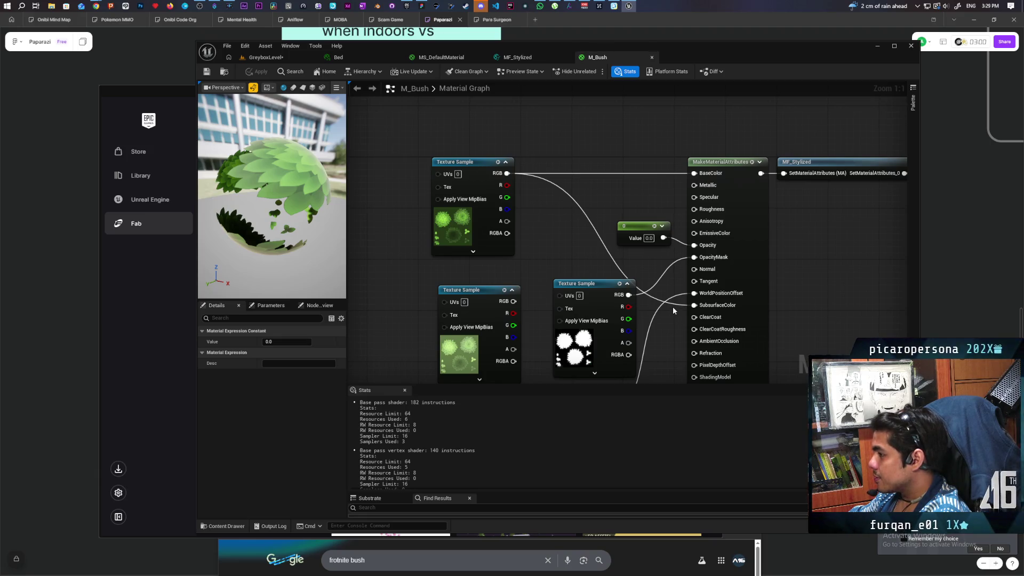
{"action": "left_click_drag", "start_coordinate": [671, 305], "coordinate": [618, 237]}
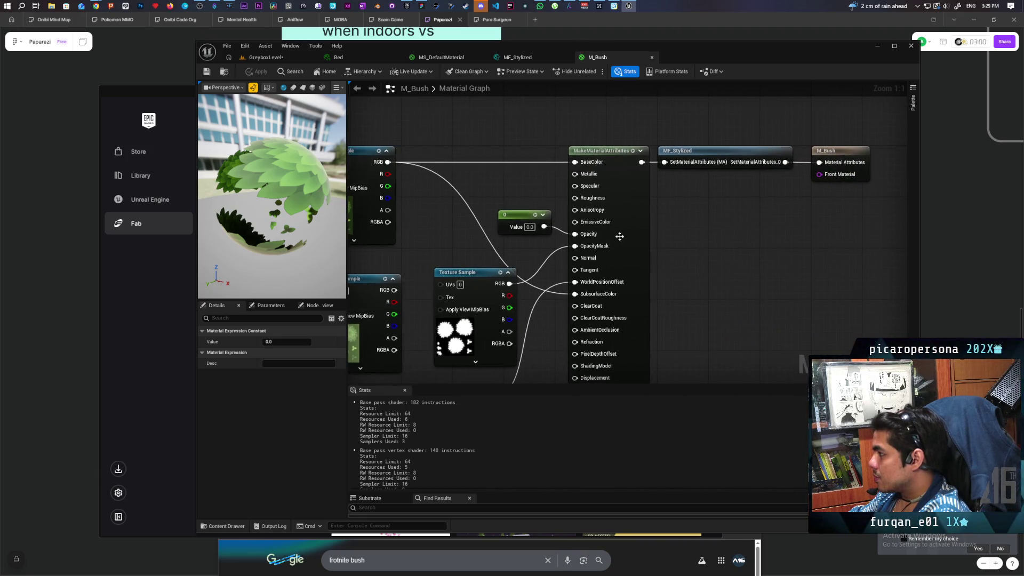
Set M_Bush's shading model to Two Sided Foliage and shift the leaf texture sample node left
{"action": "left_click", "coordinate": [843, 149]}
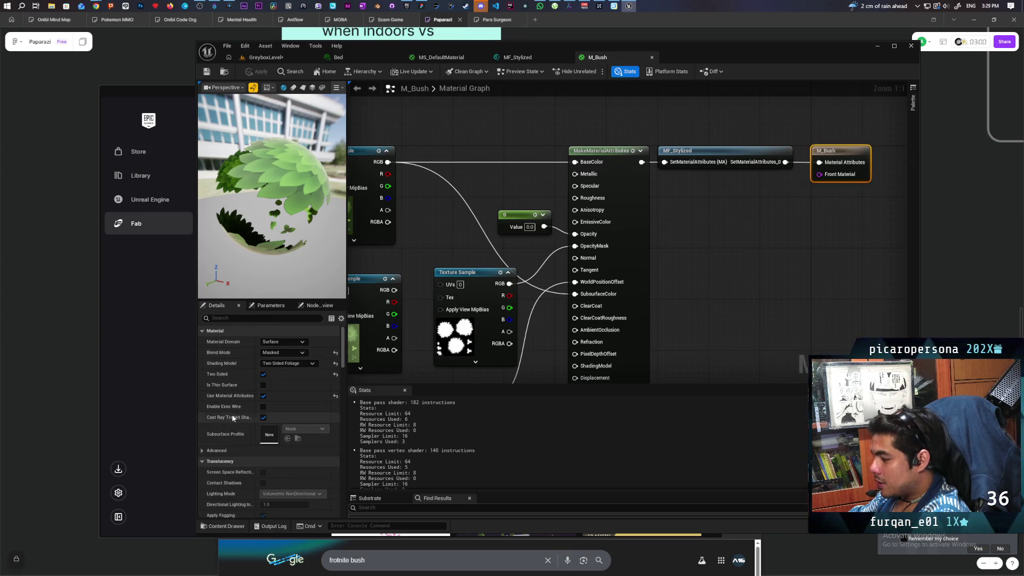
{"action": "left_click", "coordinate": [277, 364]}
{"action": "left_click", "coordinate": [284, 379]}
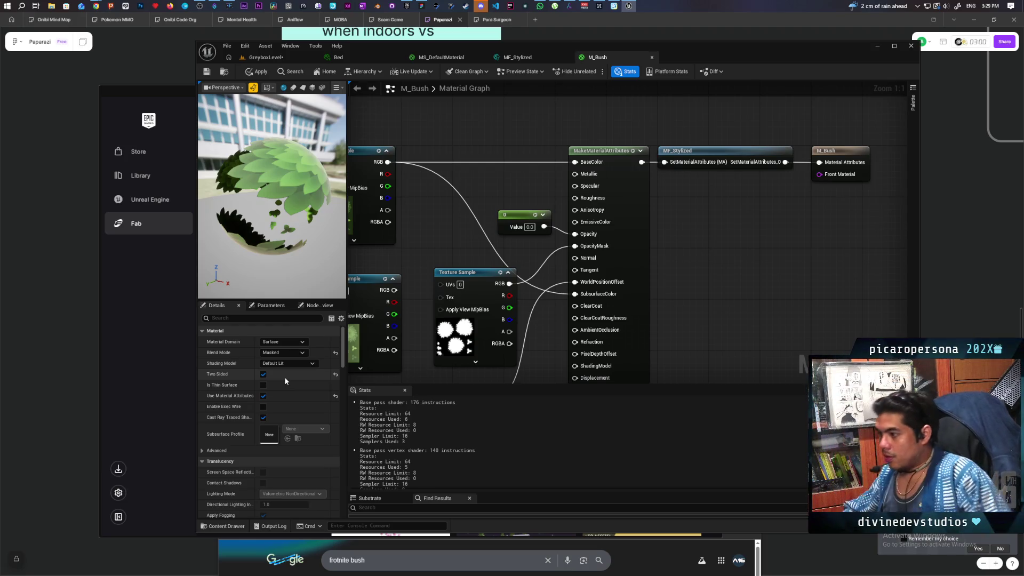
{"action": "left_click", "coordinate": [296, 363]}
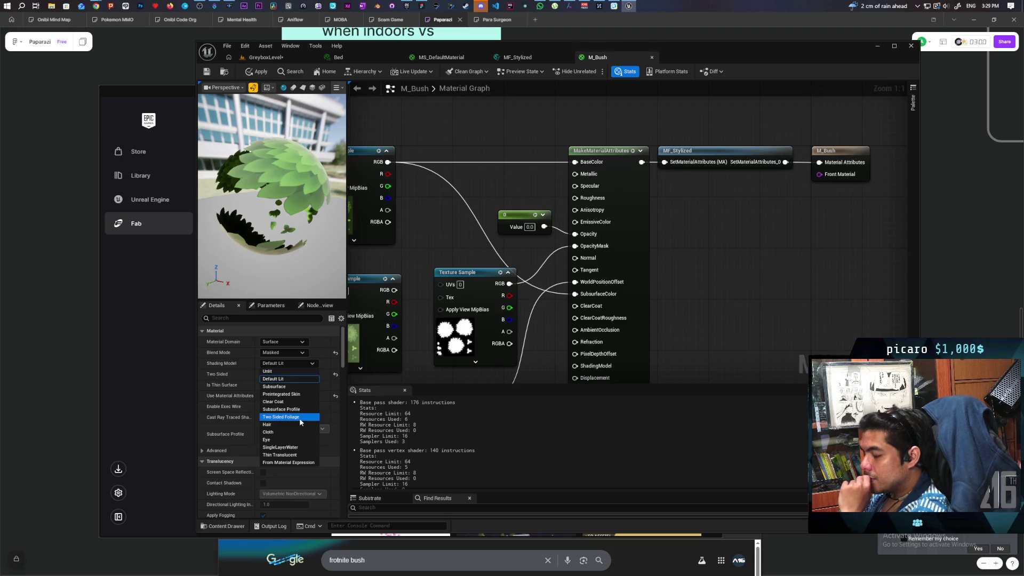
{"action": "left_click", "coordinate": [300, 419]}
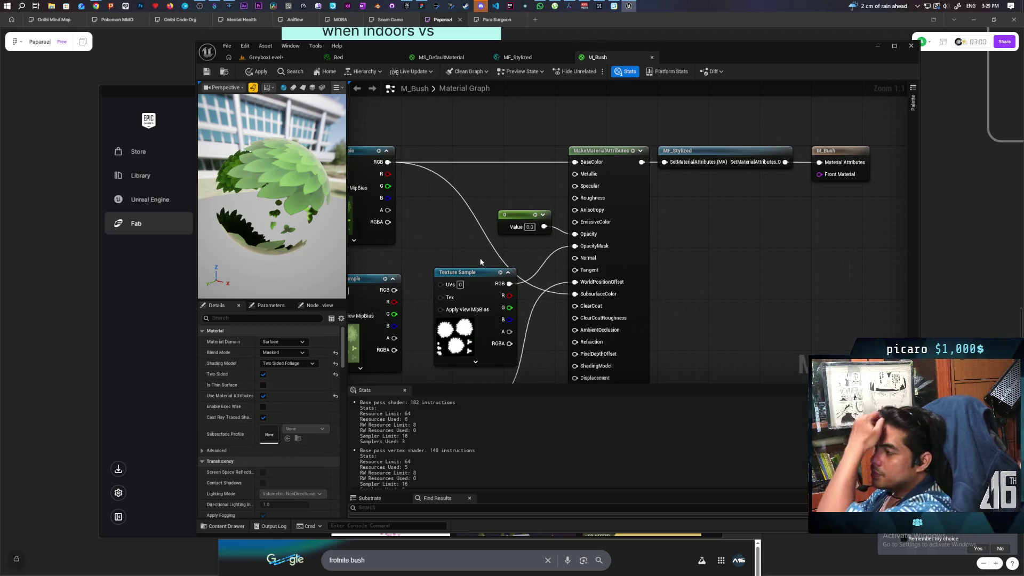
{"action": "mouse_move", "coordinate": [386, 259]}
{"action": "left_mouse_down"}
{"action": "mouse_move", "coordinate": [628, 276]}
{"action": "mouse_move", "coordinate": [605, 287]}
{"action": "left_mouse_up"}
{"action": "mouse_move", "coordinate": [553, 213]}
{"action": "left_mouse_down"}
{"action": "mouse_move", "coordinate": [457, 221]}
{"action": "mouse_move", "coordinate": [531, 233]}
{"action": "left_mouse_up"}
Insert a Desaturation node between the top texture's RGB and the base colour
{"action": "type", "text": "desatur"}
{"action": "key", "text": "Return"}
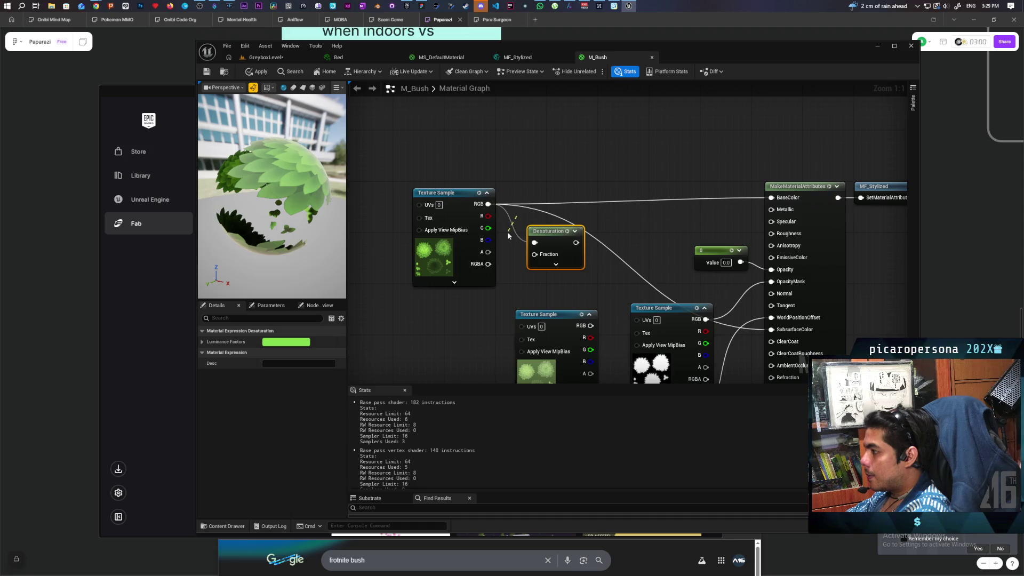
{"action": "key", "text": "ctrl+z"}
{"action": "mouse_move", "coordinate": [487, 204]}
{"action": "left_mouse_down"}
{"action": "mouse_move", "coordinate": [575, 243]}
{"action": "mouse_move", "coordinate": [579, 209]}
{"action": "left_mouse_up"}
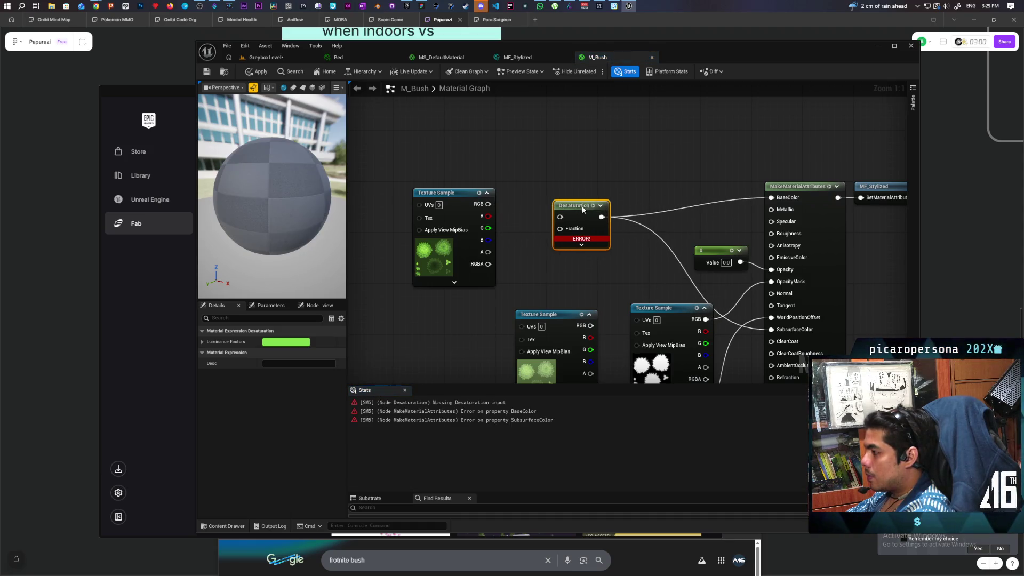
{"action": "mouse_move", "coordinate": [487, 204]}
{"action": "left_mouse_down"}
{"action": "mouse_move", "coordinate": [564, 216]}
{"action": "mouse_move", "coordinate": [609, 194]}
{"action": "left_mouse_up"}
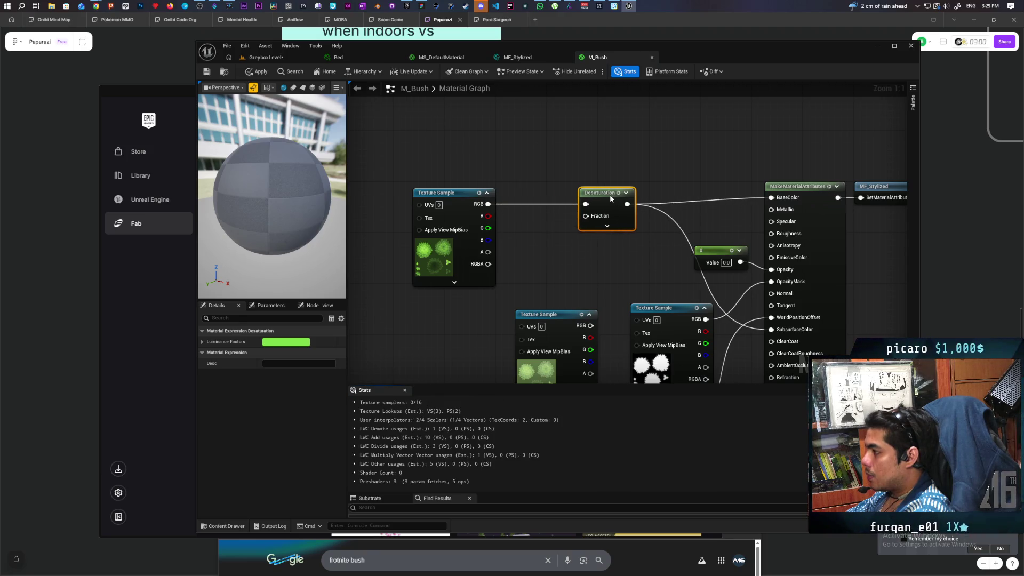
Feed a constant into Desaturation, convert it to a scalar parameter named Desaturate, and apply
{"action": "left_click", "coordinate": [529, 245]}
{"action": "left_click_drag", "start_coordinate": [574, 255], "coordinate": [586, 216]}
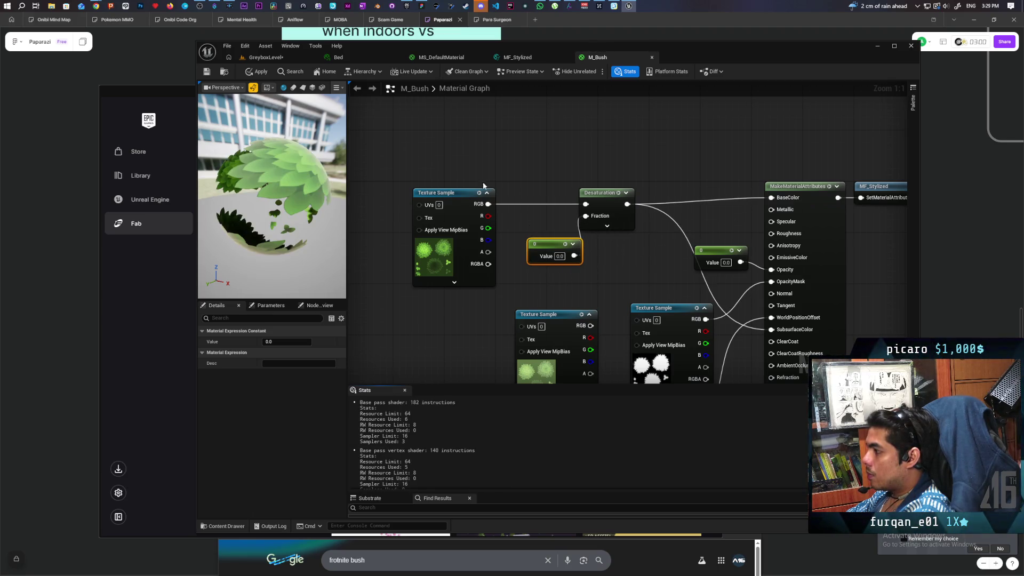
{"action": "left_click", "coordinate": [256, 73]}
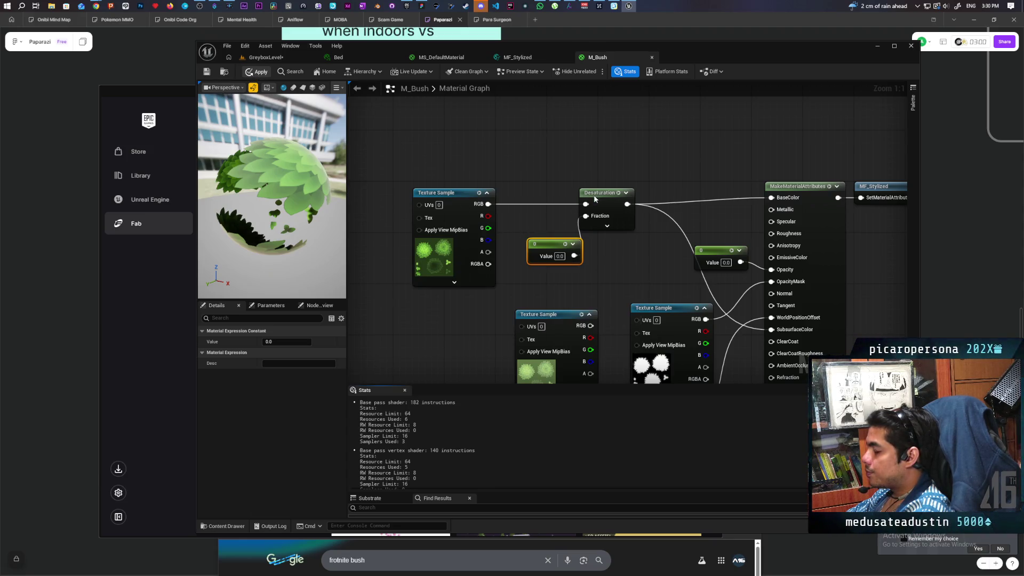
{"action": "left_click_drag", "start_coordinate": [609, 195], "coordinate": [616, 195]}
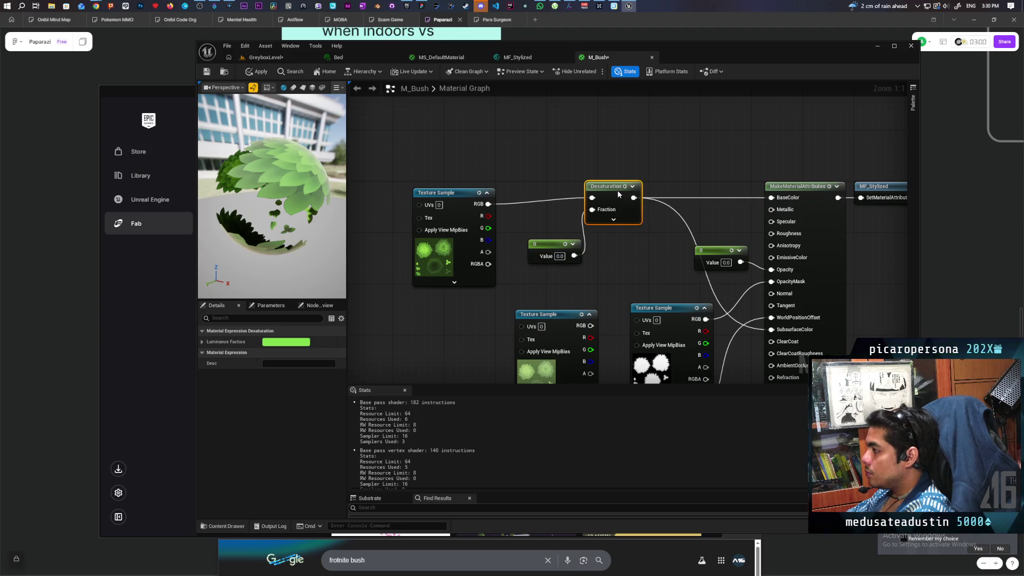
{"action": "right_click", "coordinate": [559, 245]}
{"action": "left_click", "coordinate": [586, 272]}
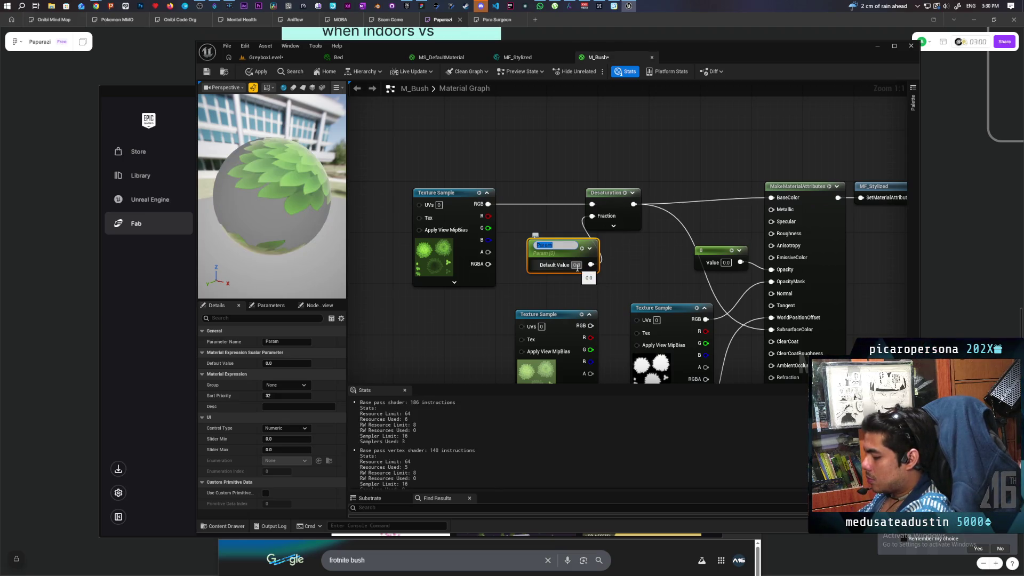
{"action": "type", "text": "Desaturate"}
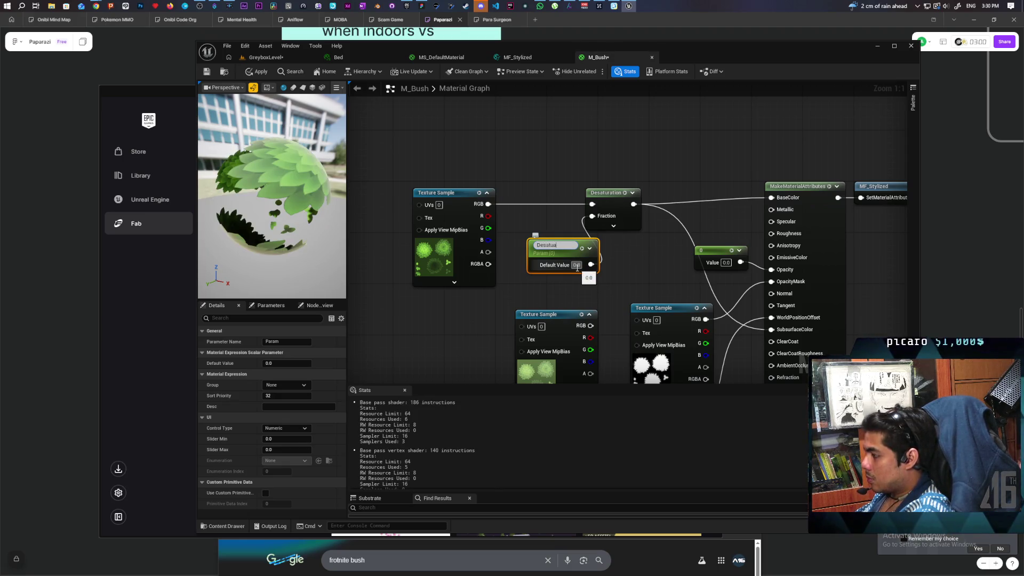
{"action": "left_click", "coordinate": [388, 143]}
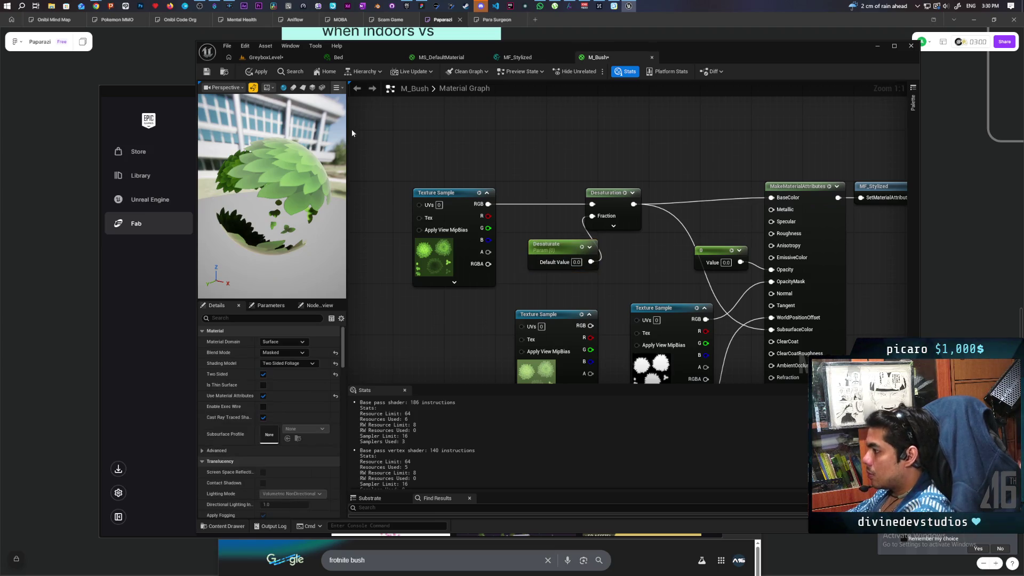
{"action": "left_click", "coordinate": [254, 71]}
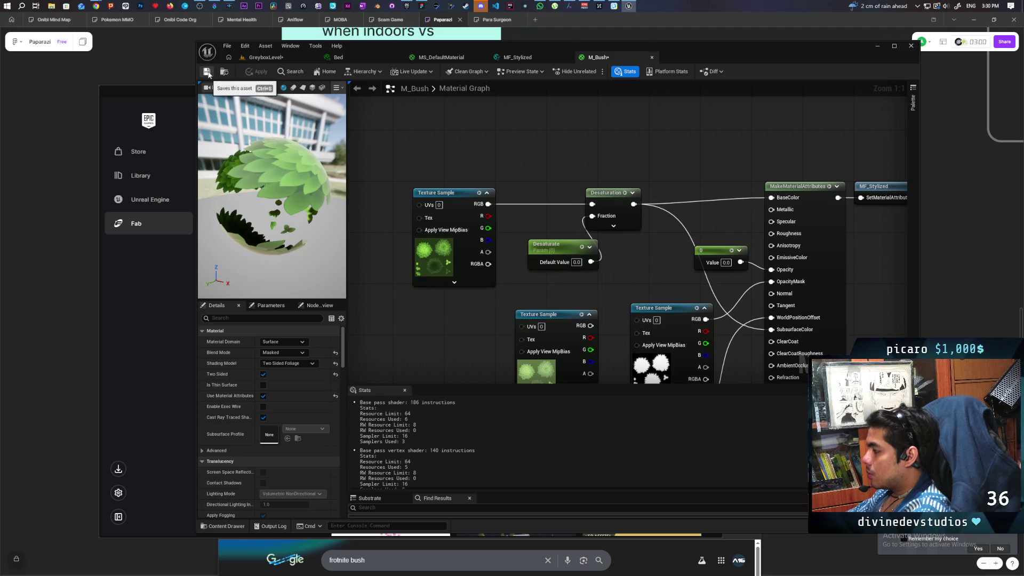
Create and save a material instance M_Bush_Inst from M_Bush
{"action": "left_click", "coordinate": [224, 72]}
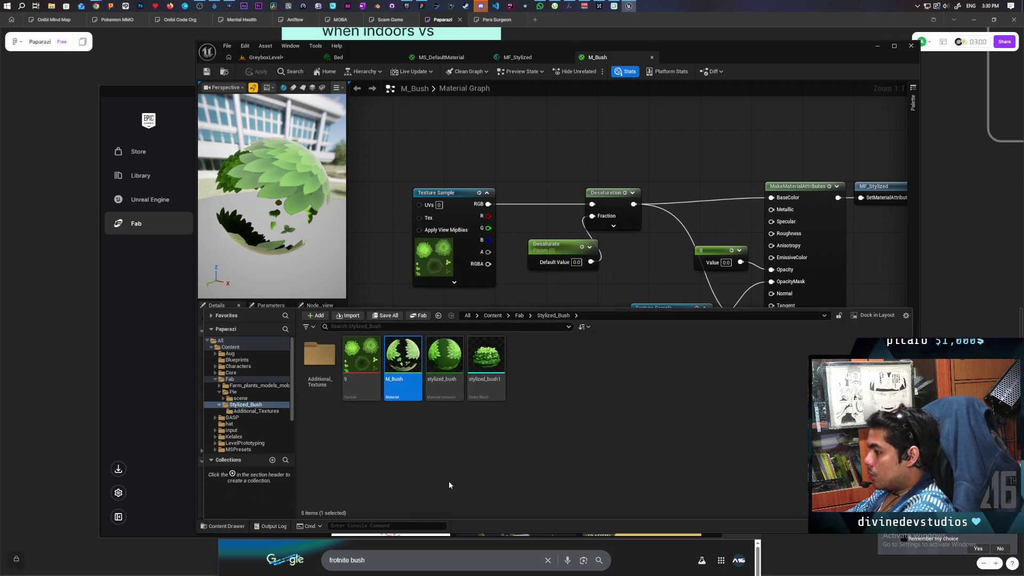
{"action": "right_click", "coordinate": [403, 371]}
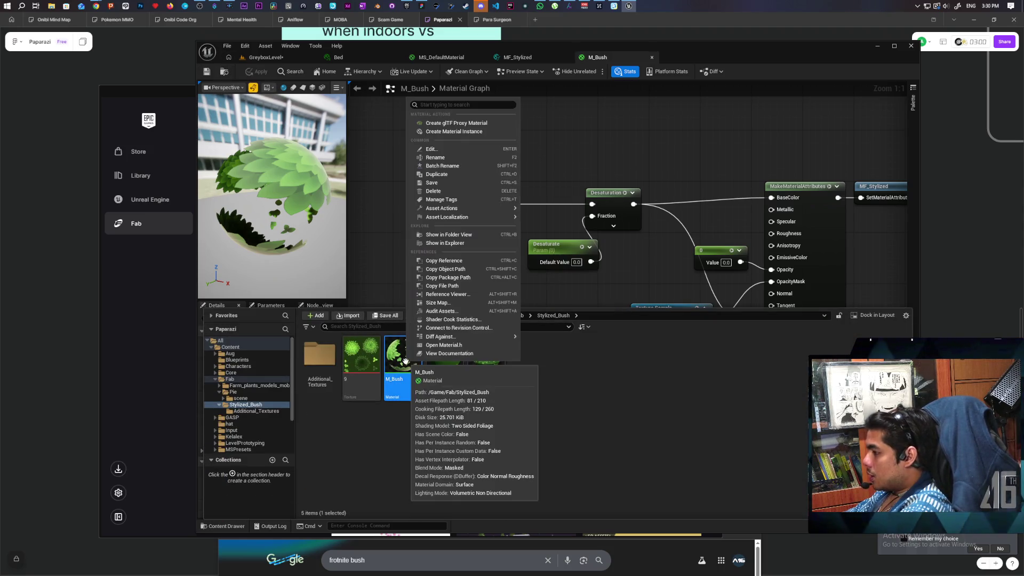
{"action": "left_click", "coordinate": [458, 131]}
{"action": "key", "text": "Return"}
{"action": "key", "text": "ctrl+s"}
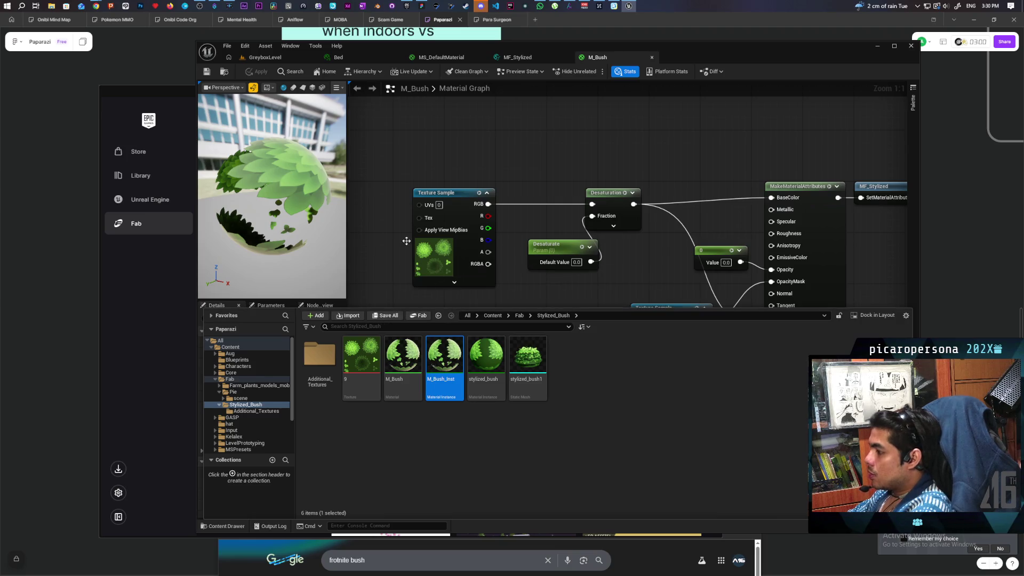
{"action": "left_click", "coordinate": [304, 57]}
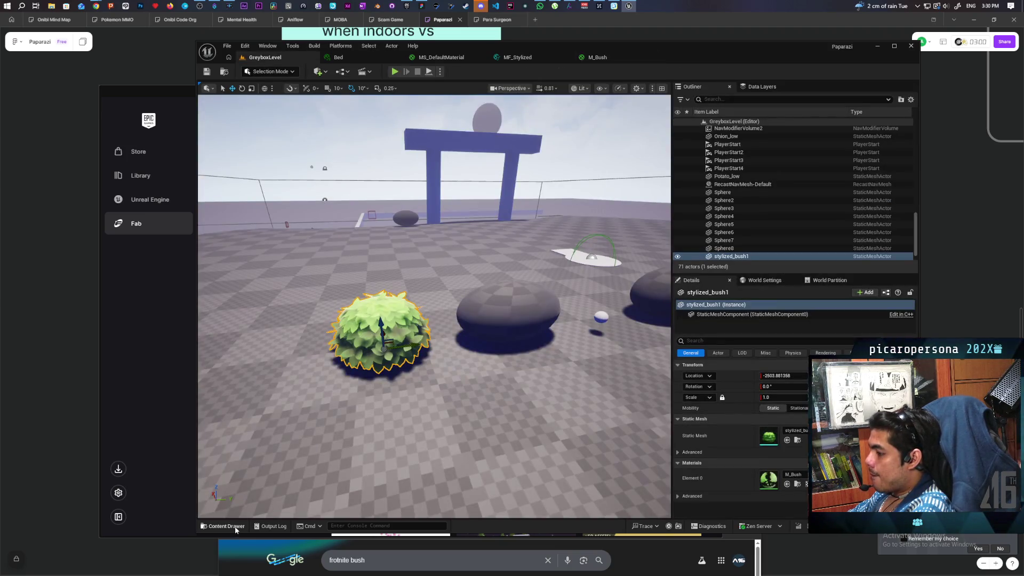
Assign M_Bush_Inst to the stylized bush and open its instance editor over the level
{"action": "left_click", "coordinate": [235, 526]}
{"action": "left_click_drag", "start_coordinate": [443, 413], "coordinate": [394, 320]}
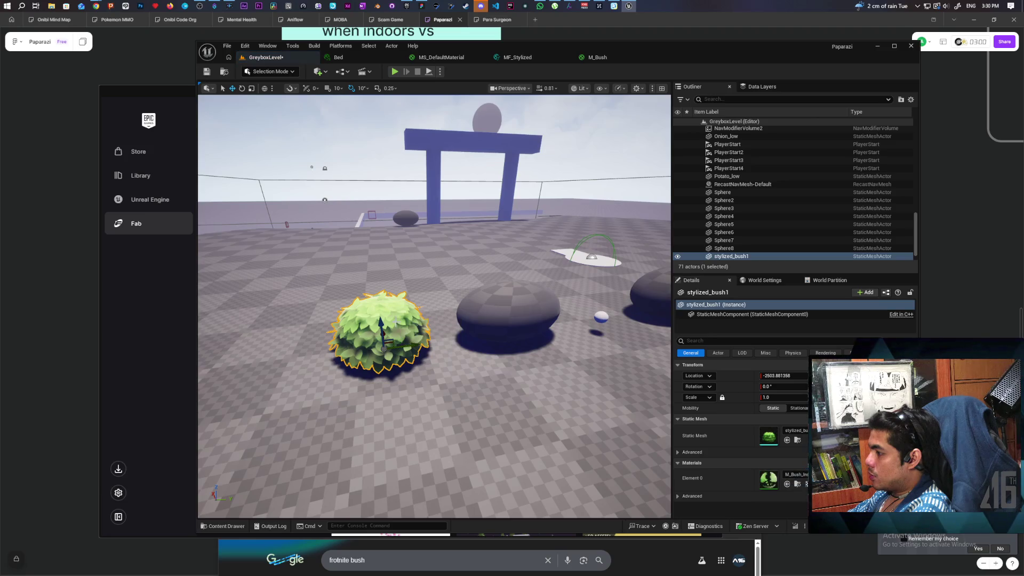
{"action": "left_click", "coordinate": [237, 528]}
{"action": "double_click", "coordinate": [443, 413]}
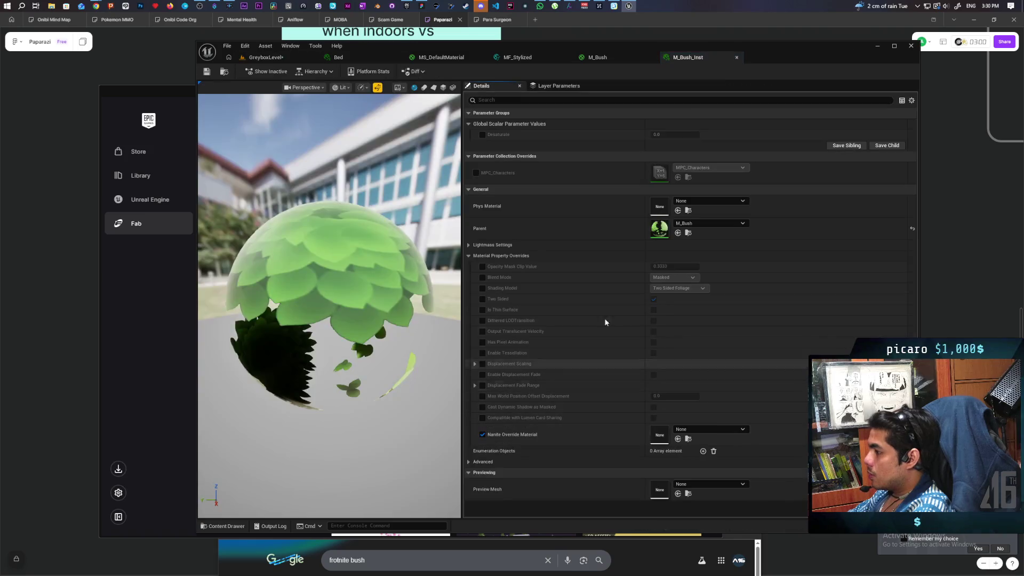
{"action": "left_click_drag", "start_coordinate": [687, 57], "coordinate": [712, 120]}
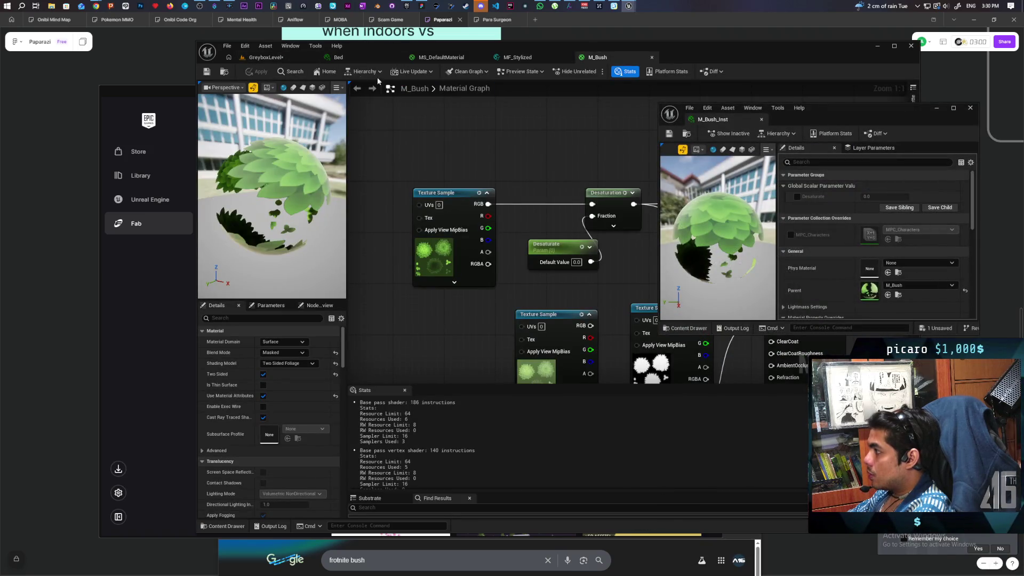
{"action": "left_click", "coordinate": [265, 58]}
{"action": "left_click_drag", "start_coordinate": [851, 117], "coordinate": [653, 101]}
Override Desaturate to -0.256 in M_Bush_Inst and save the instance
{"action": "left_click", "coordinate": [605, 189]}
{"action": "left_click_drag", "start_coordinate": [685, 190], "coordinate": [629, 193]}
{"action": "type", "text": "8"}
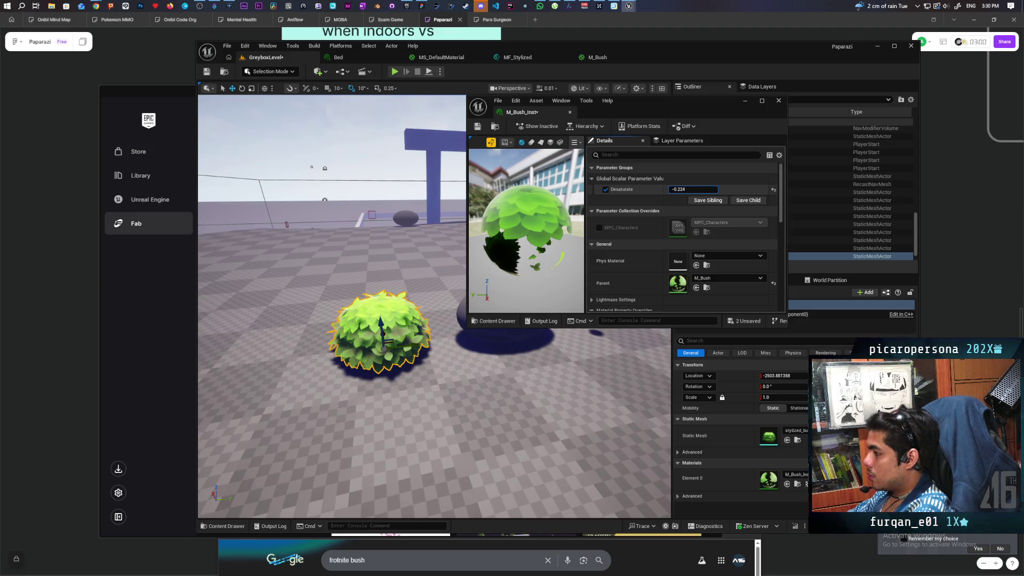
{"action": "type", "text": "-0.396"}
{"action": "key", "text": "Return"}
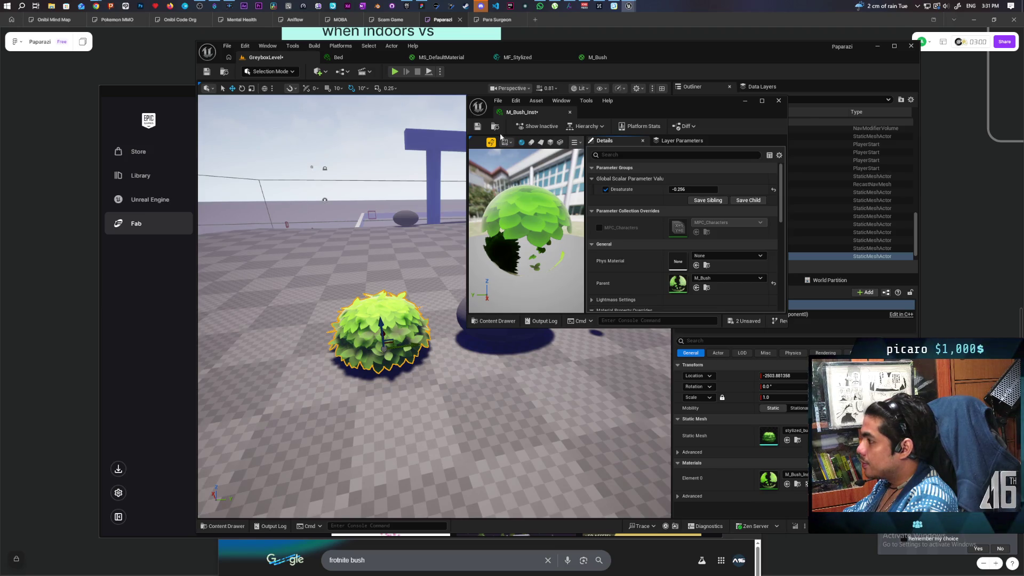
{"action": "left_click", "coordinate": [477, 126]}
{"action": "mouse_move", "coordinate": [676, 111]}
{"action": "left_mouse_down"}
{"action": "mouse_move", "coordinate": [786, 204]}
{"action": "mouse_move", "coordinate": [882, 223]}
{"action": "left_mouse_up"}
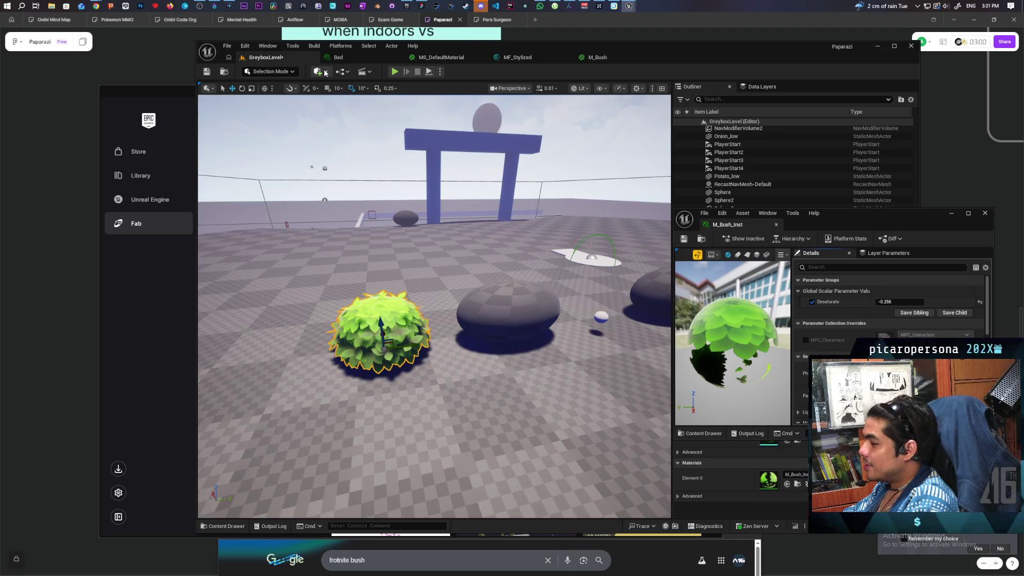
Insert an Add node between the texture RGB and Desaturation, with B set to 0
{"action": "left_click", "coordinate": [596, 58]}
{"action": "mouse_move", "coordinate": [520, 206]}
{"action": "left_mouse_down"}
{"action": "mouse_move", "coordinate": [427, 179]}
{"action": "mouse_move", "coordinate": [516, 167]}
{"action": "left_mouse_up"}
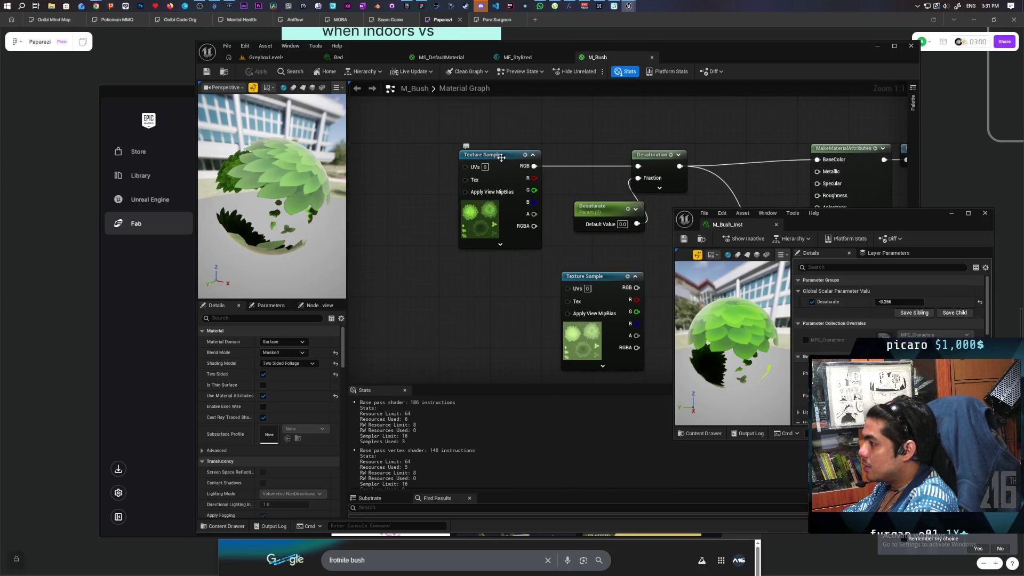
{"action": "left_click_drag", "start_coordinate": [565, 136], "coordinate": [574, 162]}
{"action": "left_click_drag", "start_coordinate": [520, 182], "coordinate": [443, 181]}
{"action": "mouse_move", "coordinate": [467, 193]}
{"action": "left_mouse_down"}
{"action": "mouse_move", "coordinate": [483, 199]}
{"action": "mouse_move", "coordinate": [520, 181]}
{"action": "left_mouse_up"}
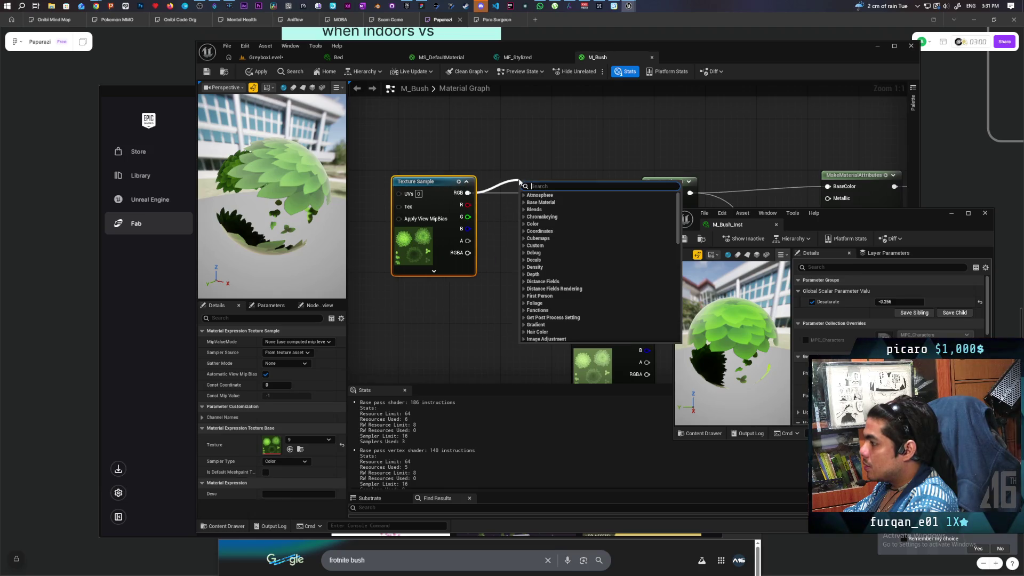
{"action": "left_click", "coordinate": [512, 154]}
{"action": "mouse_move", "coordinate": [467, 193]}
{"action": "left_mouse_down"}
{"action": "mouse_move", "coordinate": [514, 190]}
{"action": "mouse_move", "coordinate": [500, 184]}
{"action": "left_mouse_up"}
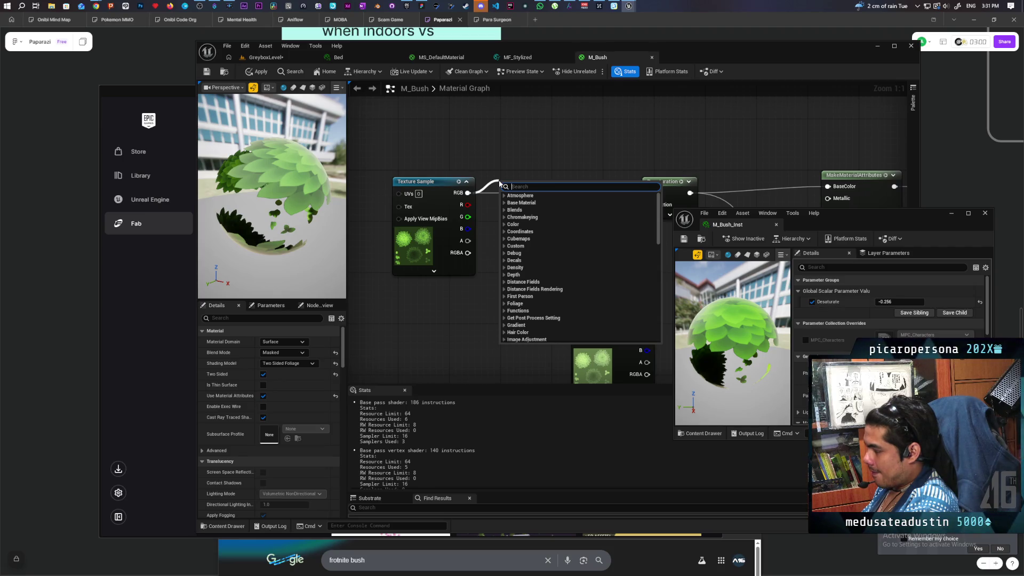
{"action": "left_click", "coordinate": [459, 159]}
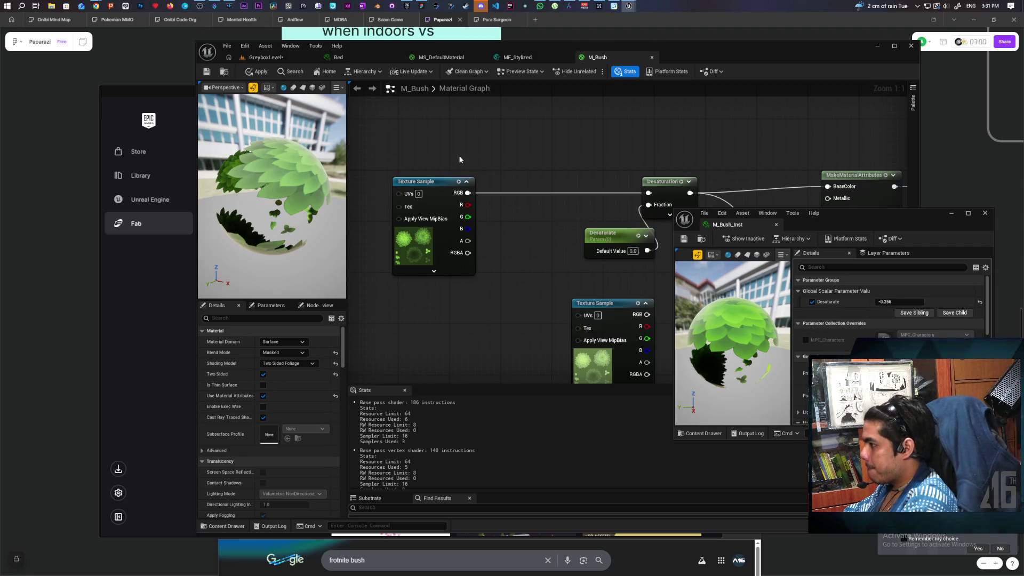
{"action": "left_click", "coordinate": [513, 181]}
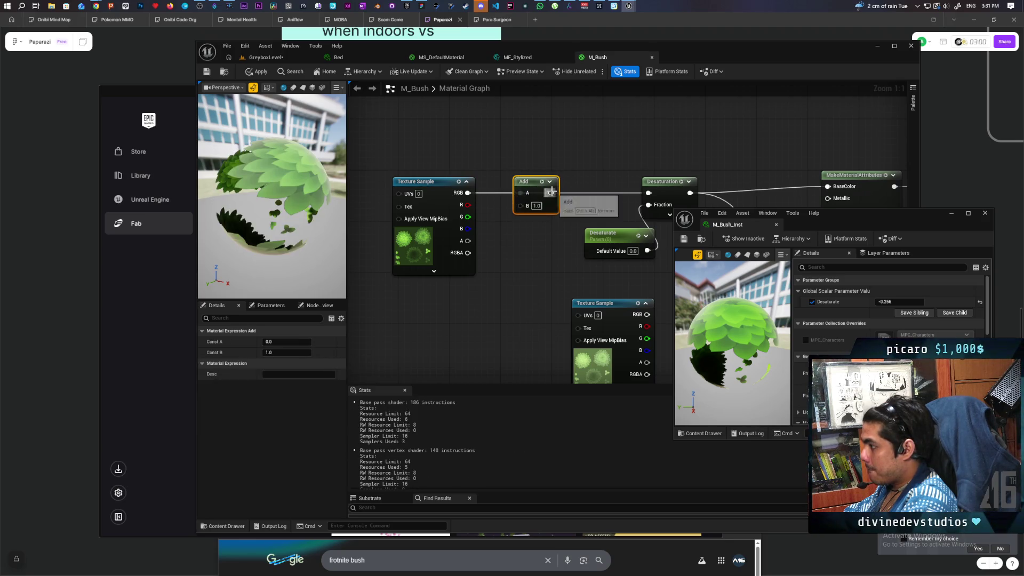
{"action": "type", "text": "0"}
{"action": "key", "text": "Return"}
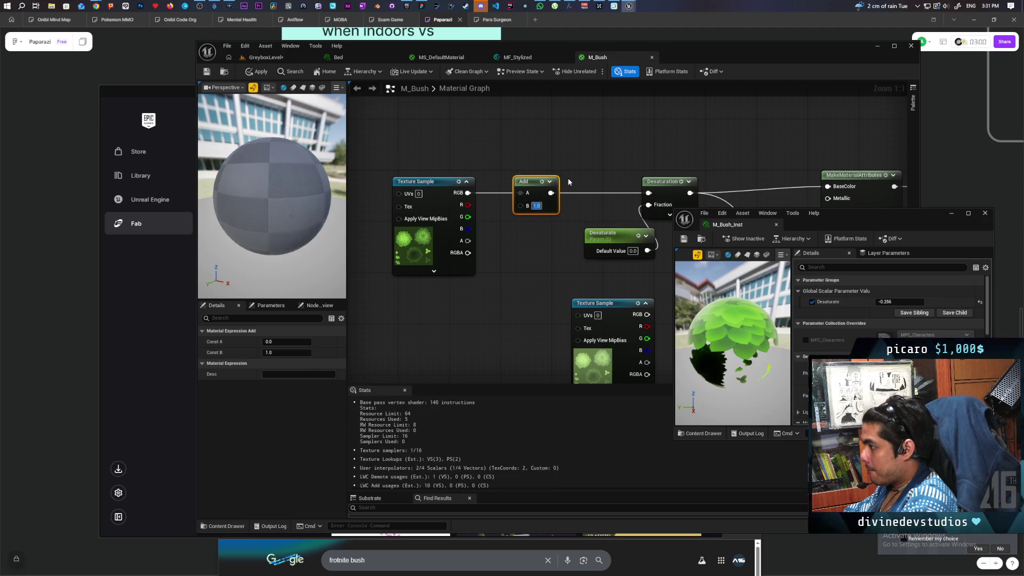
{"action": "left_click", "coordinate": [567, 178]}
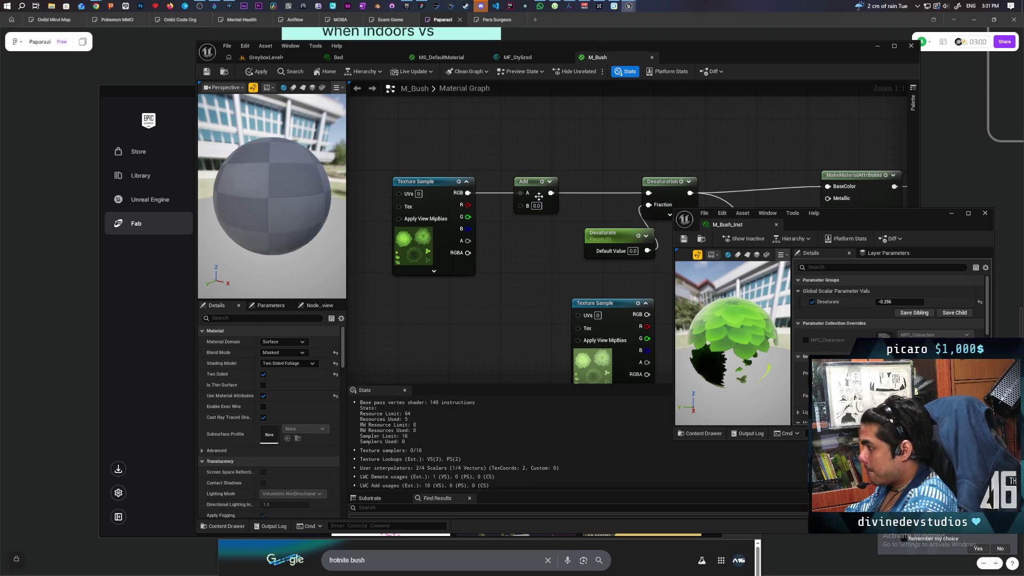
Wire a constant into the Add node's B, convert it to parameter Brightness, and apply
{"action": "key", "text": "1"}
{"action": "left_click", "coordinate": [493, 245]}
{"action": "left_click_drag", "start_coordinate": [534, 257], "coordinate": [519, 205]}
{"action": "right_click", "coordinate": [525, 257]}
{"action": "left_click", "coordinate": [551, 275]}
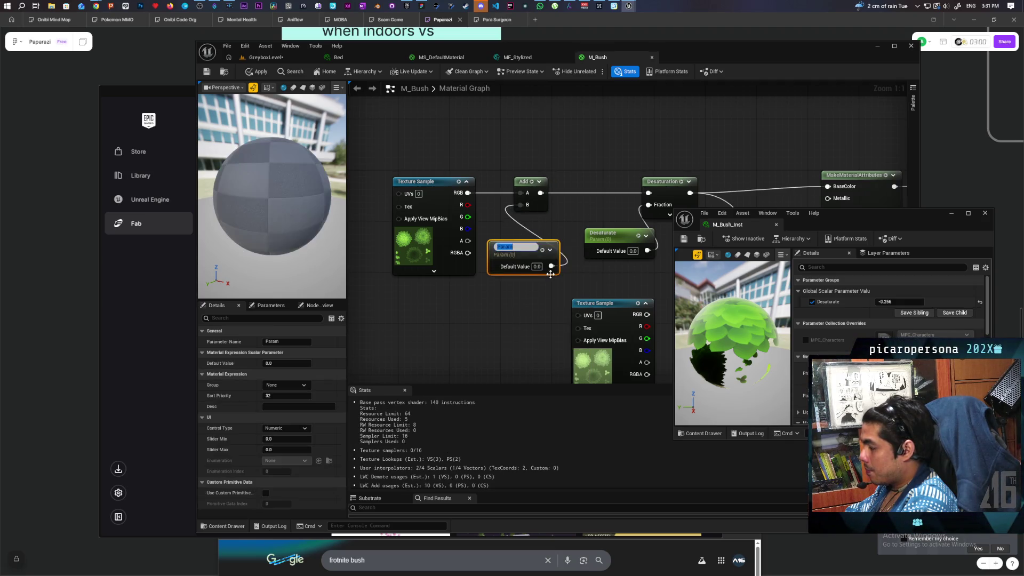
{"action": "type", "text": "Brug"}
{"action": "key", "text": "BackSpace"}
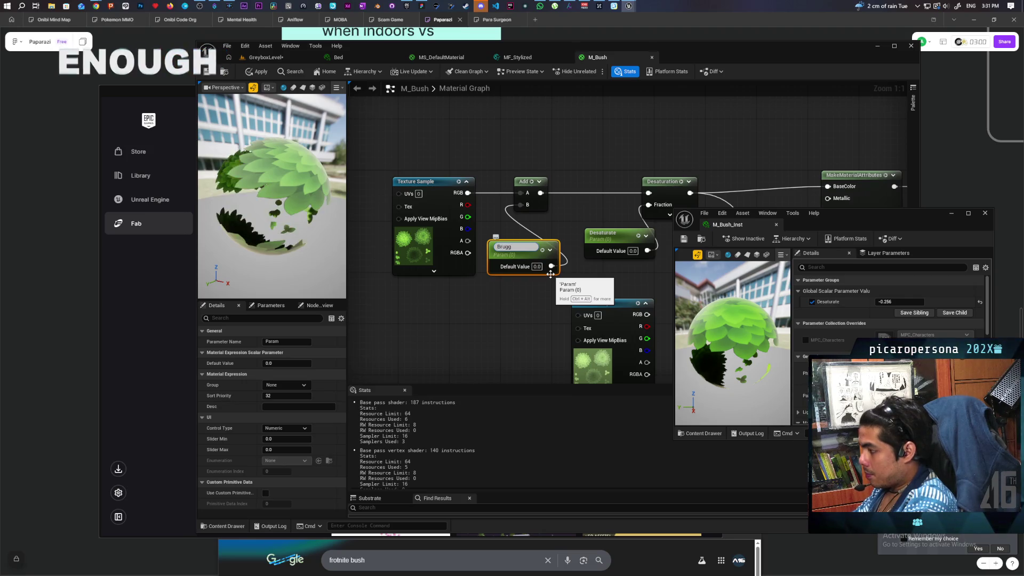
{"action": "type", "text": "ightness"}
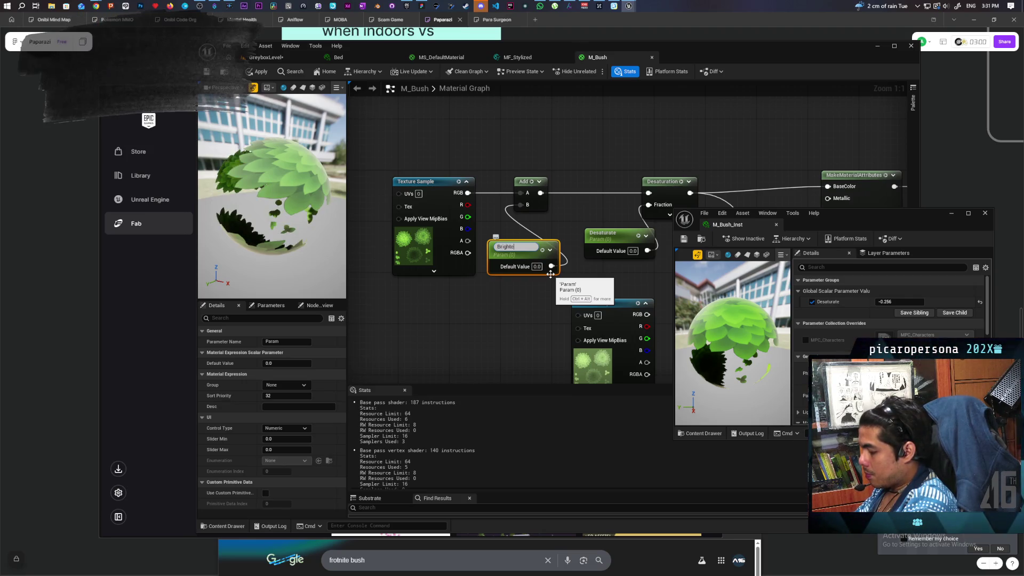
{"action": "key", "text": "Return"}
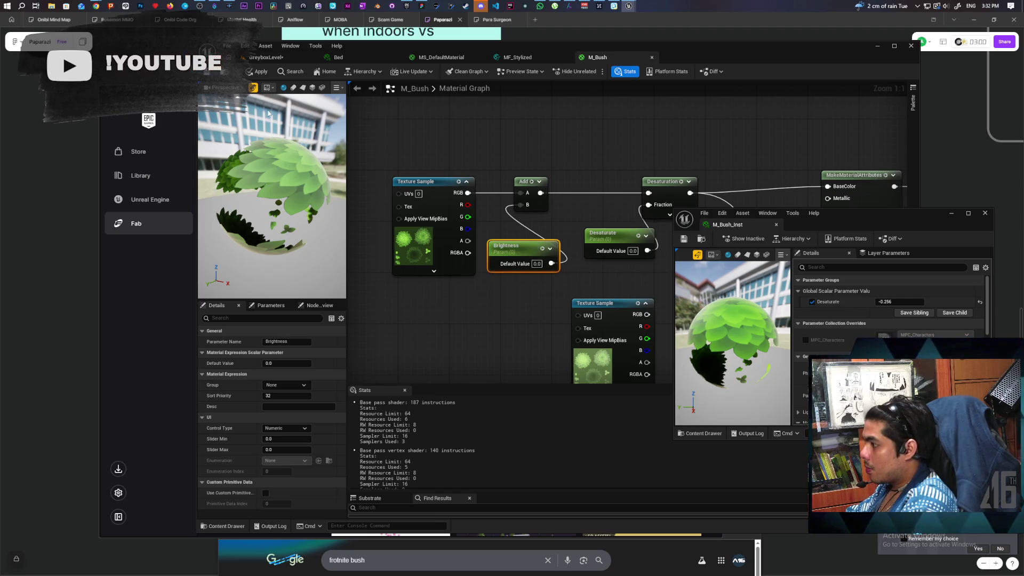
{"action": "left_click", "coordinate": [258, 72]}
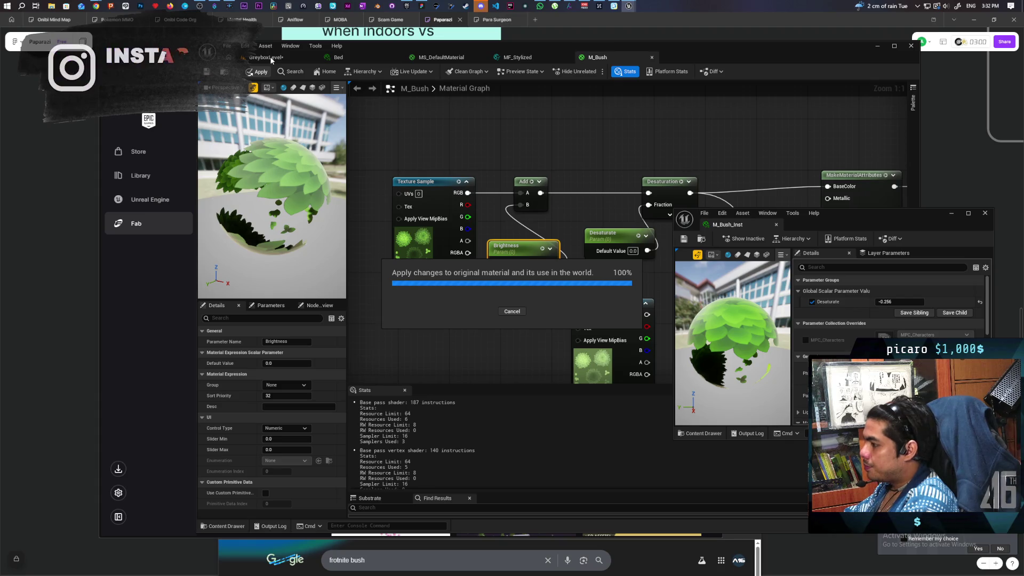
Override Brightness to -0.064 and Desaturate to -0.096 in M_Bush_Inst and save it
{"action": "left_click", "coordinate": [271, 60]}
{"action": "left_click", "coordinate": [812, 301]}
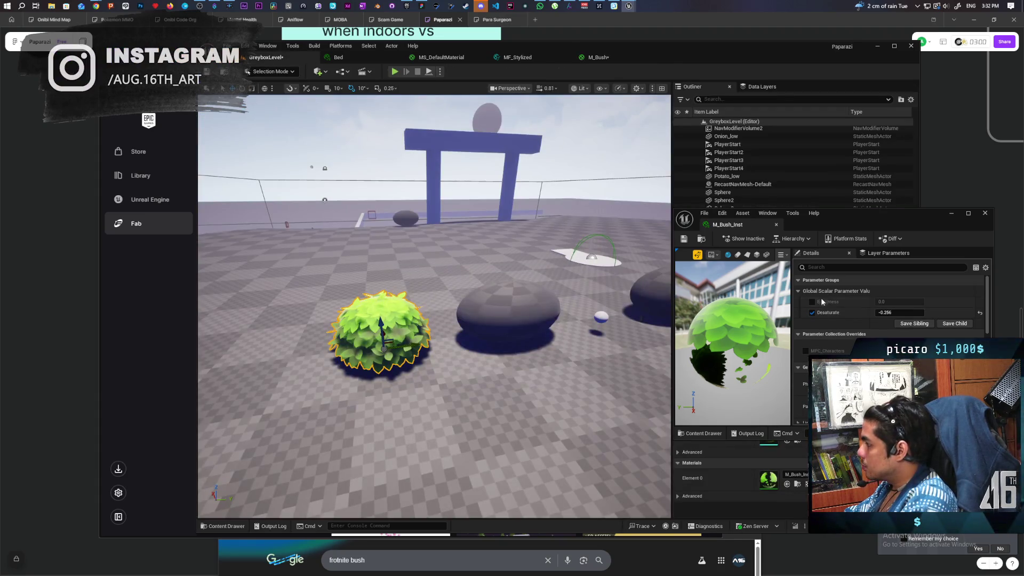
{"action": "left_click_drag", "start_coordinate": [899, 302], "coordinate": [890, 302]}
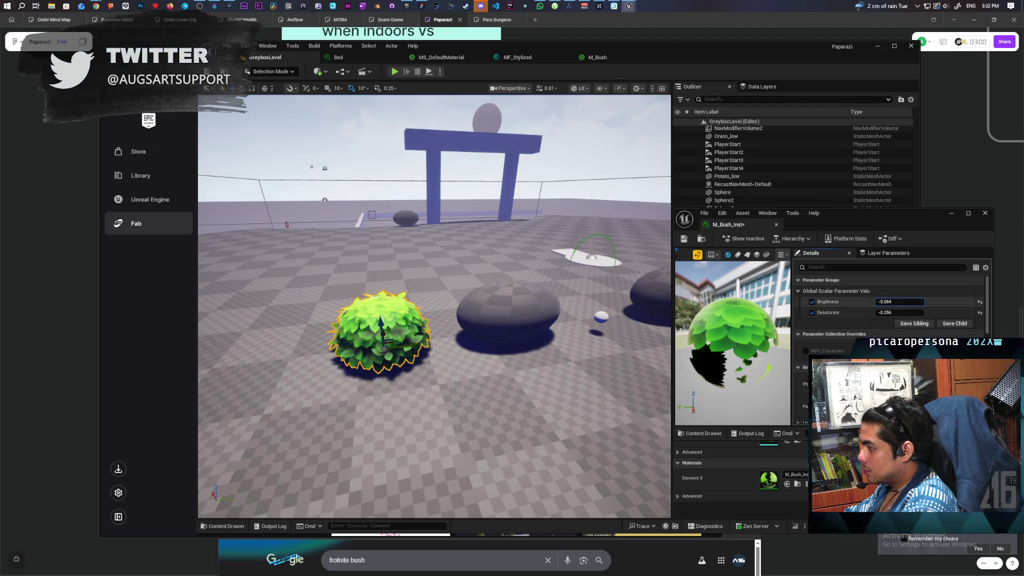
{"action": "left_click", "coordinate": [812, 302]}
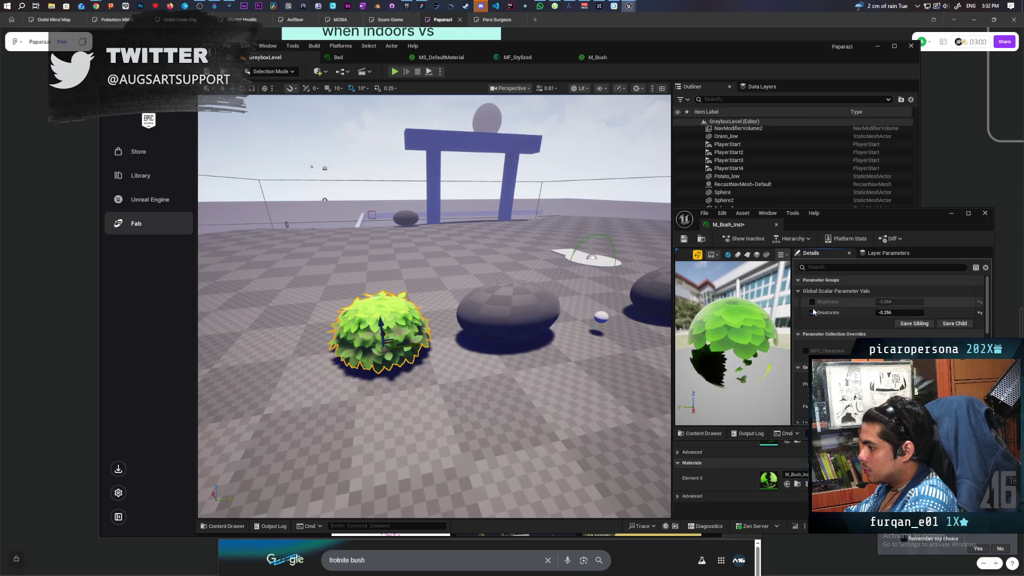
{"action": "left_click", "coordinate": [812, 312]}
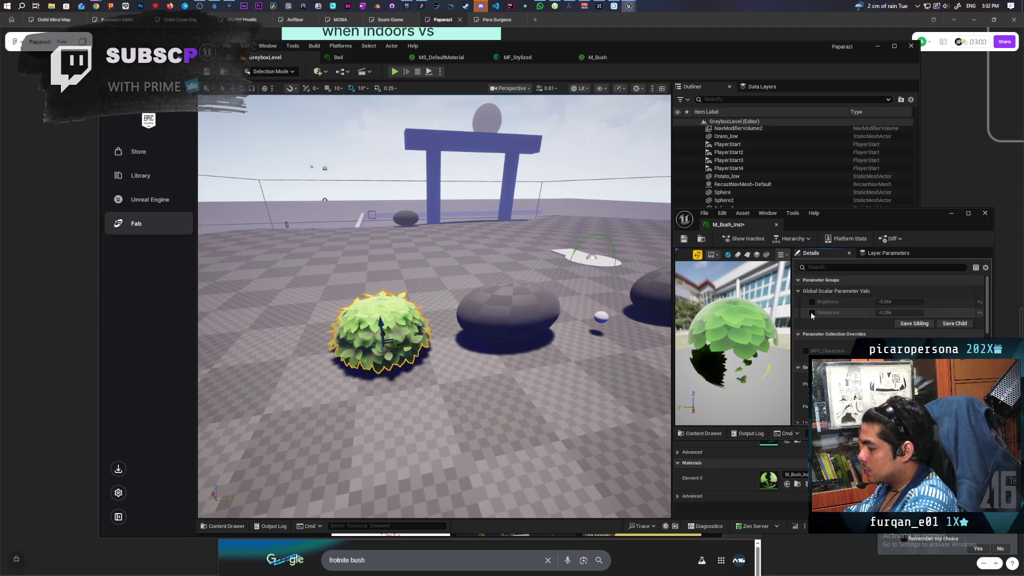
{"action": "left_click", "coordinate": [812, 313]}
{"action": "left_click", "coordinate": [812, 301]}
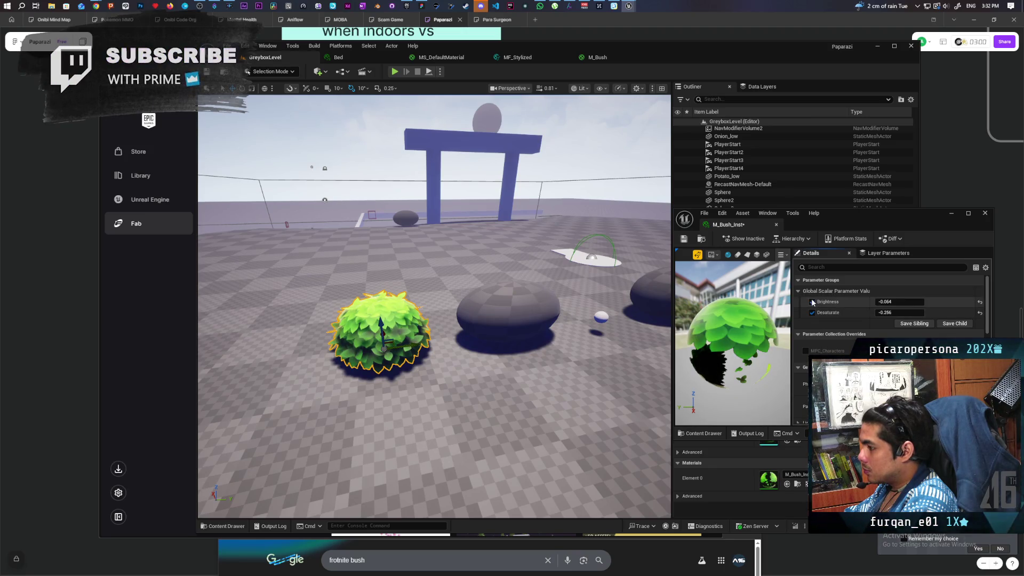
{"action": "left_click", "coordinate": [888, 312]}
{"action": "type", "text": "0.024"}
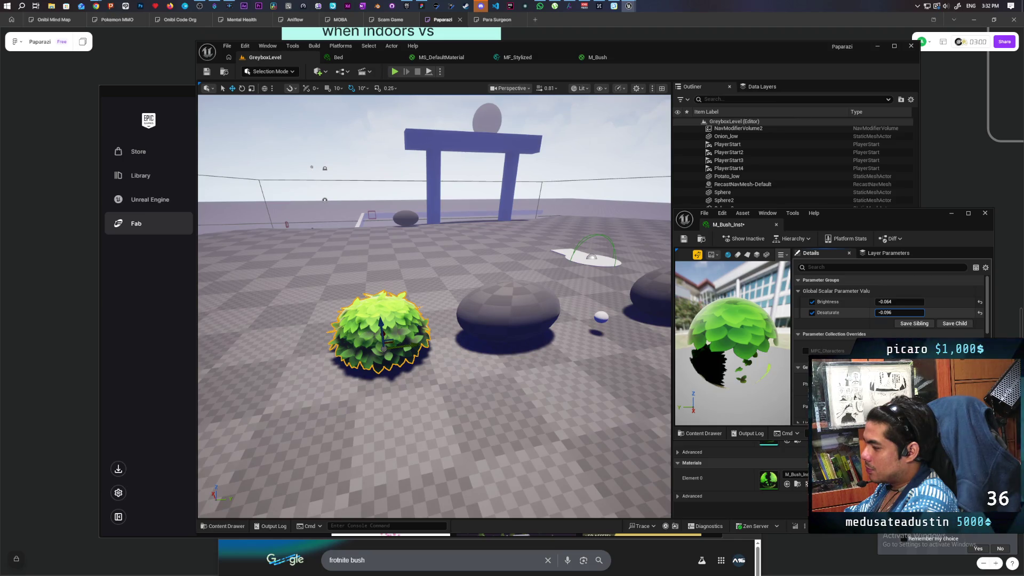
{"action": "key", "text": "ctrl+s"}
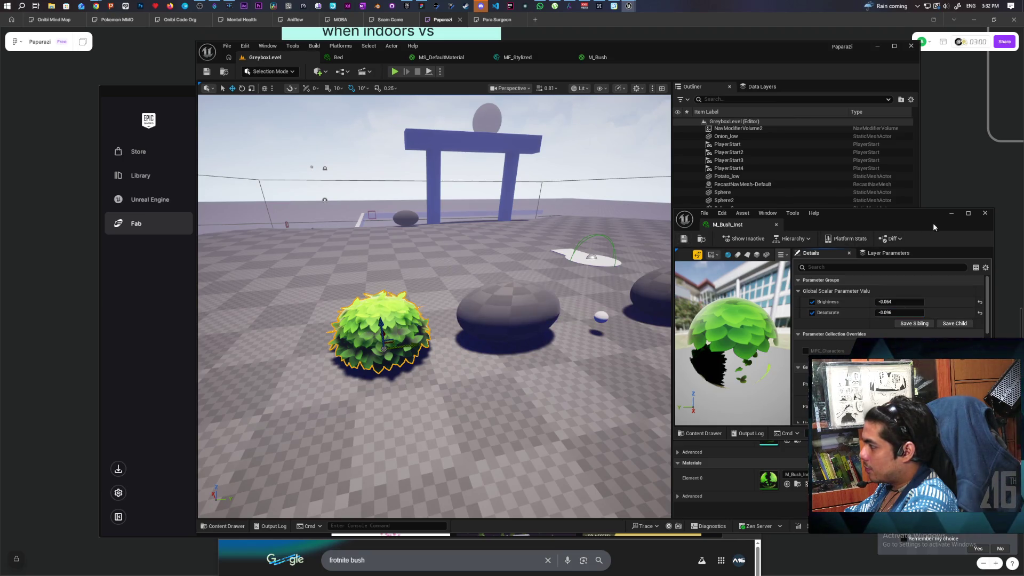
Frame the camera on the bush and look down on it to inspect the result
{"action": "left_click", "coordinate": [951, 214]}
{"action": "key", "text": "f"}
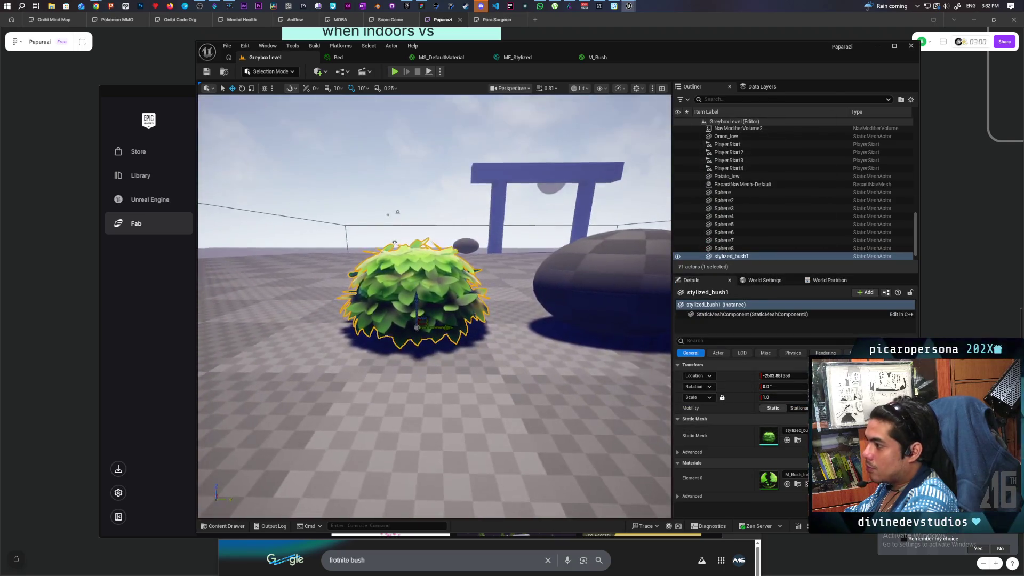
{"action": "mouse_move", "coordinate": [435, 307]}
{"action": "left_mouse_down"}
{"action": "mouse_move", "coordinate": [493, 357]}
{"action": "mouse_move", "coordinate": [466, 339]}
{"action": "left_mouse_up"}
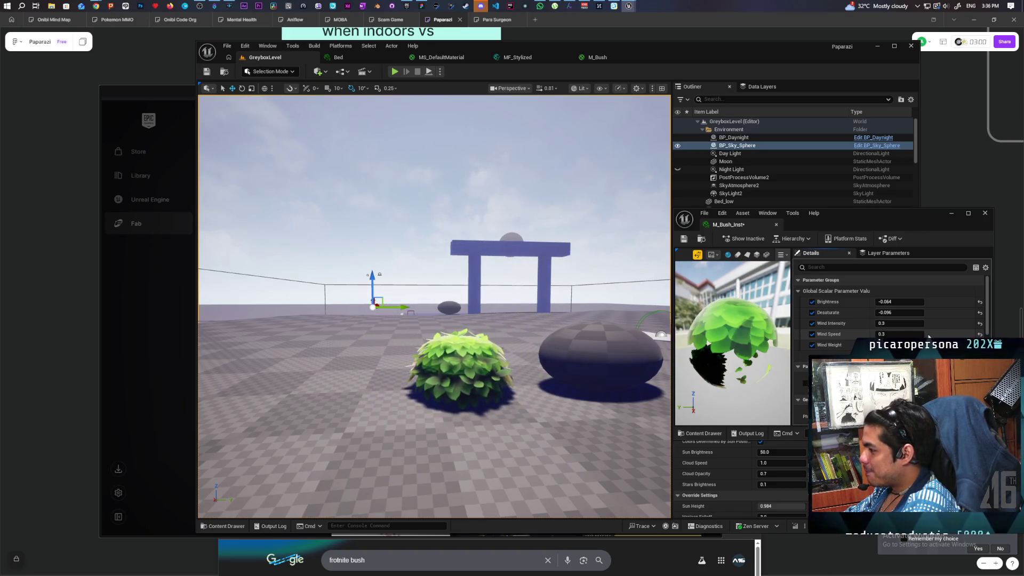
{"action": "scroll", "coordinate": [434, 306], "scroll_direction": "up", "scroll_amount": 5}
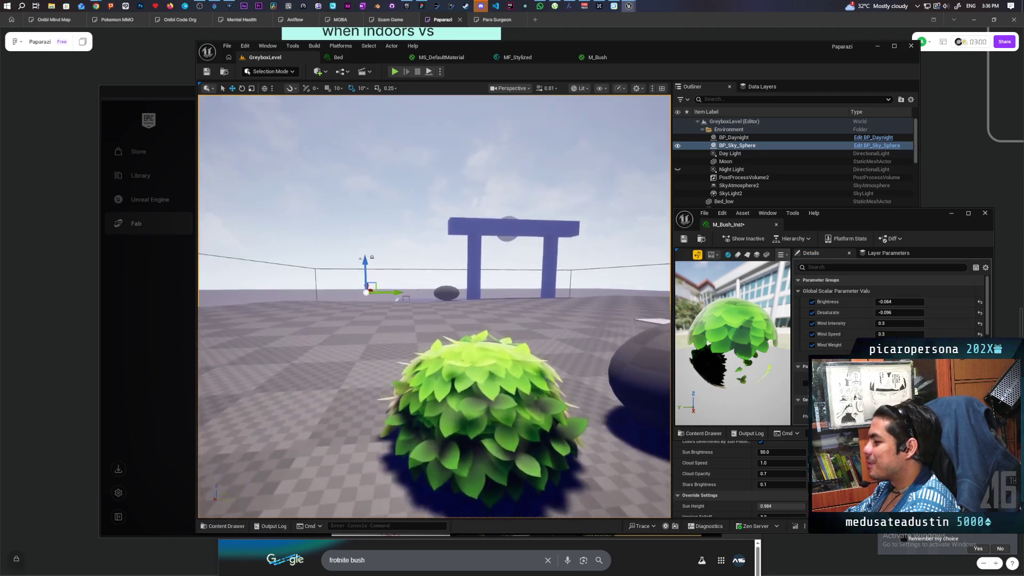
{"action": "mouse_move", "coordinate": [434, 306]}
{"action": "left_mouse_down"}
{"action": "mouse_move", "coordinate": [434, 341]}
{"action": "mouse_move", "coordinate": [379, 341]}
{"action": "mouse_move", "coordinate": [363, 320]}
{"action": "mouse_move", "coordinate": [394, 320]}
{"action": "mouse_move", "coordinate": [395, 299]}
{"action": "mouse_move", "coordinate": [386, 323]}
{"action": "left_mouse_up"}
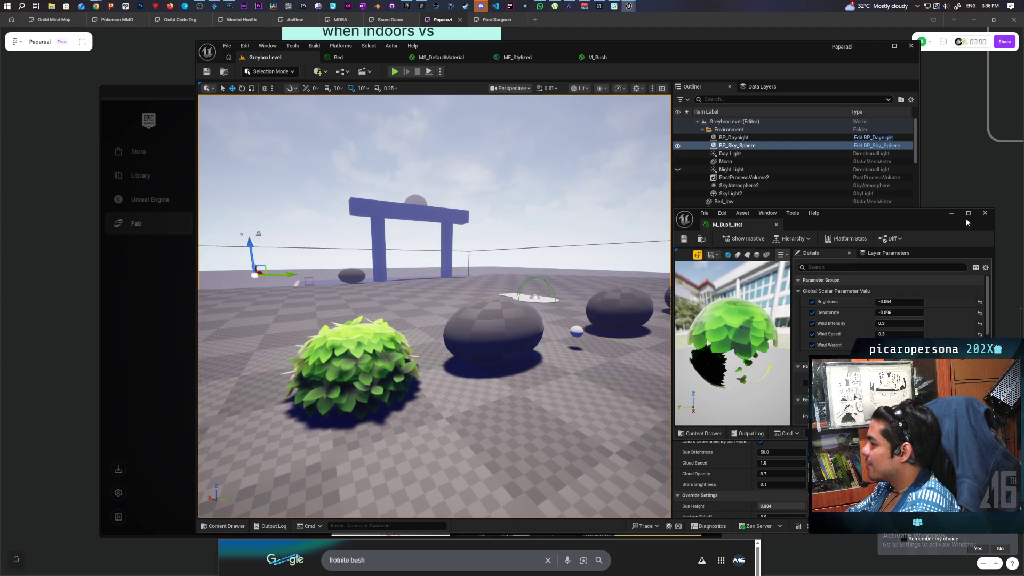
{"action": "left_click", "coordinate": [949, 214]}
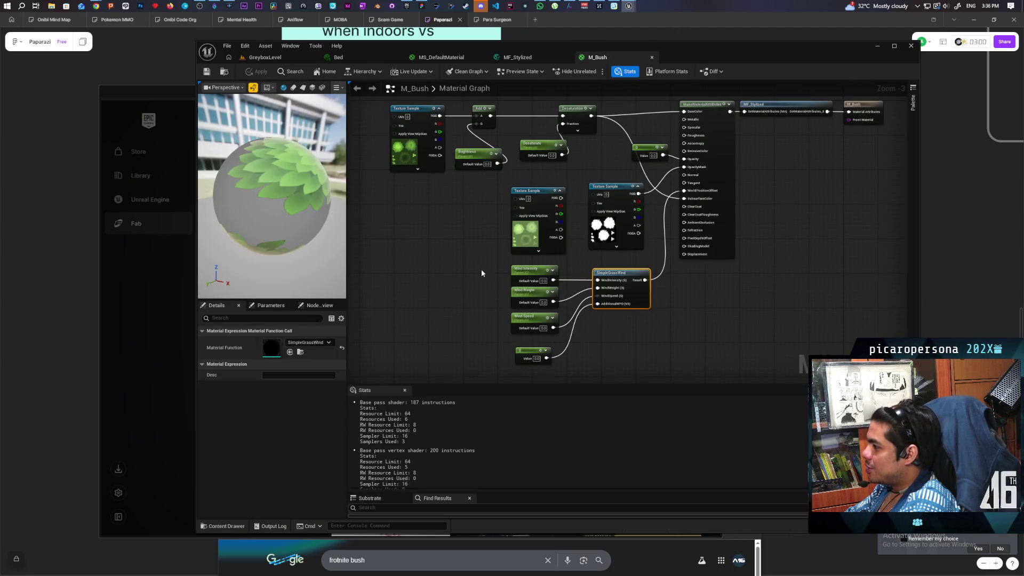
Delete the wind parameters and SimpleGrassWind node from M_Bush, then apply and save it
{"action": "left_click_drag", "start_coordinate": [481, 272], "coordinate": [651, 363]}
{"action": "key", "text": "Delete"}
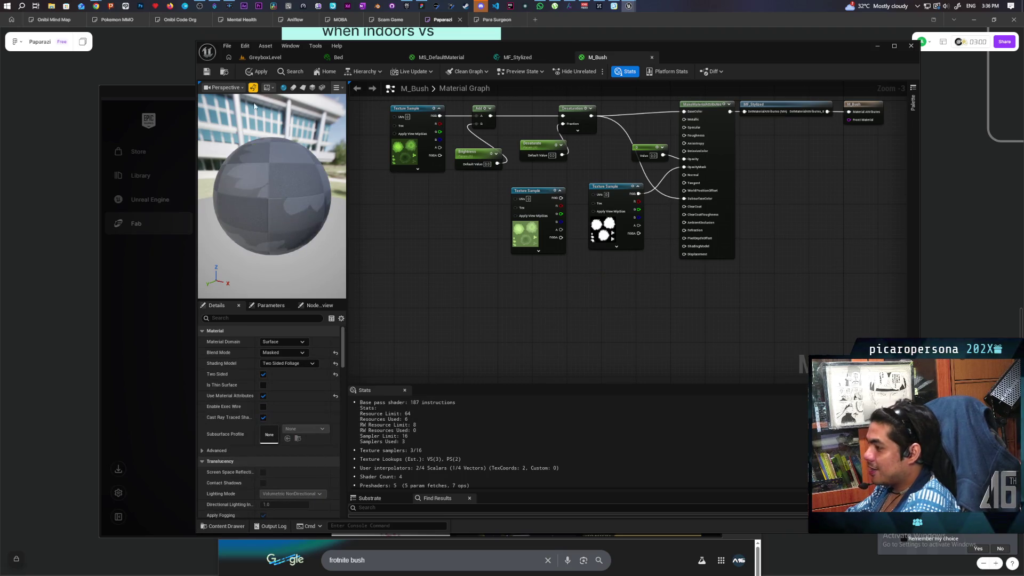
{"action": "left_click", "coordinate": [258, 71]}
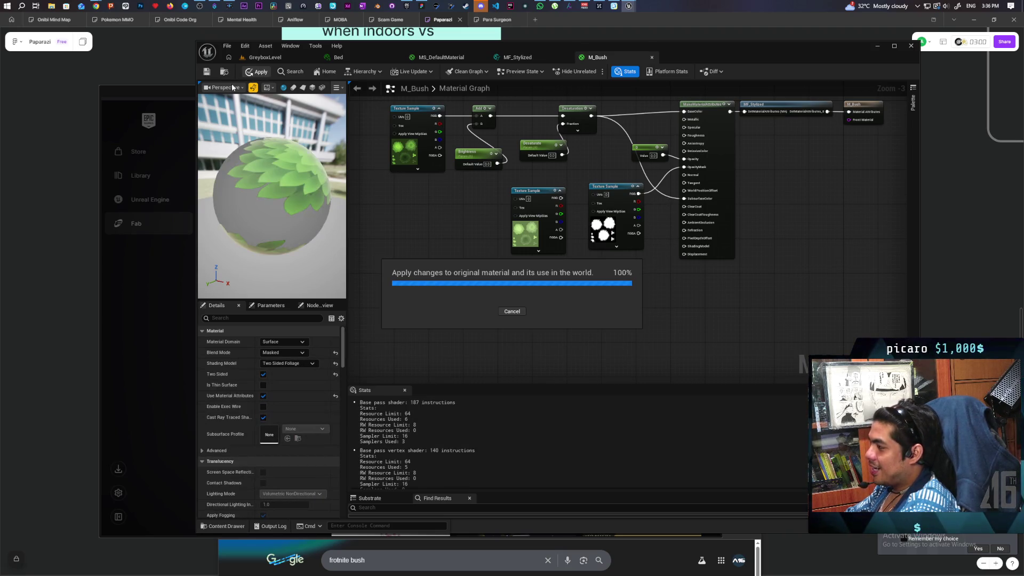
{"action": "left_click", "coordinate": [207, 71]}
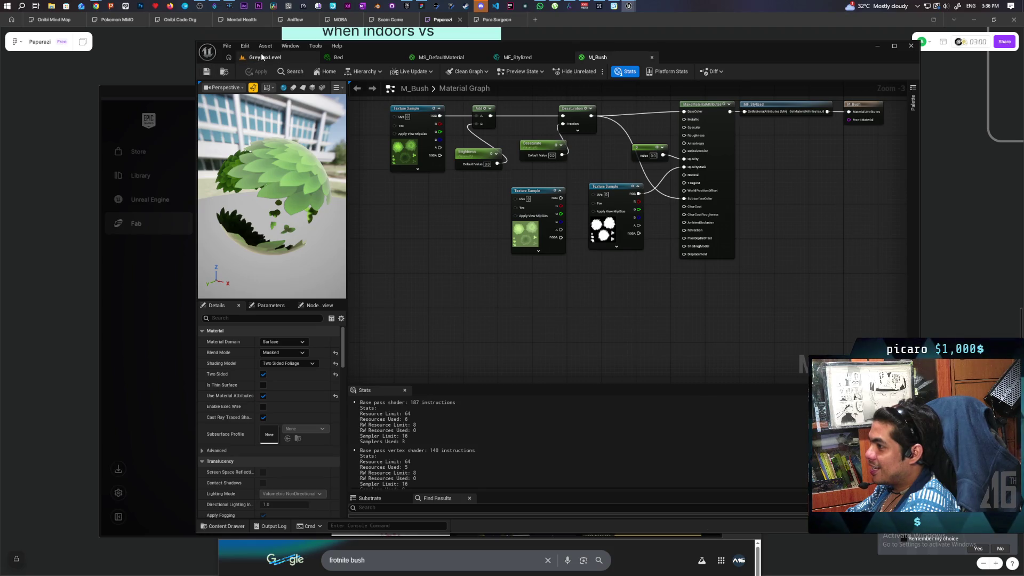
{"action": "left_click", "coordinate": [257, 57]}
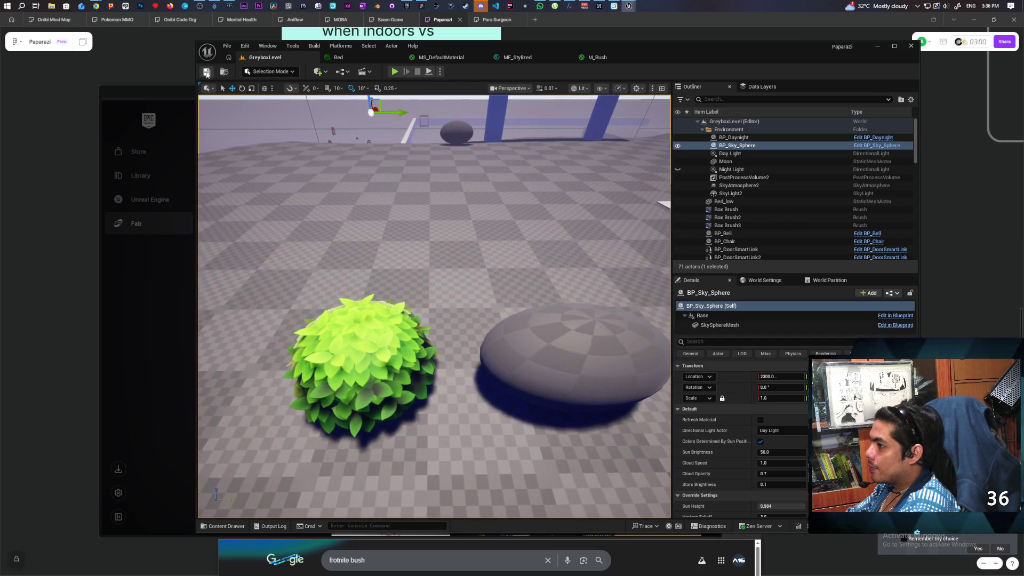
Select the bush, start Play In Editor, and walk the character forward past the bush
{"action": "left_click", "coordinate": [363, 368]}
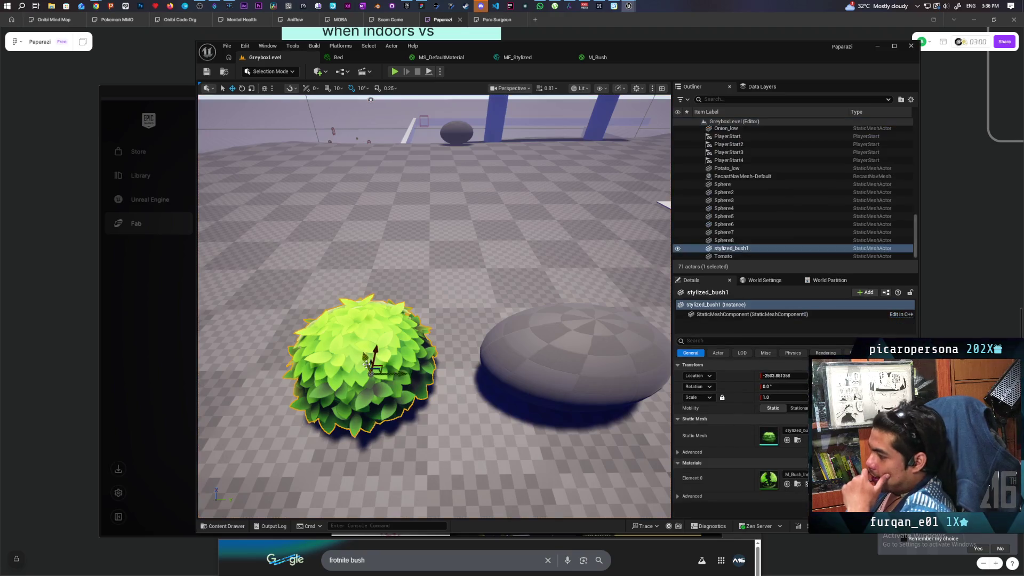
{"action": "left_click", "coordinate": [394, 72]}
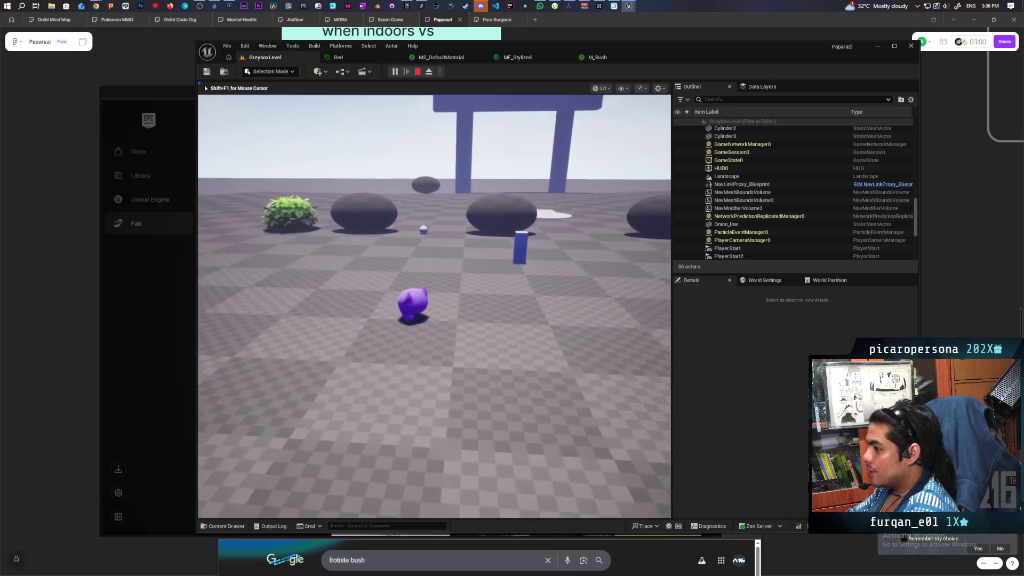
{"action": "key", "text": "w"}
{"action": "key", "text": "w"}
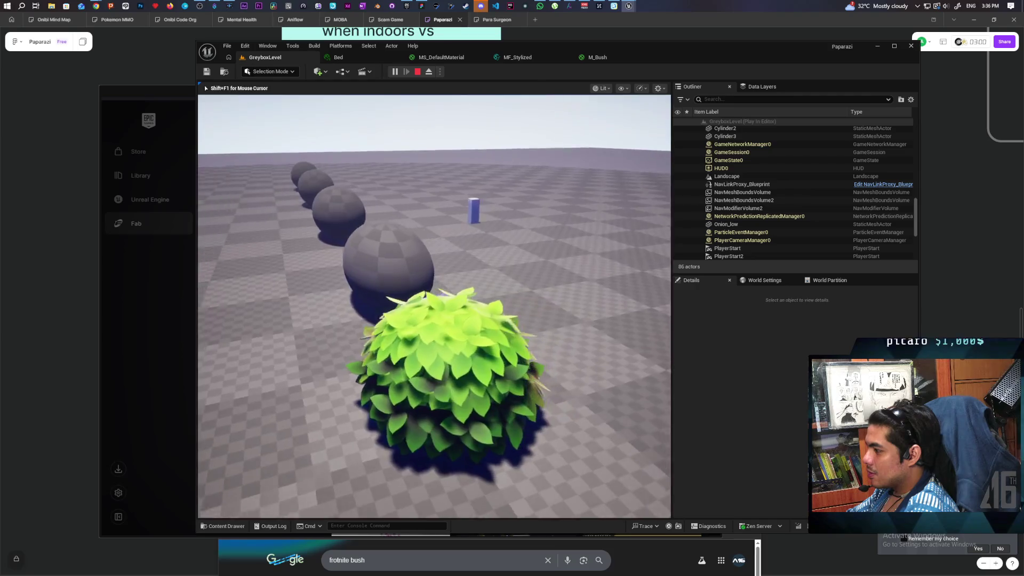
{"action": "key", "text": "w"}
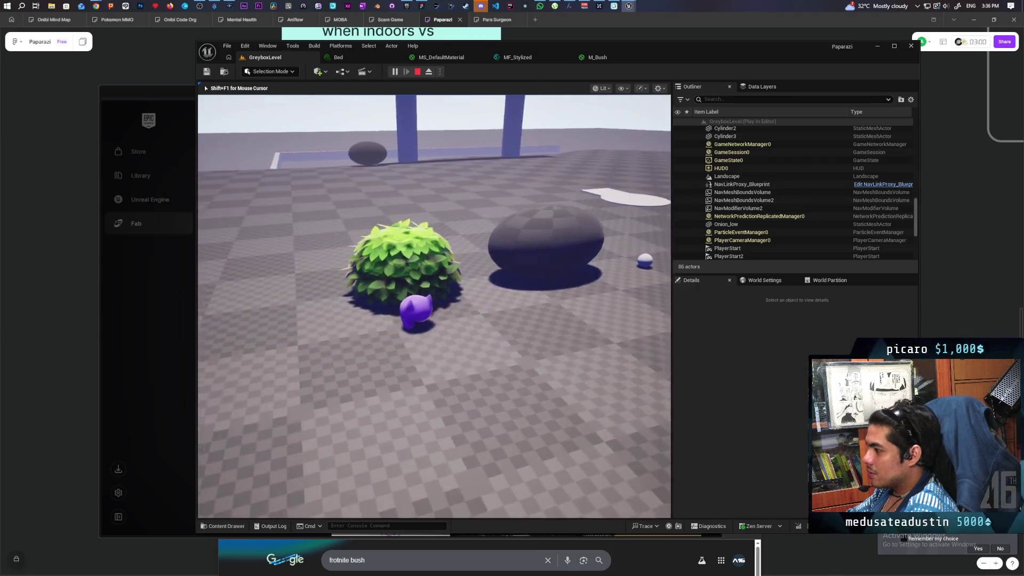
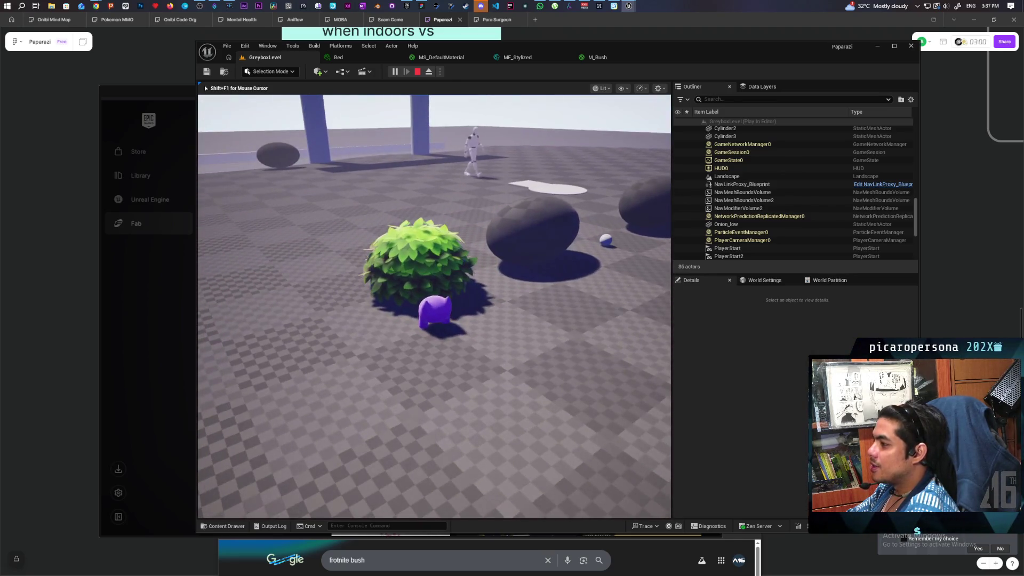
Walk the purple character into the bush, out beside it, around its right side and back
{"action": "key", "text": "w"}
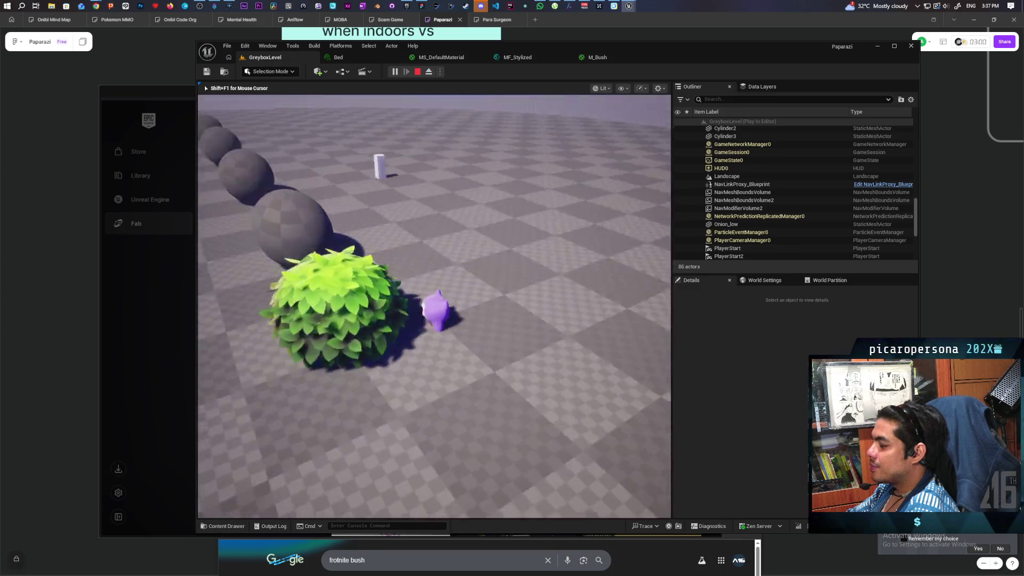
{"action": "key", "text": "a"}
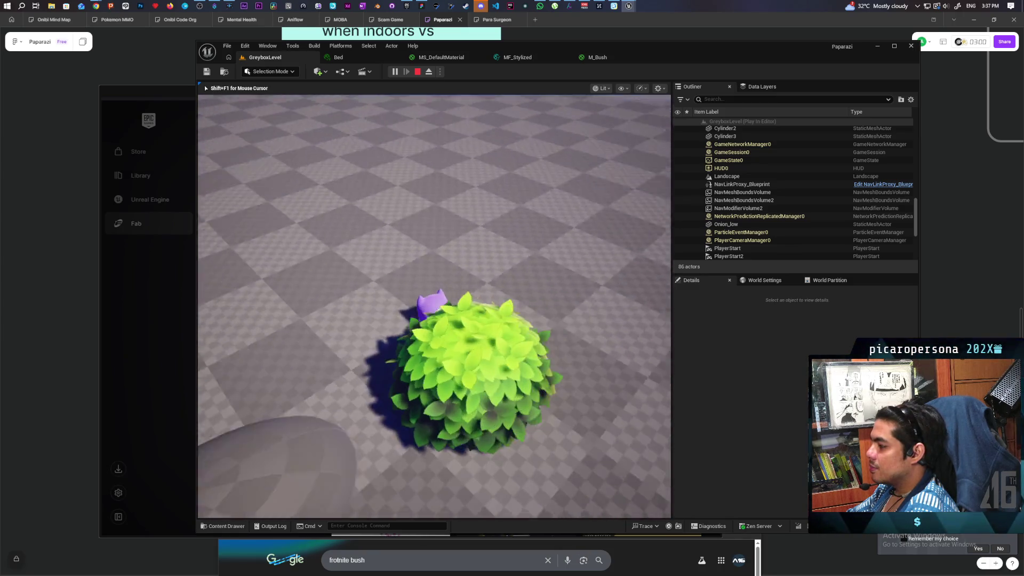
{"action": "key", "text": "s"}
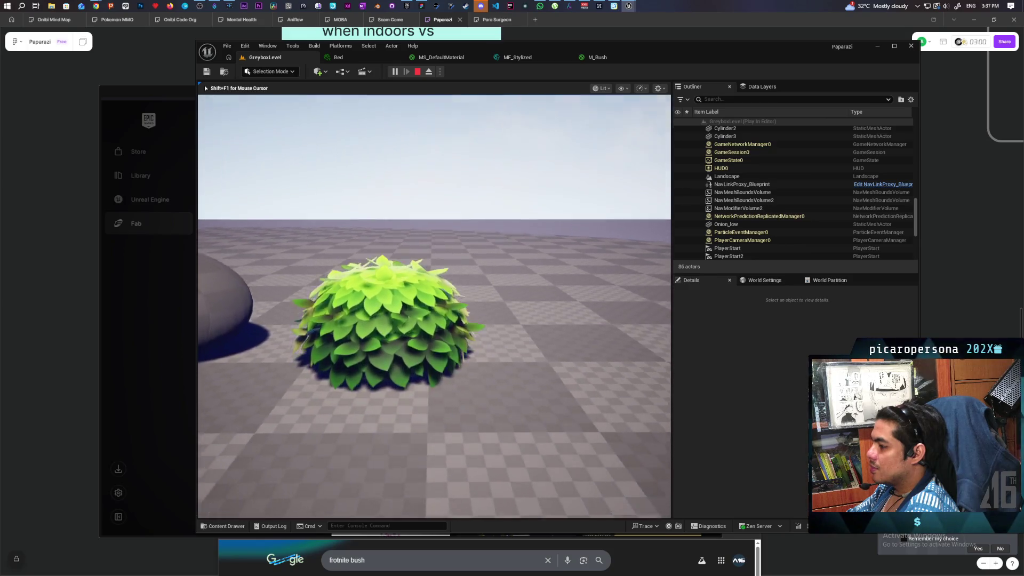
{"action": "key", "text": "s"}
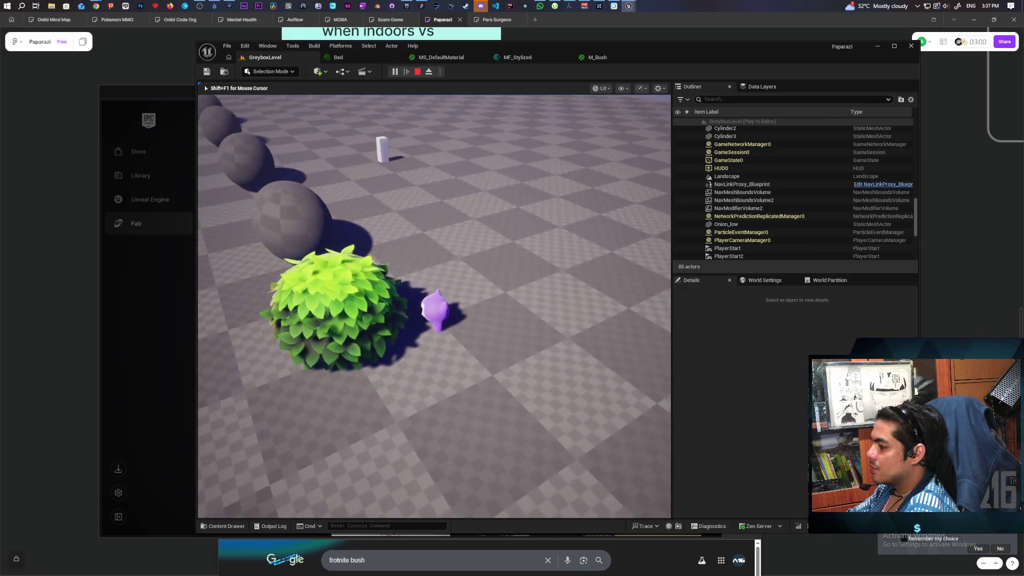
{"action": "key", "text": "w"}
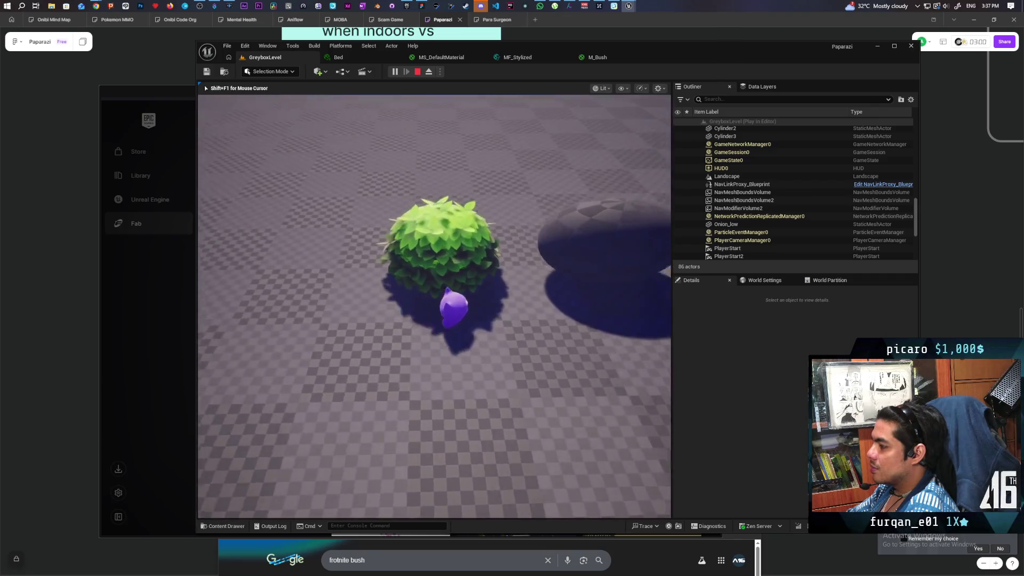
{"action": "key", "text": "s"}
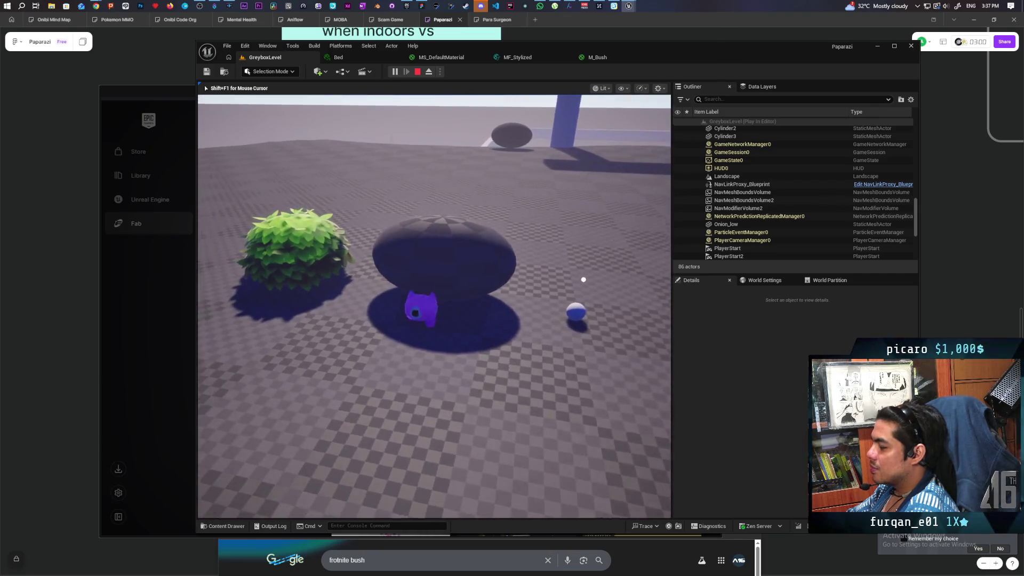
{"action": "key", "text": "d"}
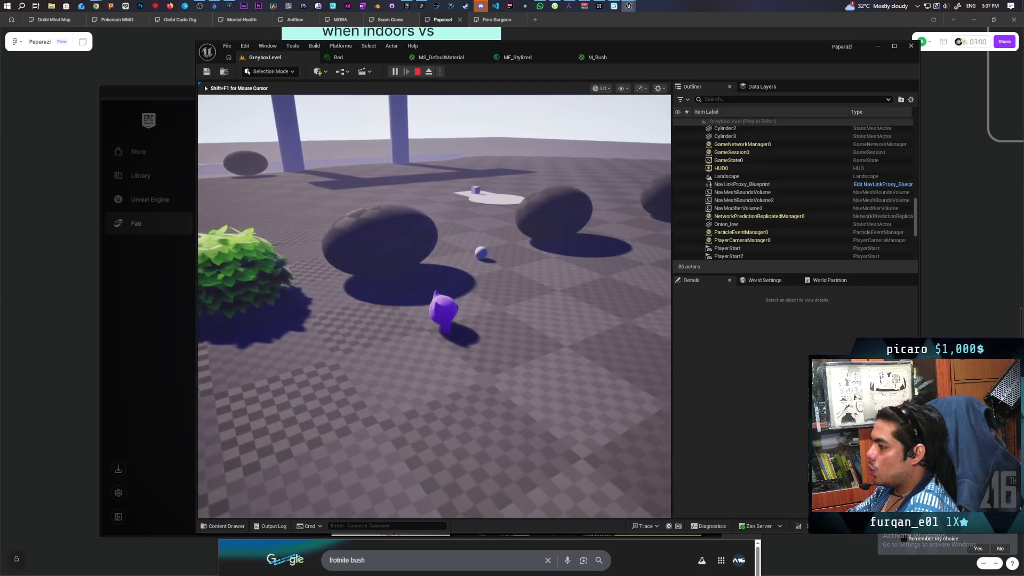
{"action": "key", "text": "a"}
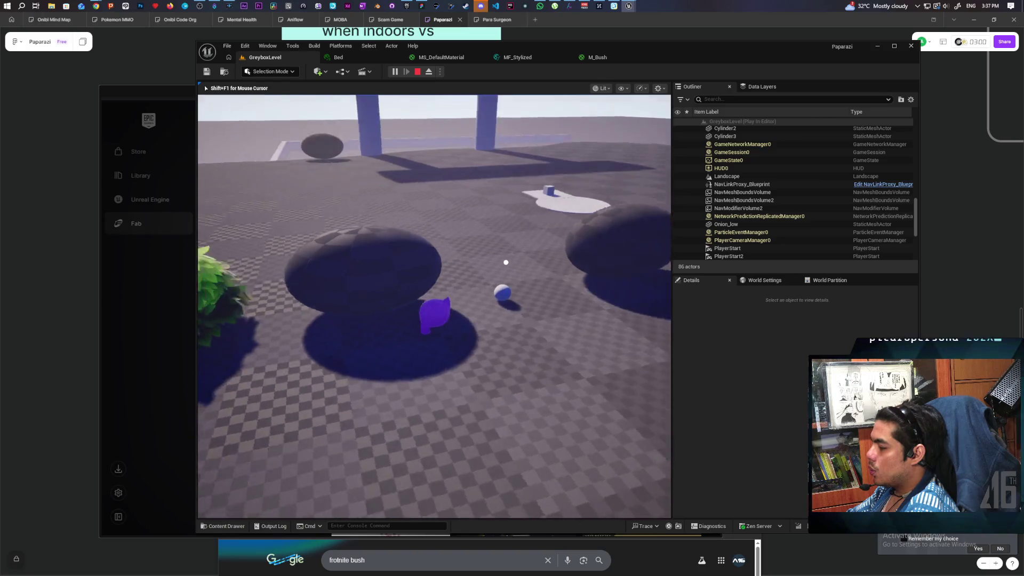
{"action": "key", "text": "a"}
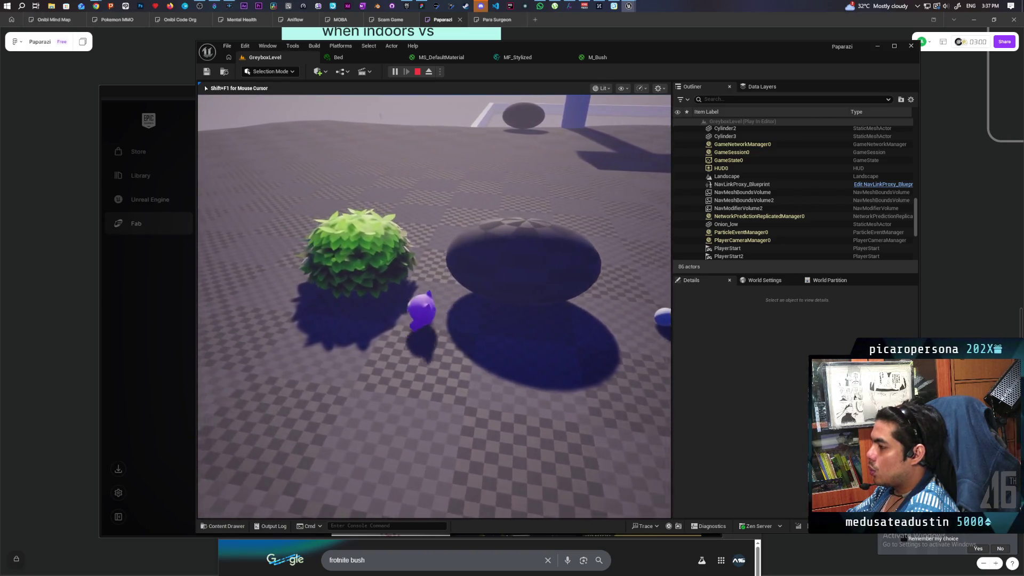
{"action": "key", "text": "d"}
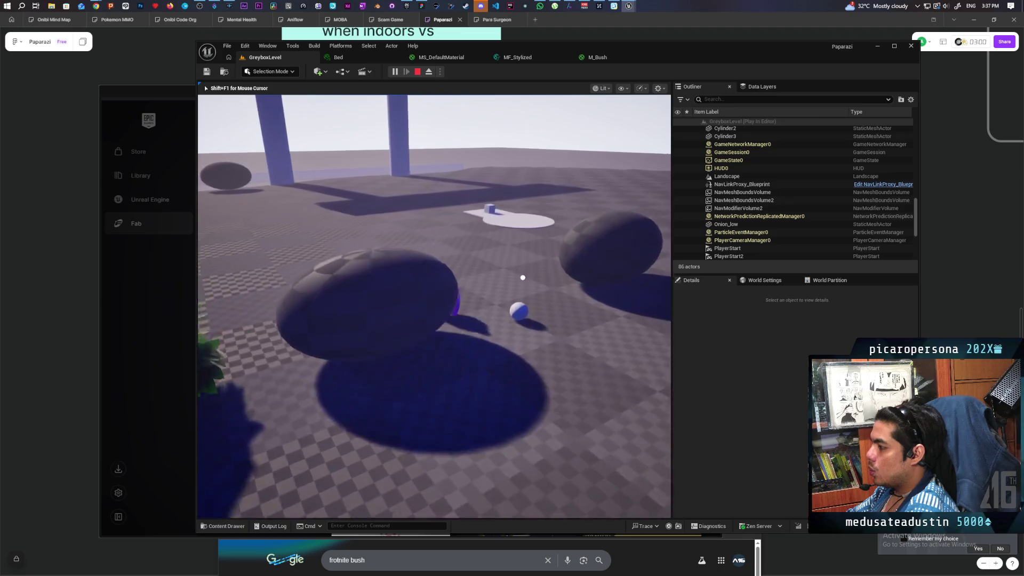
{"action": "key", "text": "a"}
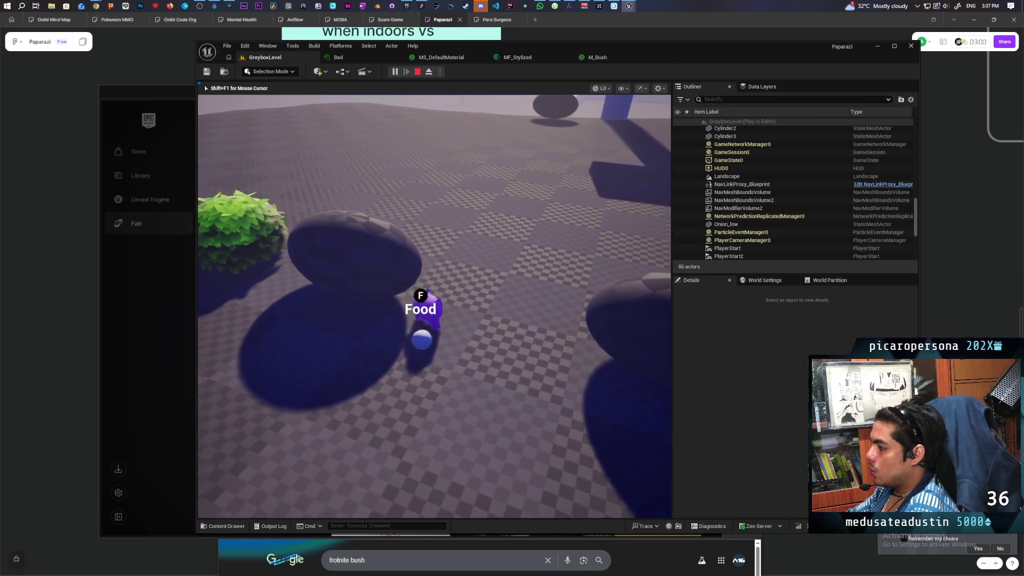
Walk toward the blue platform, then come back and hide inside the bush
{"action": "key", "text": "a"}
{"action": "key", "text": "d"}
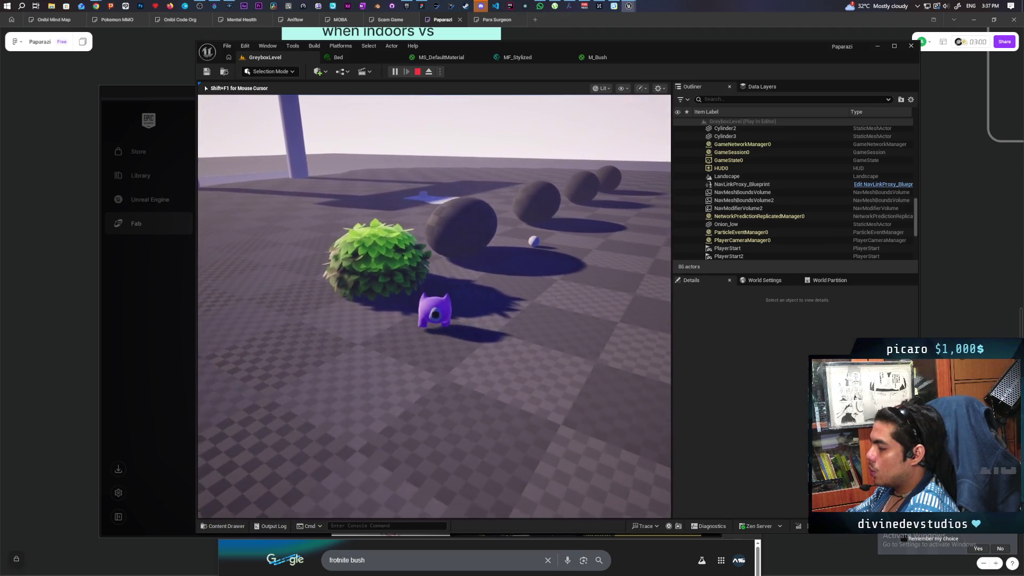
{"action": "key", "text": "w"}
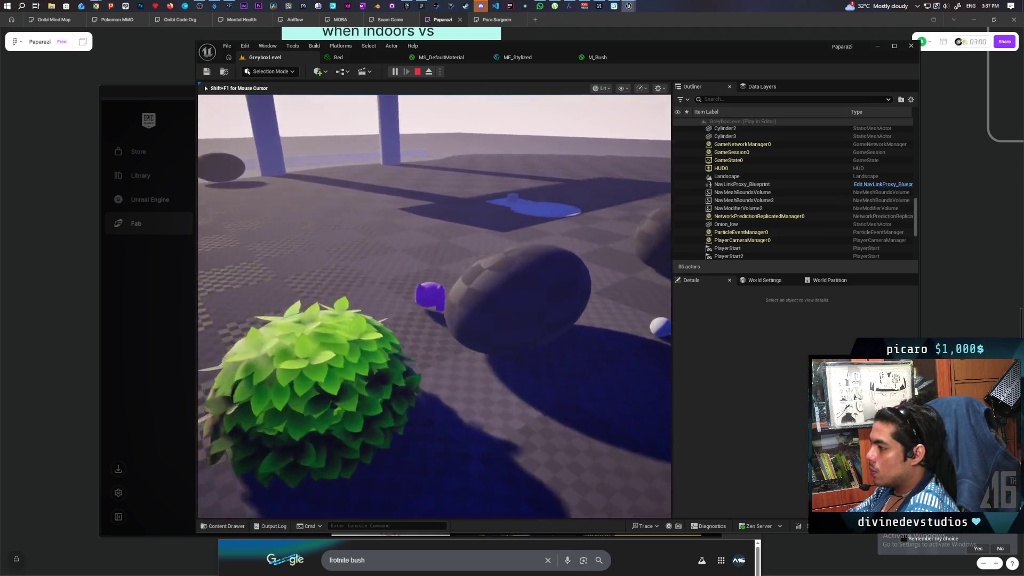
{"action": "key", "text": "w"}
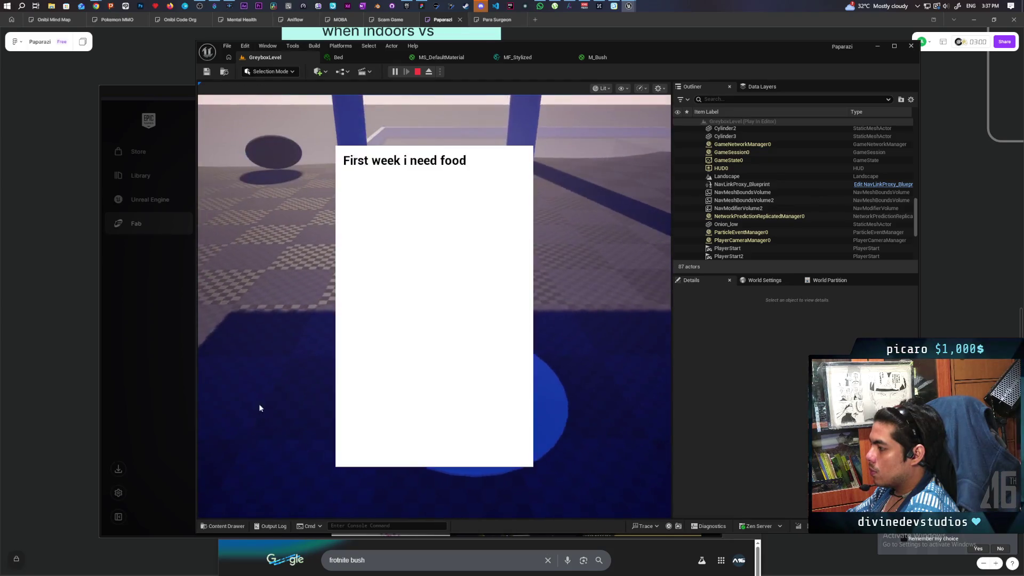
{"action": "key", "text": "s"}
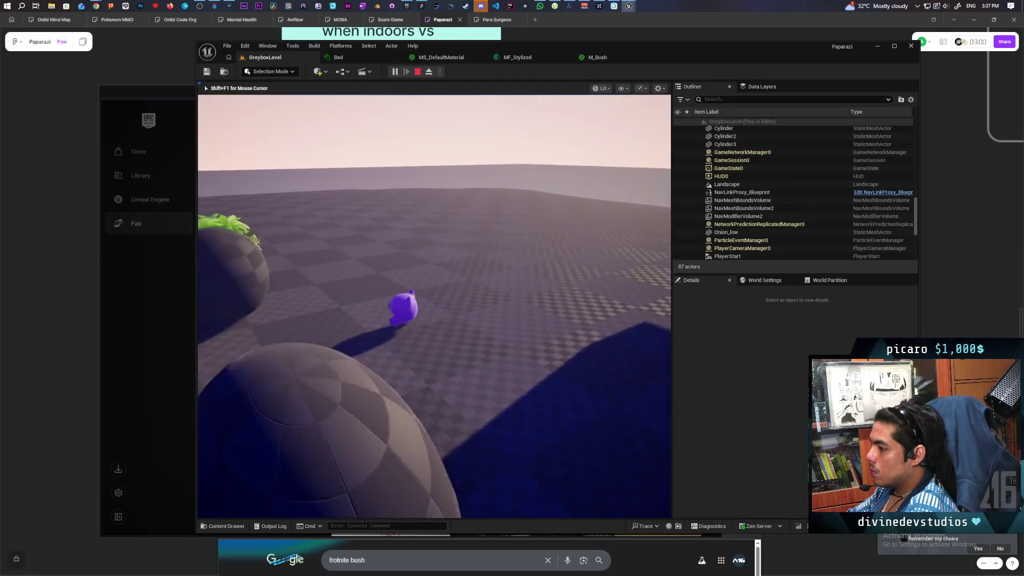
{"action": "key", "text": "w"}
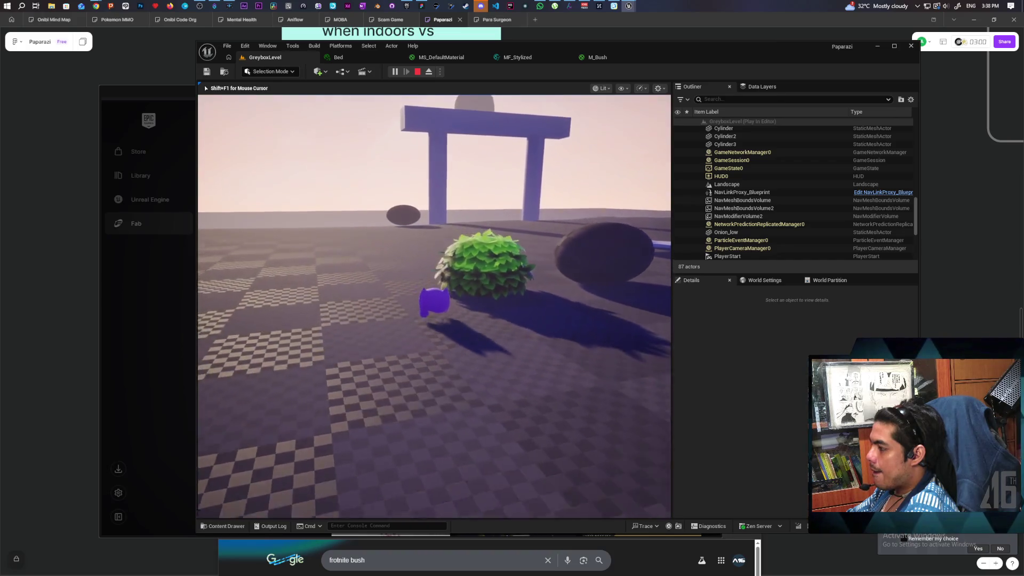
Return to the blue platform, read the 'First week i need food' note, then walk back
{"action": "key", "text": "w"}
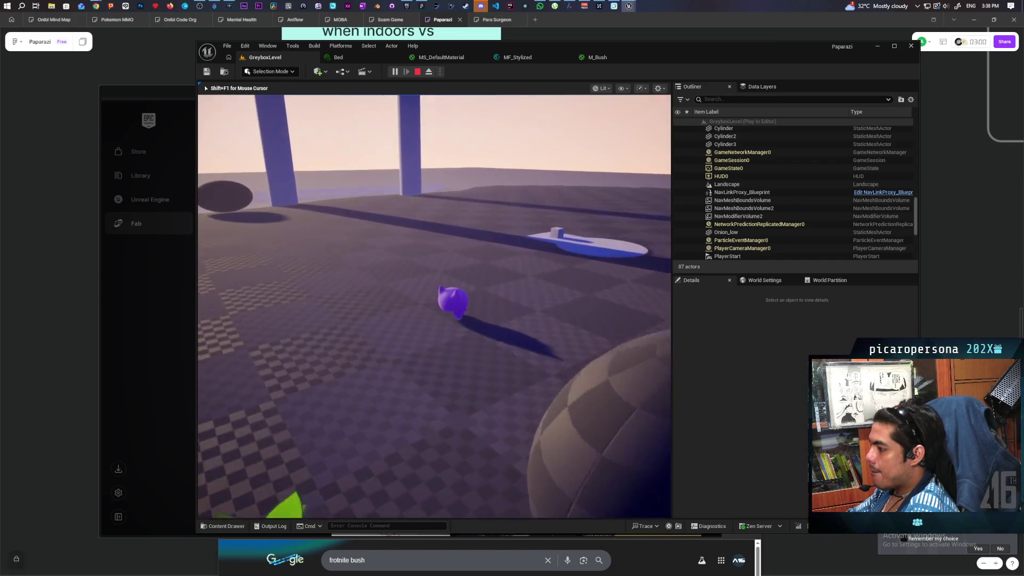
{"action": "key", "text": "e"}
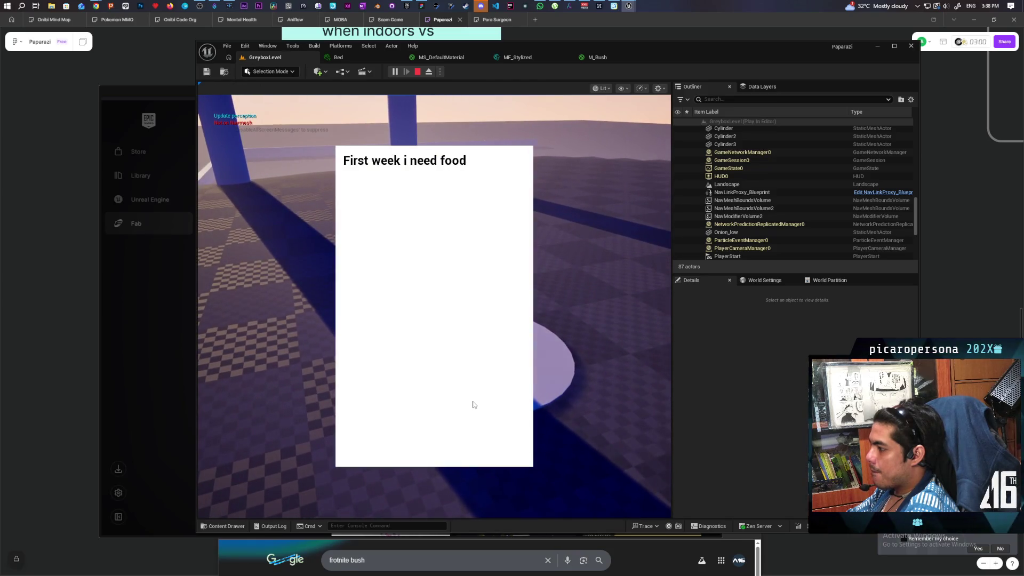
{"action": "key", "text": "w"}
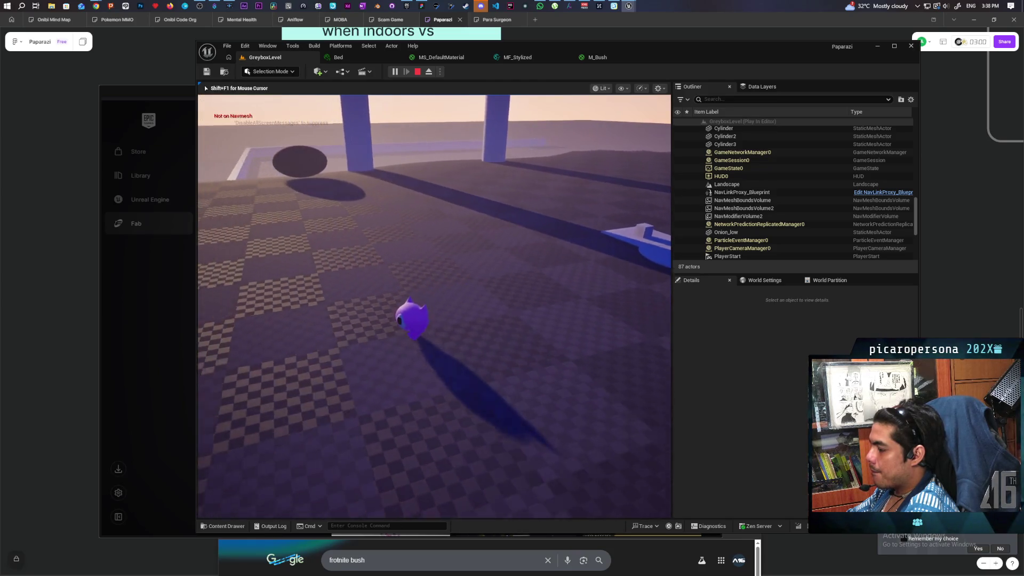
{"action": "key", "text": "s"}
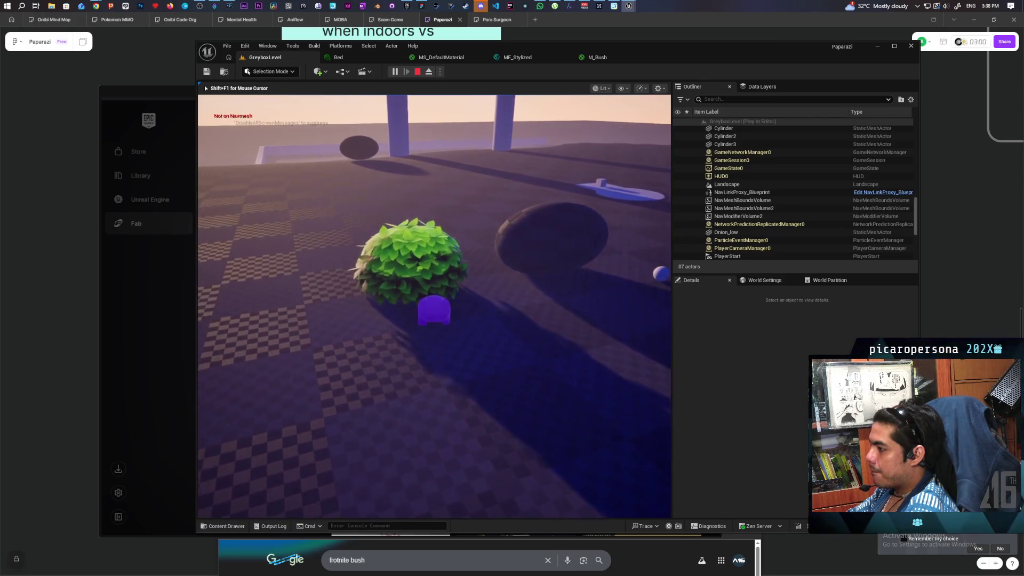
{"action": "key", "text": "s"}
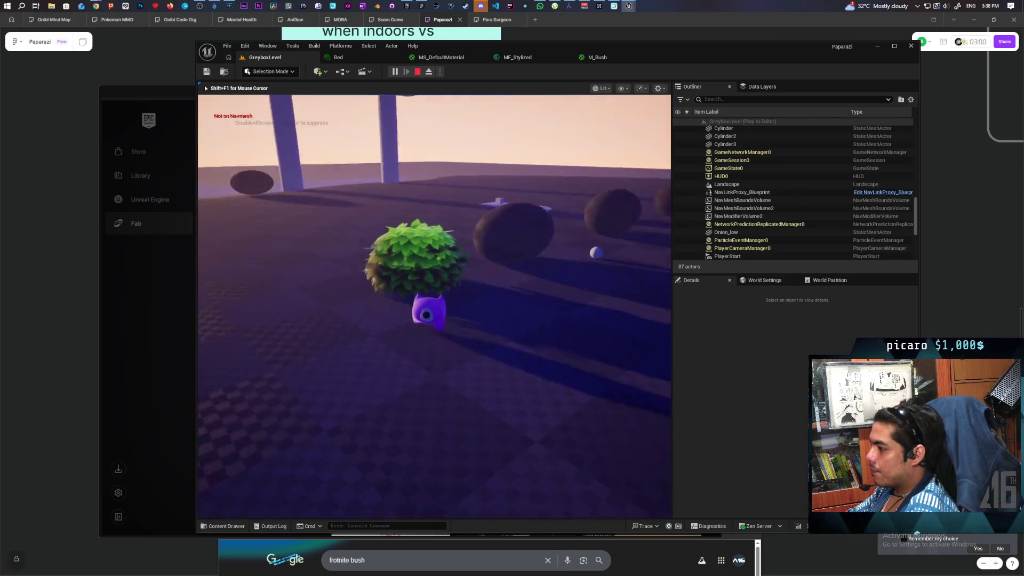
{"action": "key", "text": "s"}
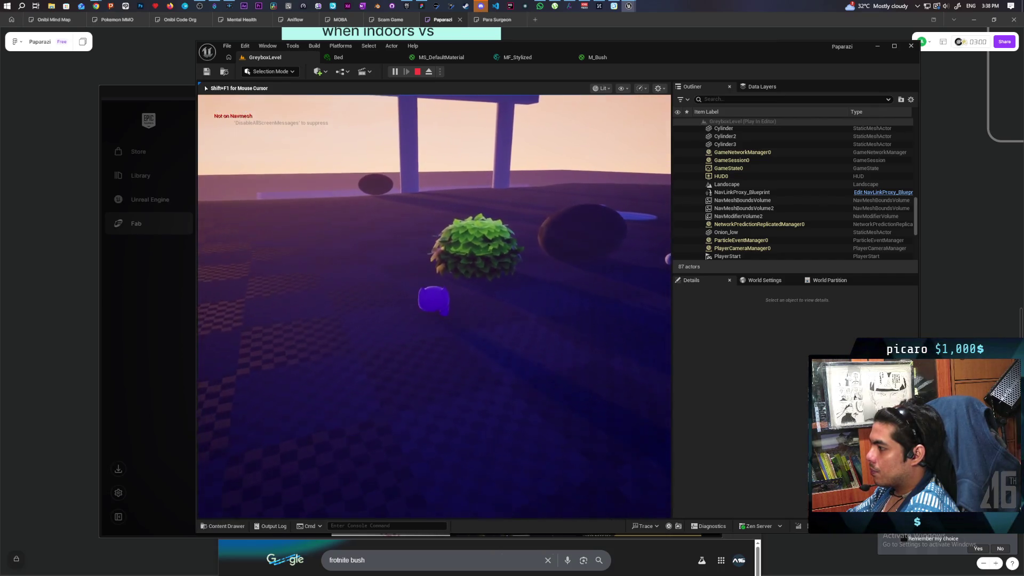
Walk the character into the bush and back out, looking left and right
{"action": "key", "text": "w"}
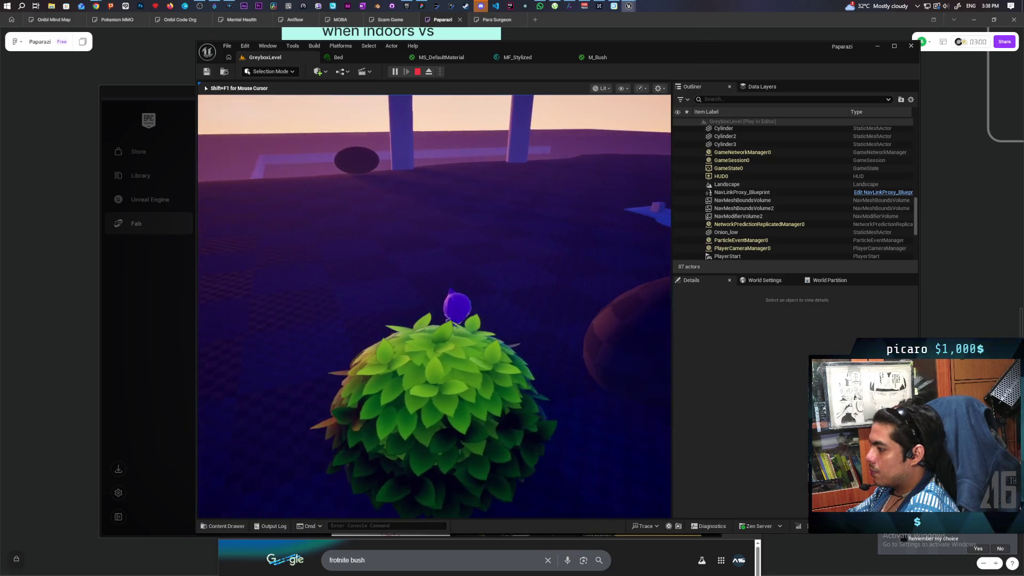
{"action": "key", "text": "s"}
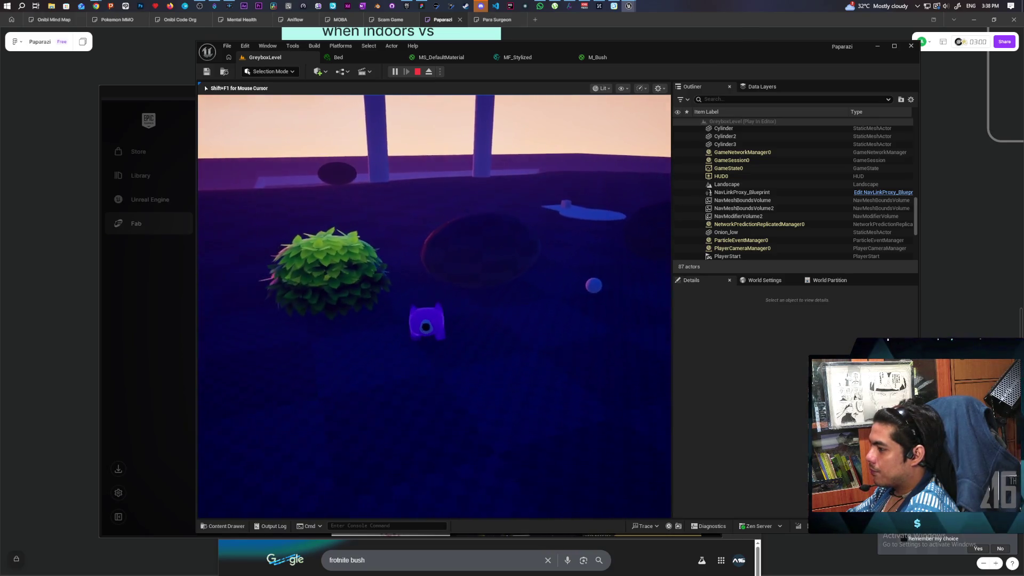
{"action": "key", "text": "d"}
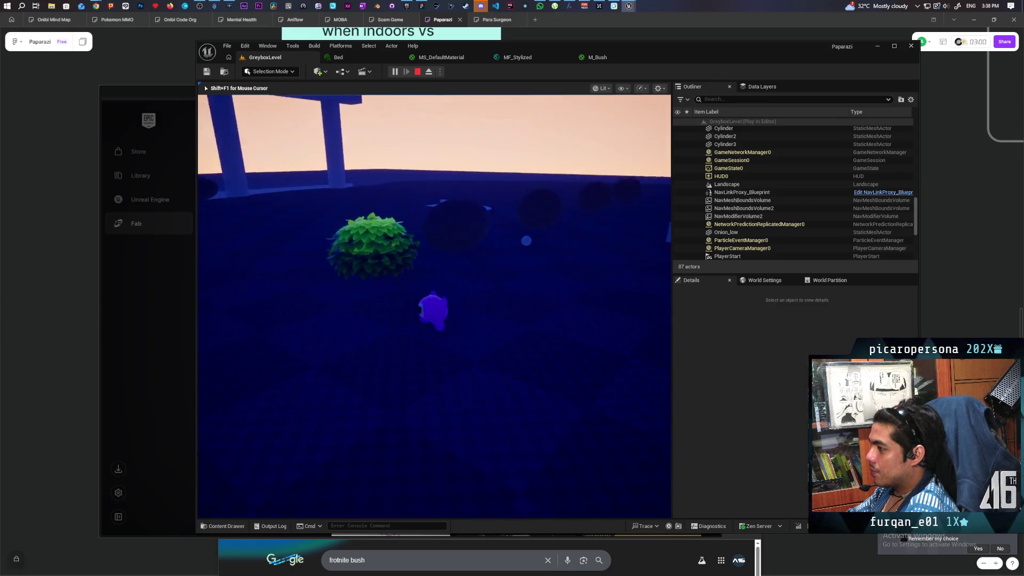
{"action": "key", "text": "a"}
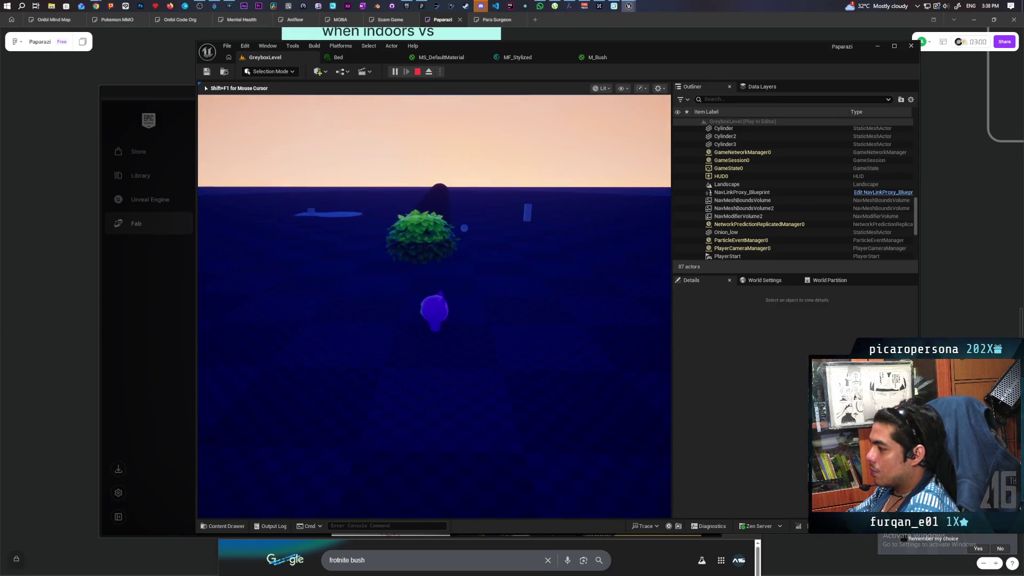
{"action": "key", "text": "w"}
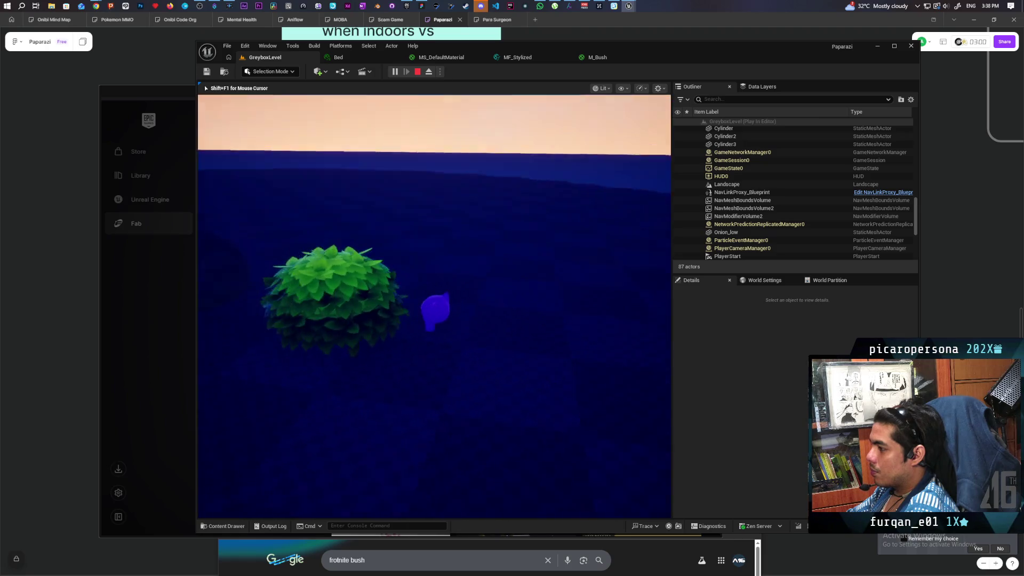
{"action": "key", "text": "s"}
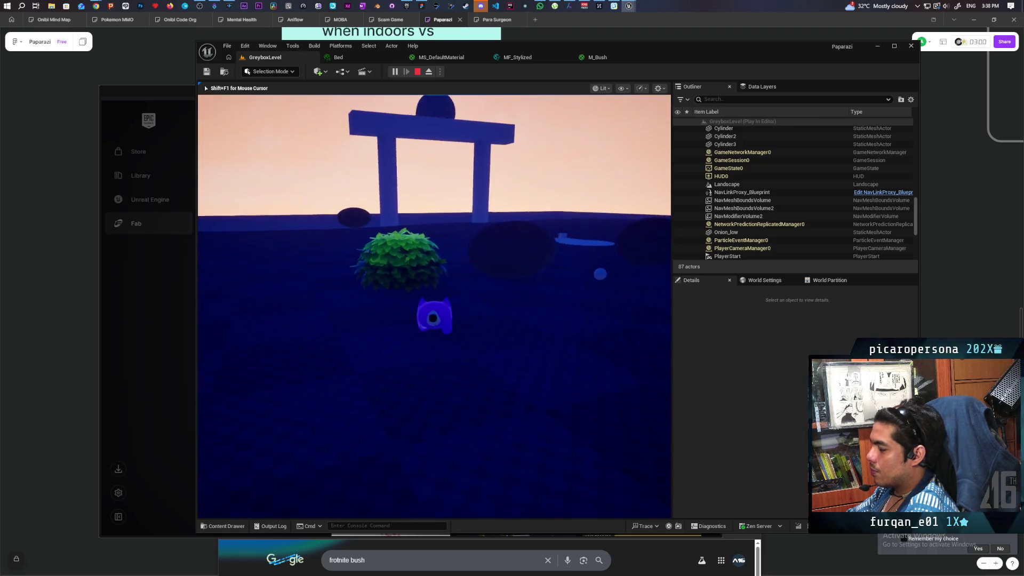
{"action": "key", "text": "w"}
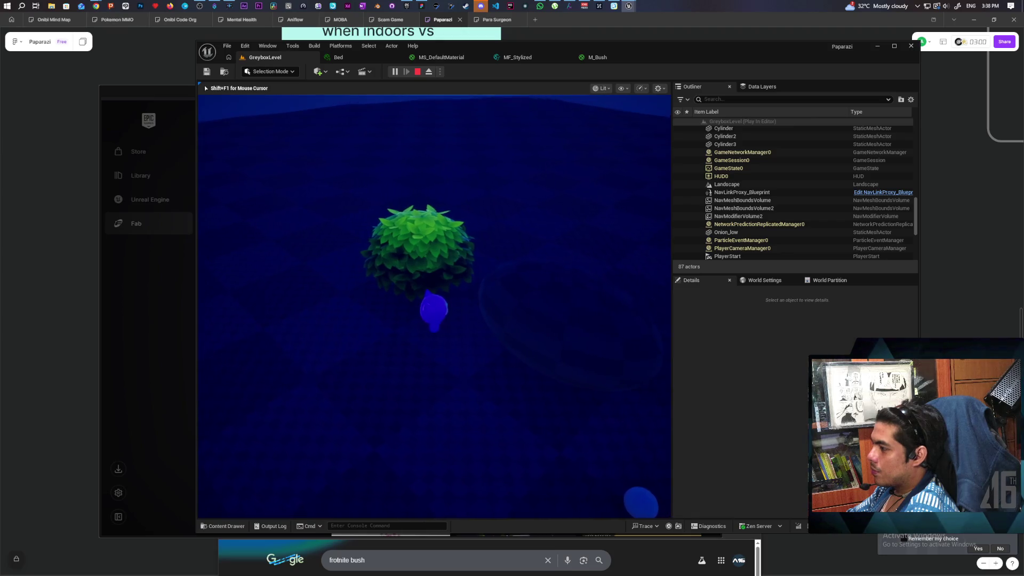
Circle the character around the bush, head back to it, then stop the play session
{"action": "key", "text": "d"}
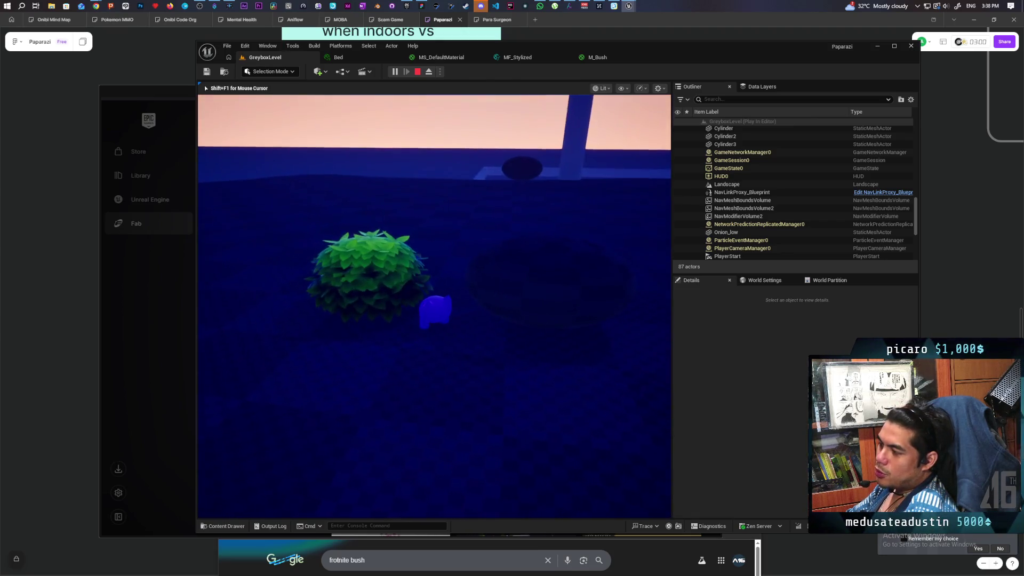
{"action": "key", "text": "a"}
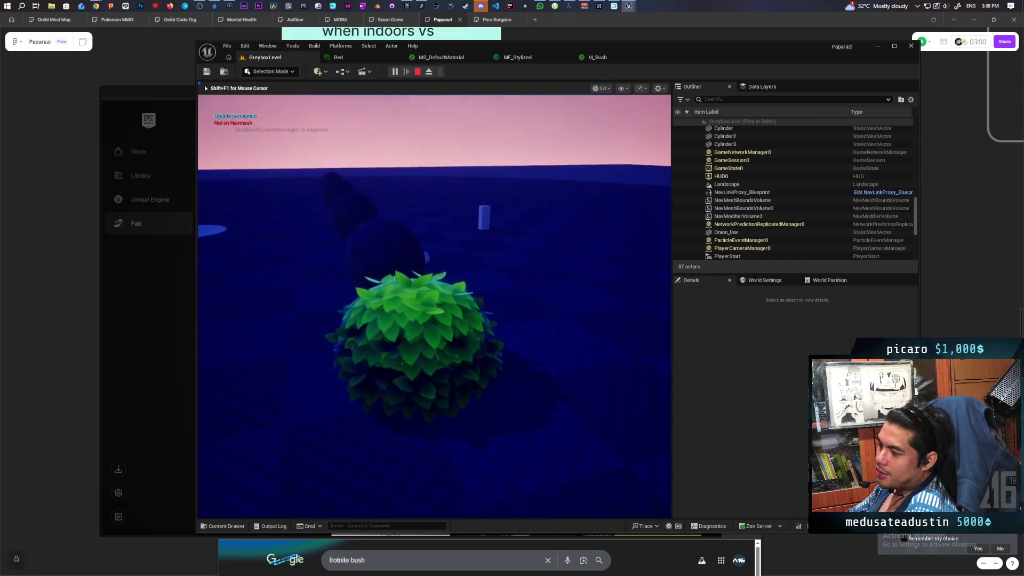
{"action": "key", "text": "s"}
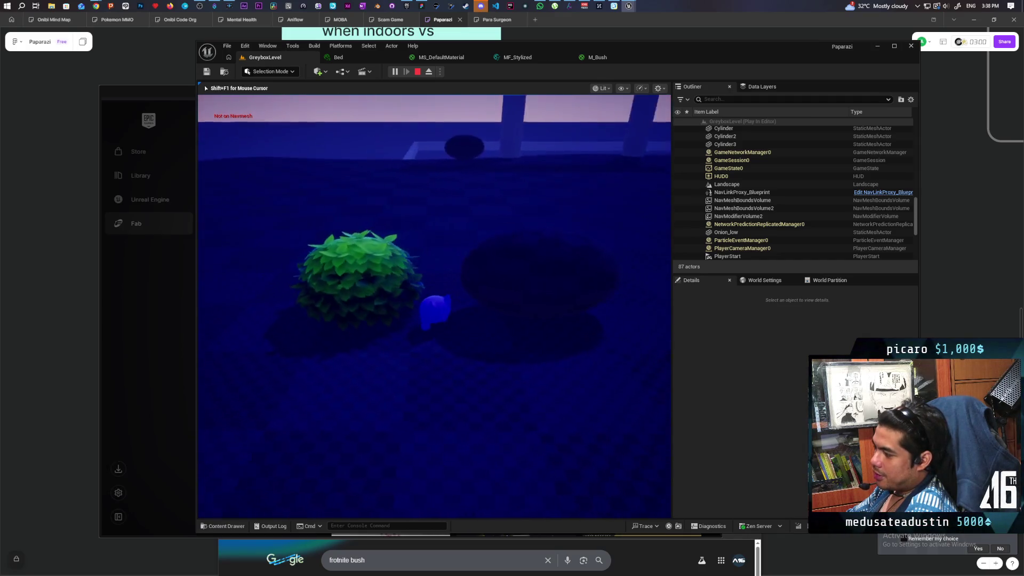
{"action": "key", "text": "s"}
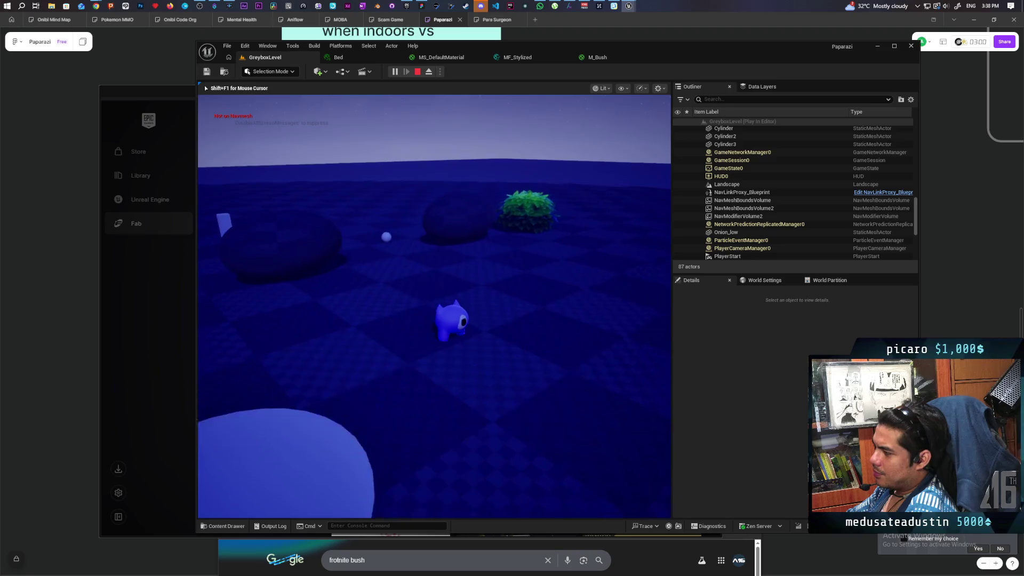
{"action": "key", "text": "w"}
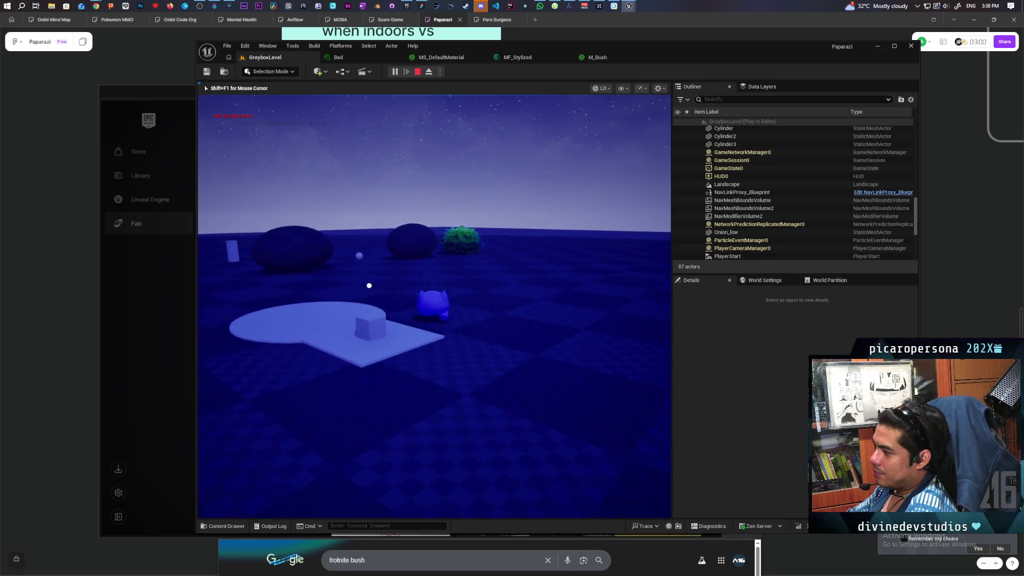
{"action": "key", "text": "w"}
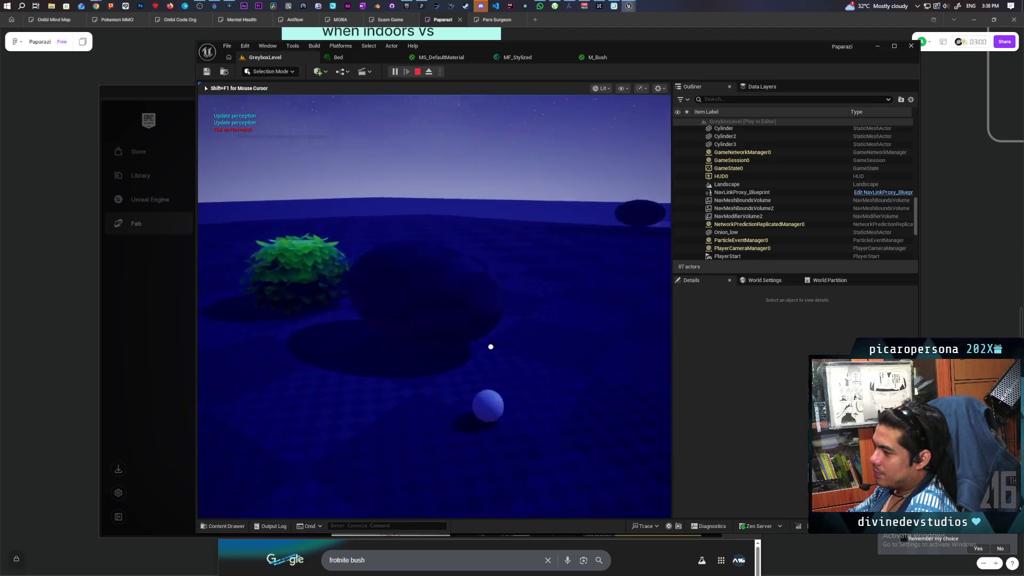
{"action": "key", "text": "w"}
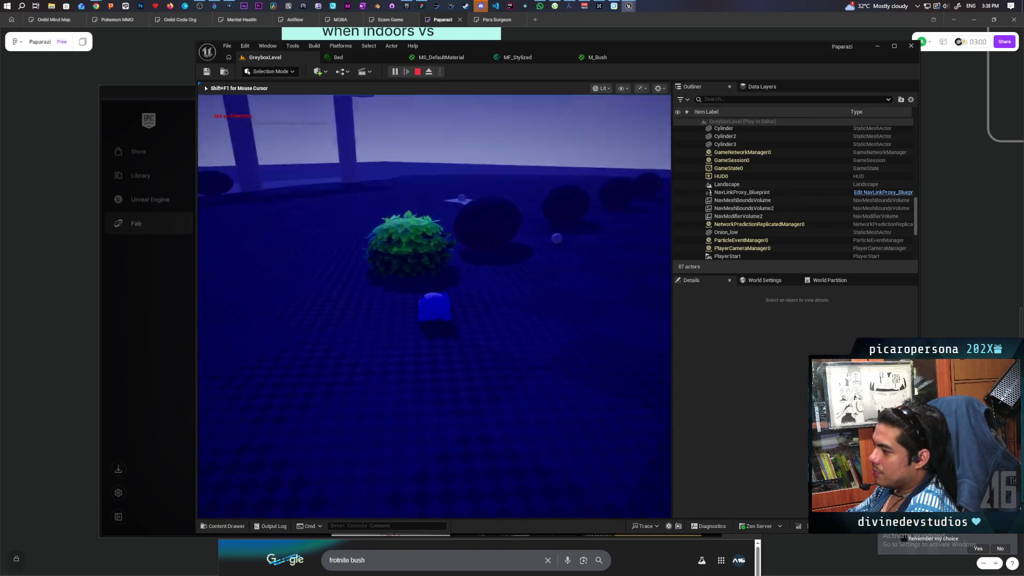
{"action": "key", "text": "Escape"}
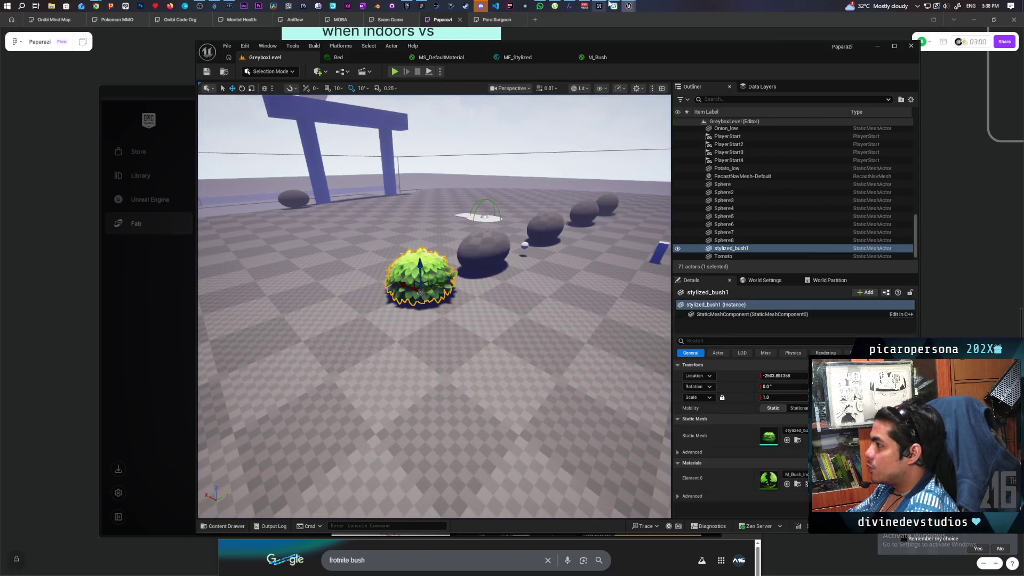
In M_Bush_Inst, toggle the Brightness and Desaturate overrides off and on to compare
{"action": "mouse_move", "coordinate": [627, 6]}
{"action": "left_click", "coordinate": [661, 45]}
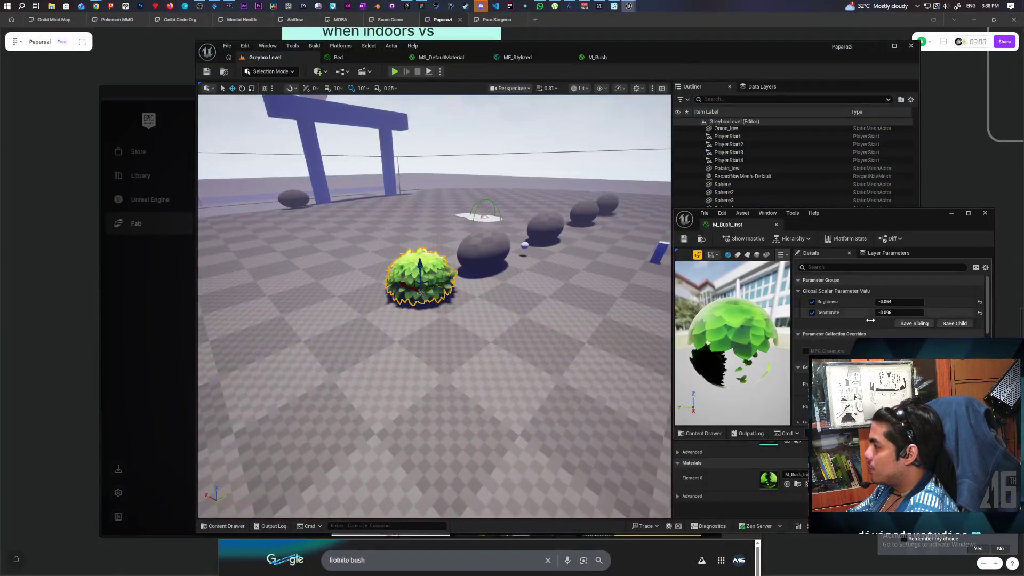
{"action": "left_click", "coordinate": [812, 302]}
{"action": "left_click", "coordinate": [812, 313]}
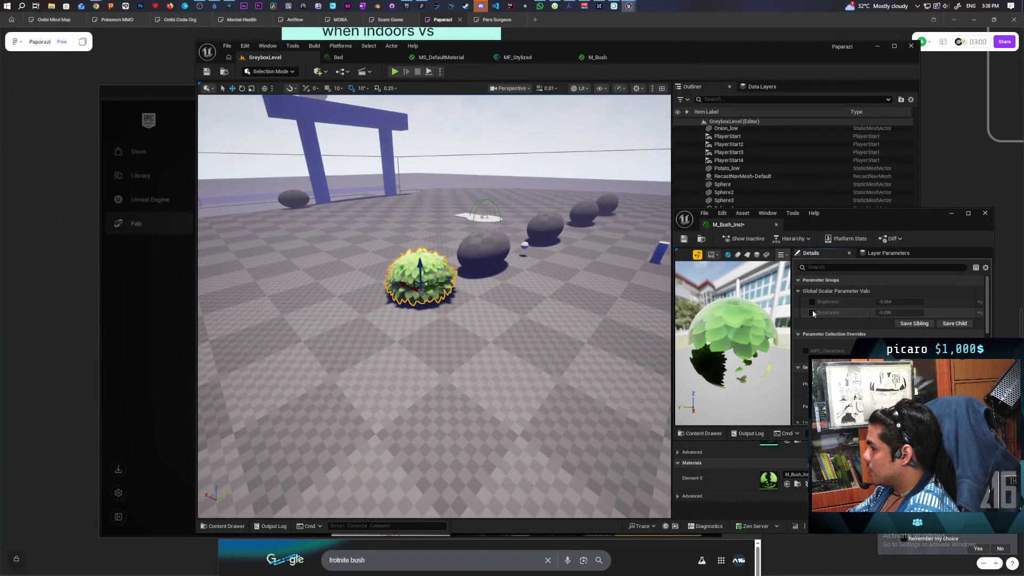
{"action": "left_click", "coordinate": [812, 313]}
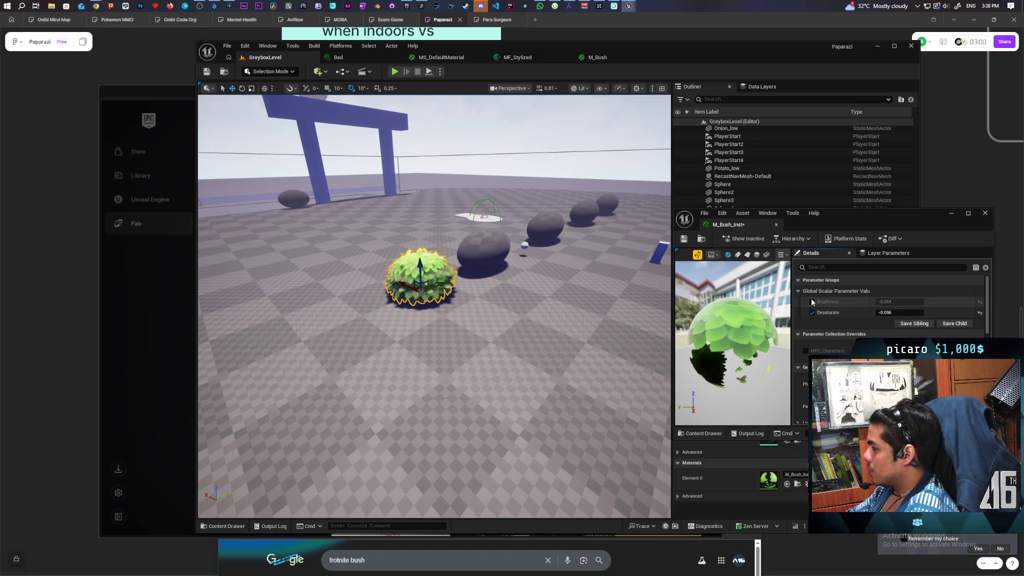
{"action": "left_click", "coordinate": [812, 312]}
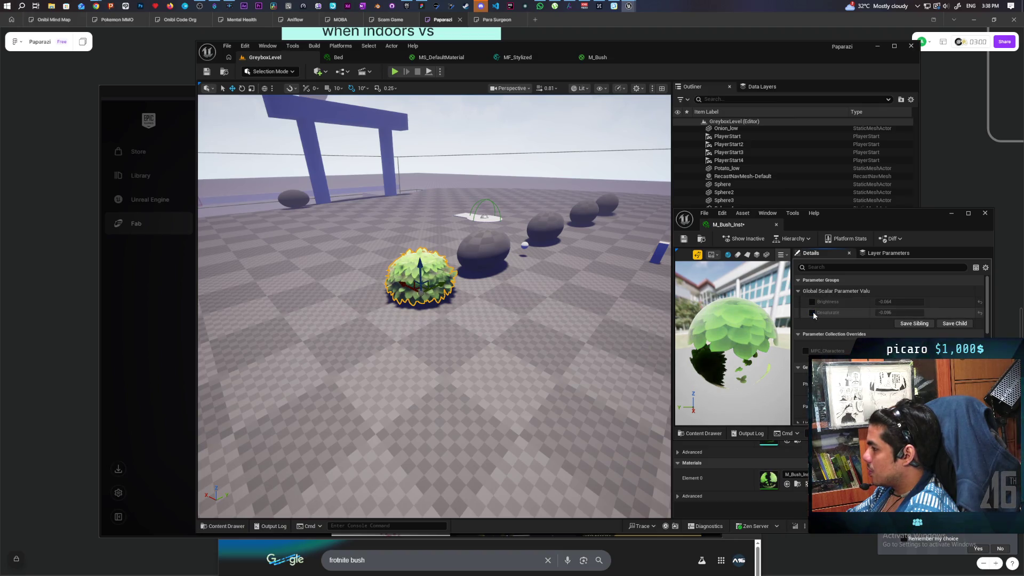
{"action": "left_click", "coordinate": [812, 312]}
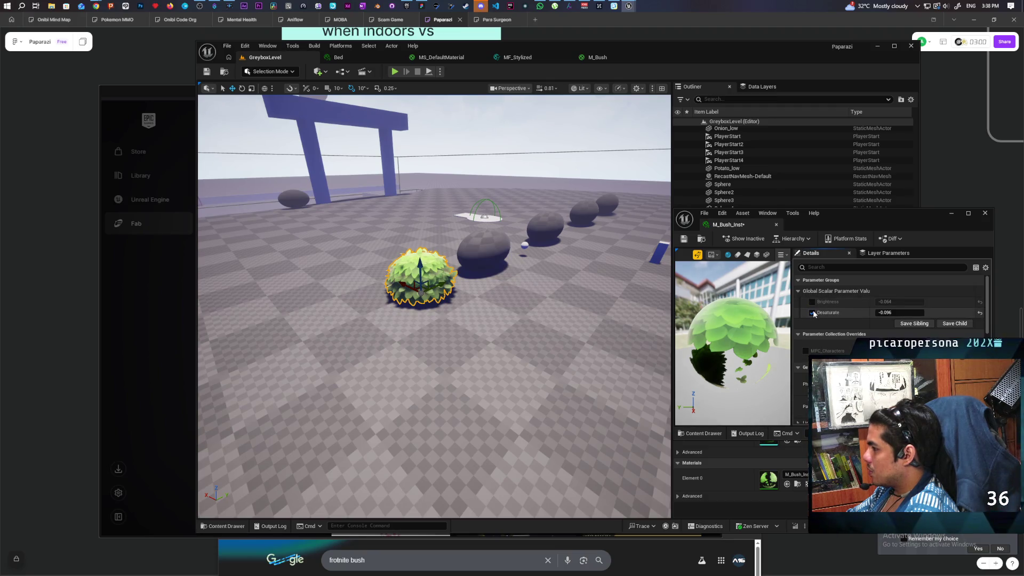
{"action": "left_click", "coordinate": [813, 301]}
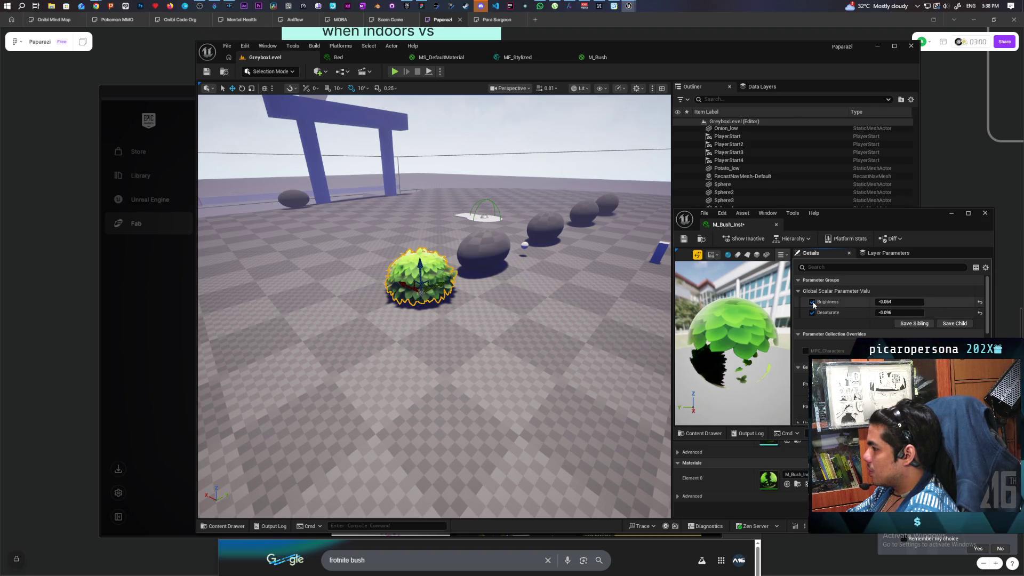
{"action": "left_click", "coordinate": [812, 301]}
{"action": "left_click", "coordinate": [813, 302]}
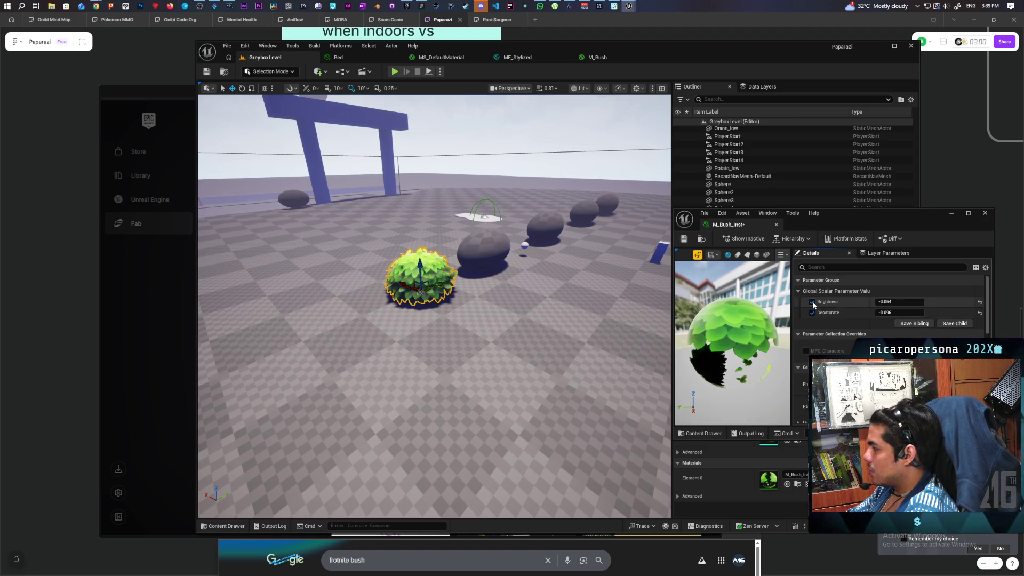
Set Brightness to -0.032, recheck its override, and close the material instance editor
{"action": "type", "text": "0"}
{"action": "key", "text": "Return"}
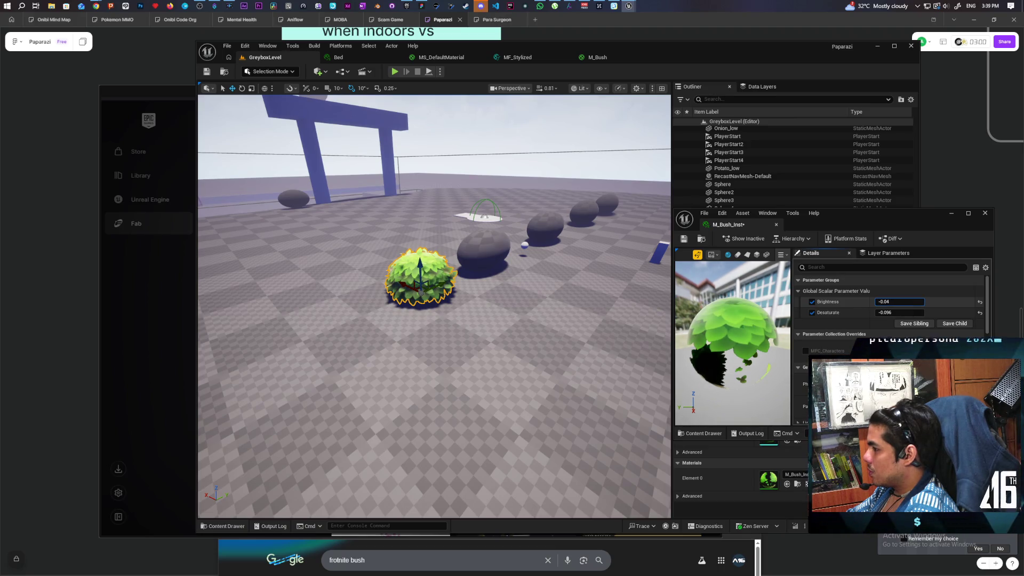
{"action": "type", "text": "-0.032"}
{"action": "left_click", "coordinate": [813, 302]}
{"action": "left_click", "coordinate": [813, 301]}
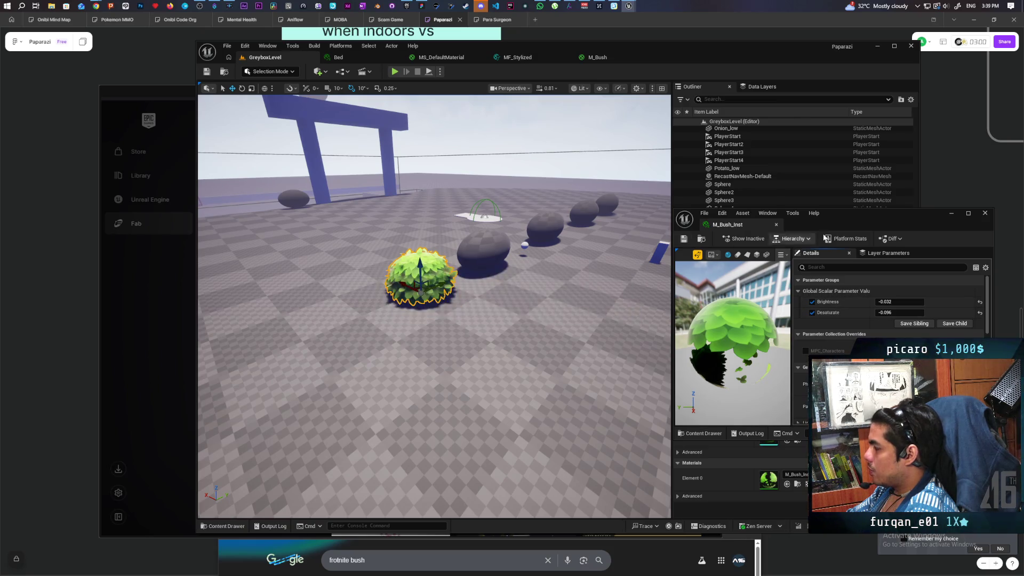
{"action": "left_click", "coordinate": [950, 213]}
Start Play, walk the character back and forth up to the lightened bush, then exit
{"action": "left_click", "coordinate": [390, 71]}
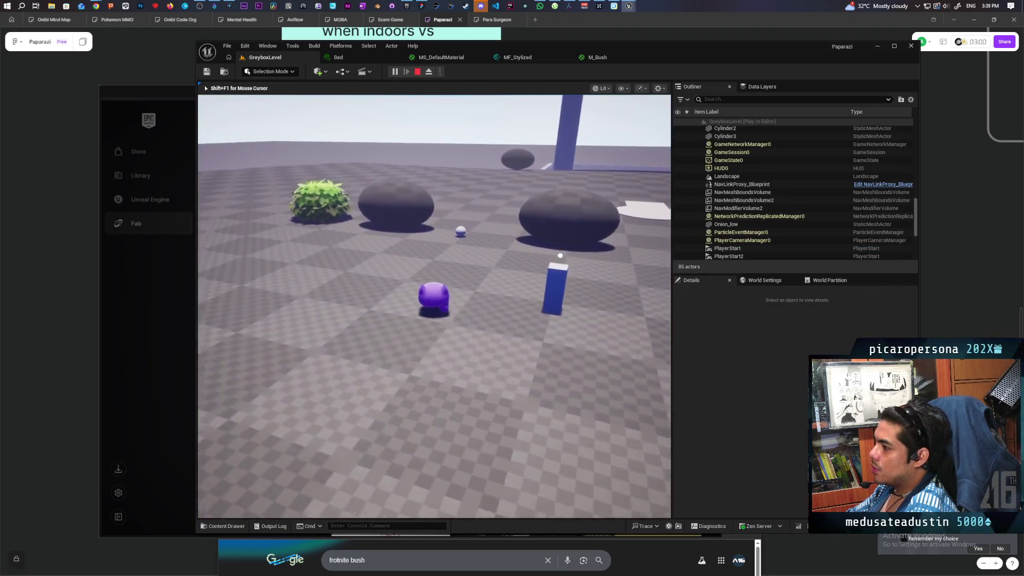
{"action": "key", "text": "w"}
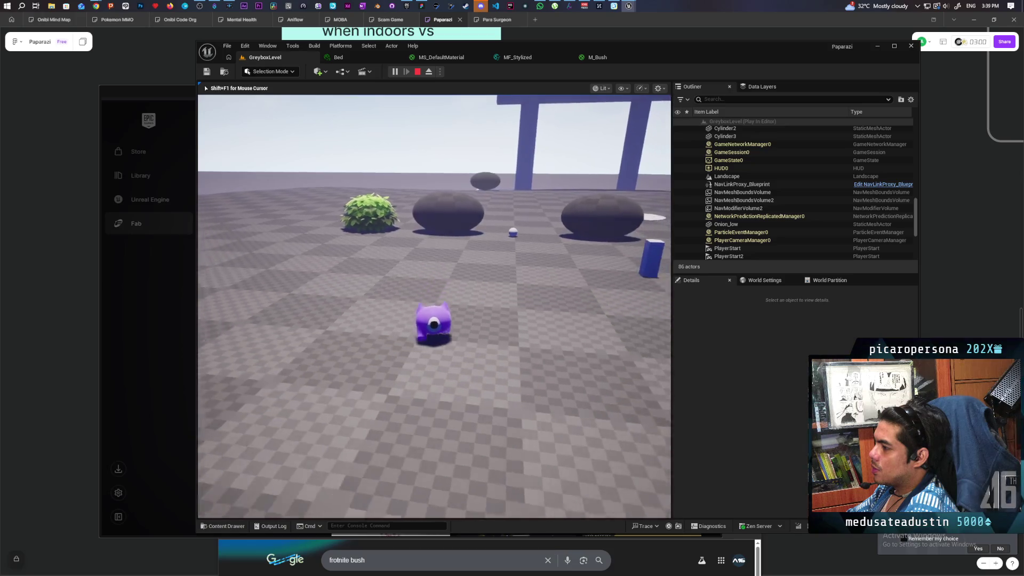
{"action": "key", "text": "s"}
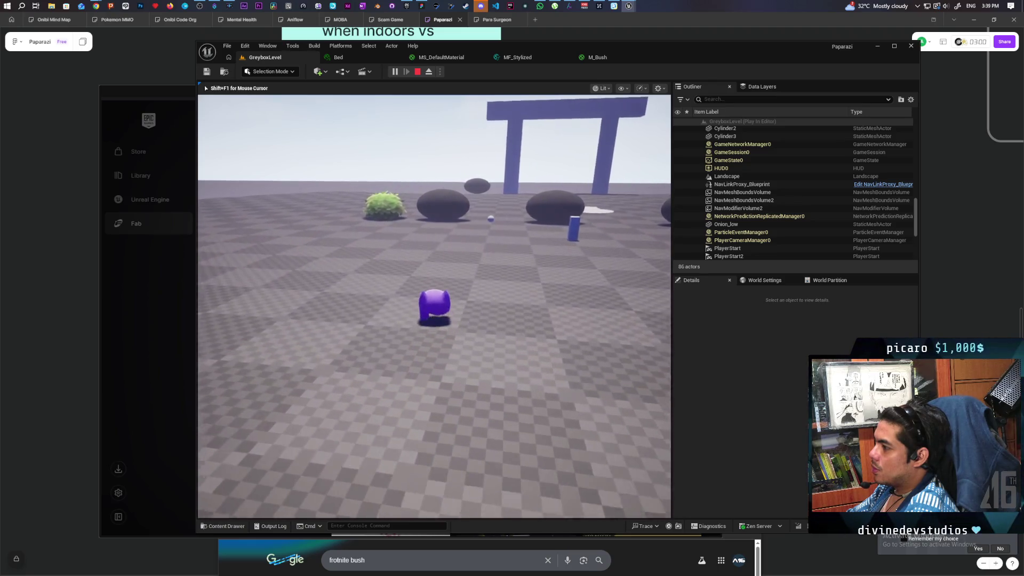
{"action": "key", "text": "s"}
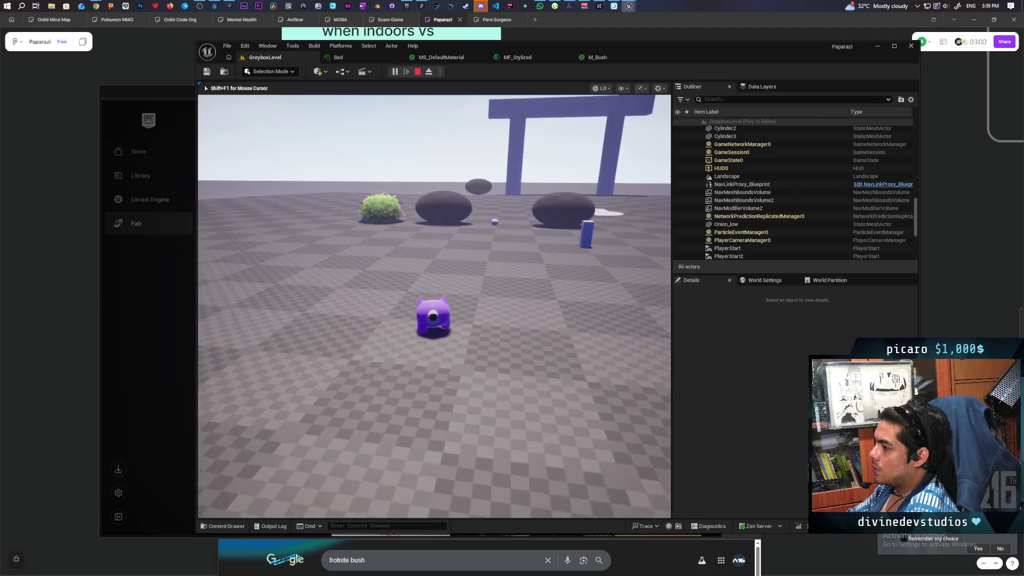
{"action": "key", "text": "a"}
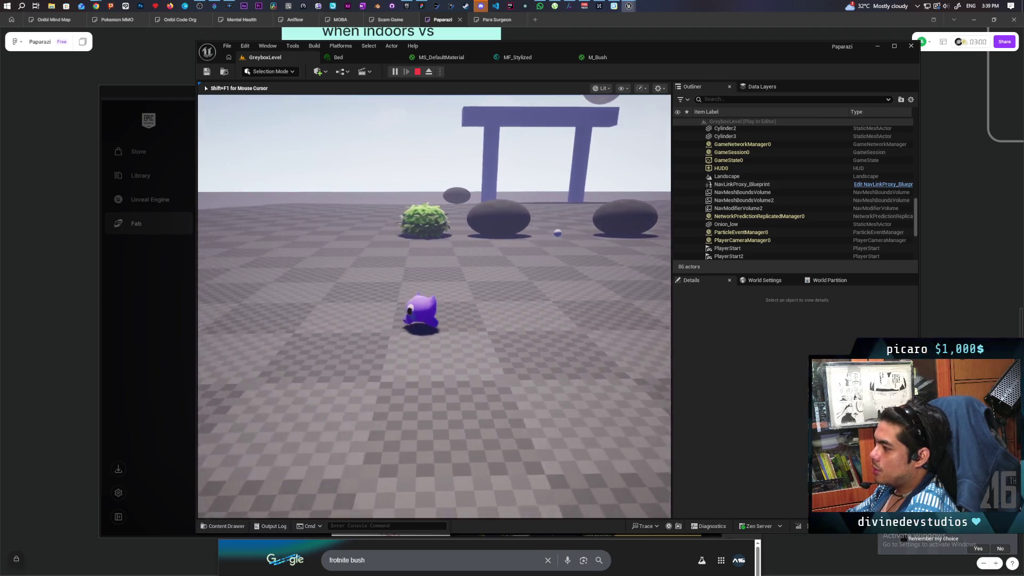
{"action": "key", "text": "w"}
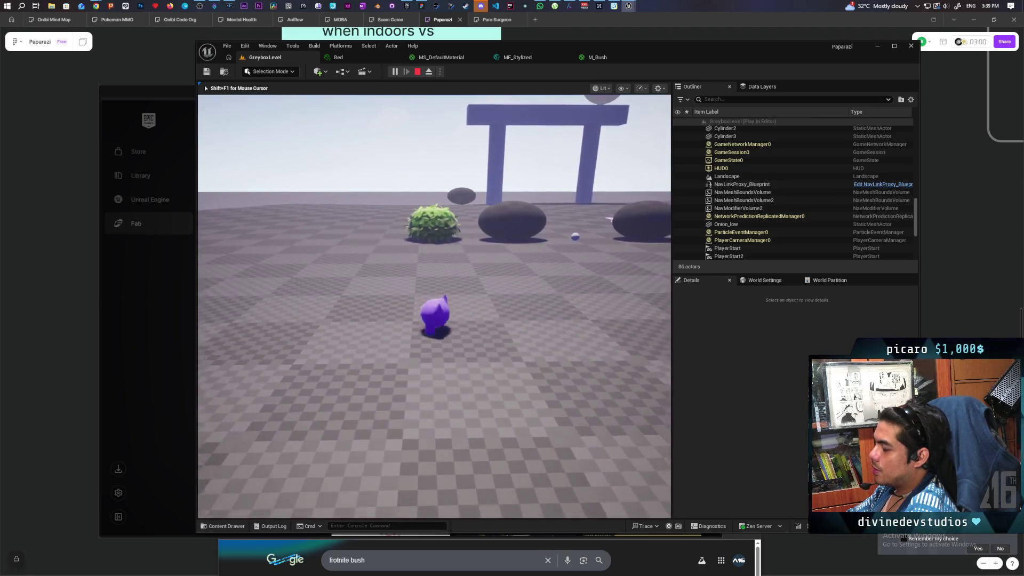
{"action": "key", "text": "w"}
{"action": "key", "text": "s"}
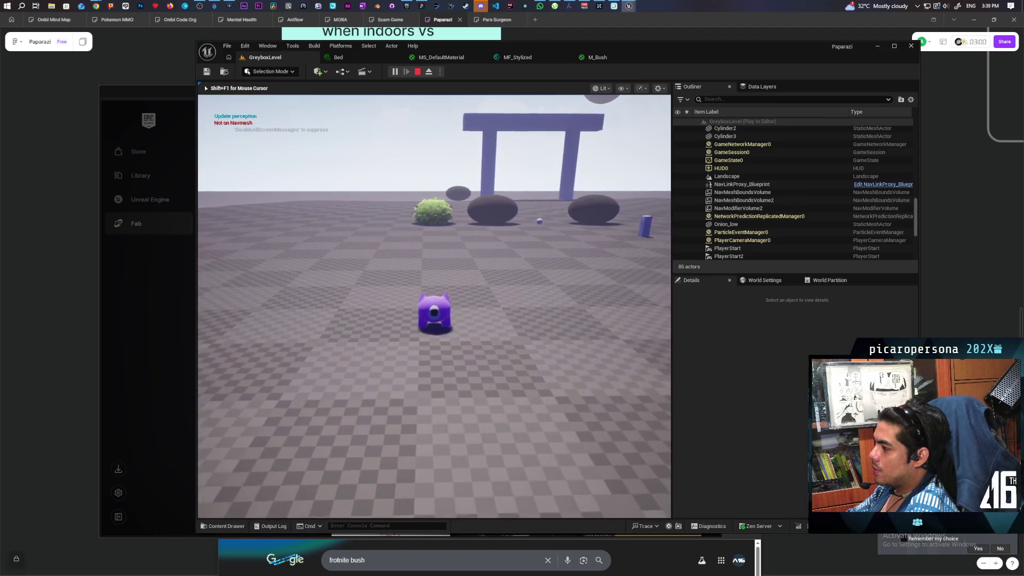
{"action": "key", "text": "w"}
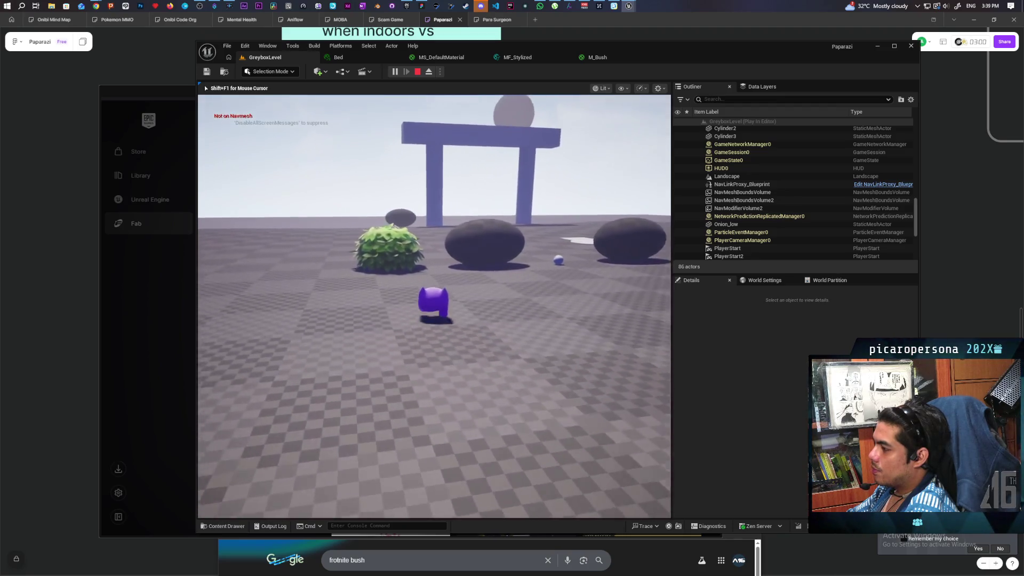
{"action": "key", "text": "w"}
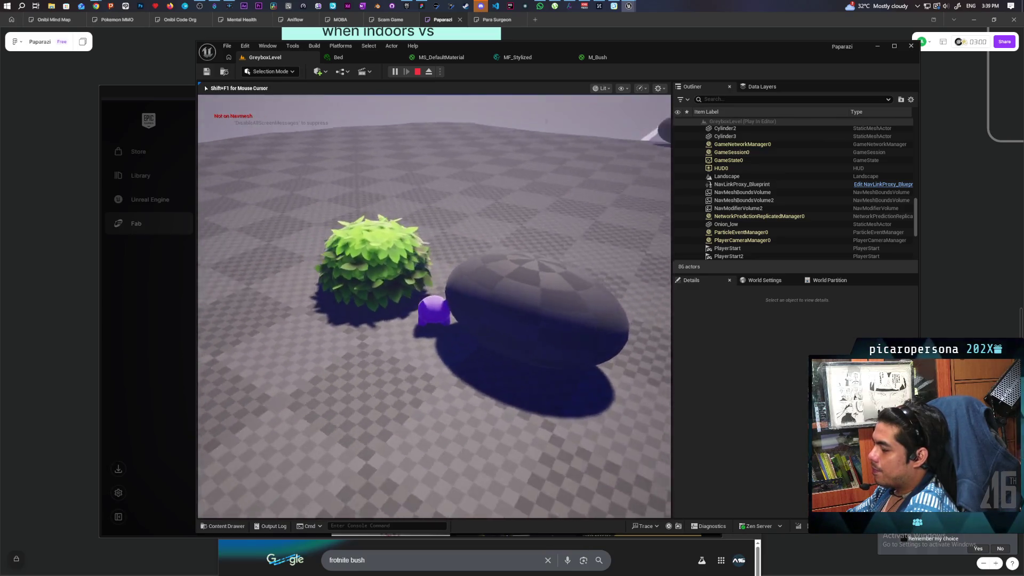
{"action": "key", "text": "Escape"}
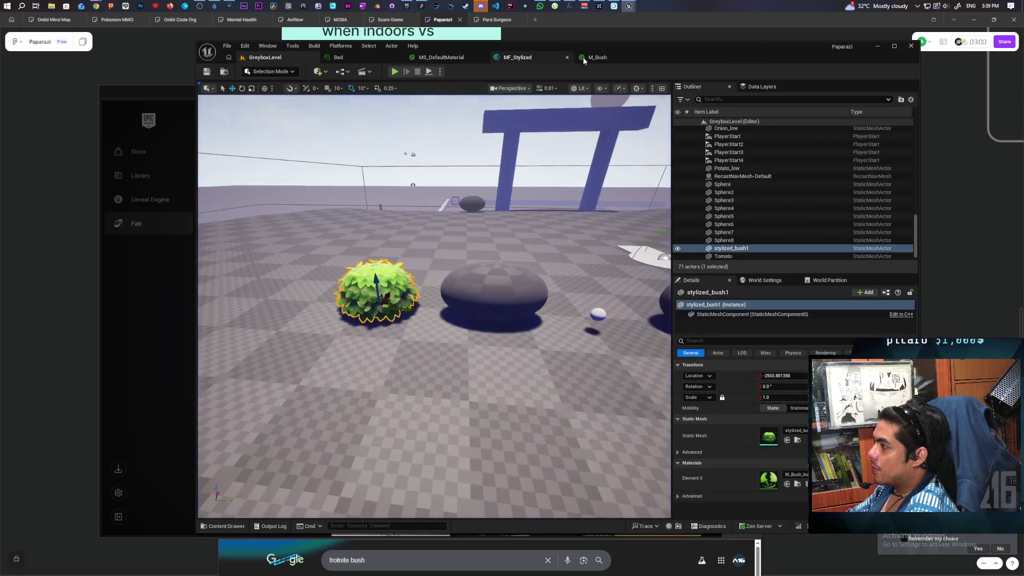
Apply the M_Bush material graph and inspect the bush back in GreyboxLevel
{"action": "left_click", "coordinate": [579, 57]}
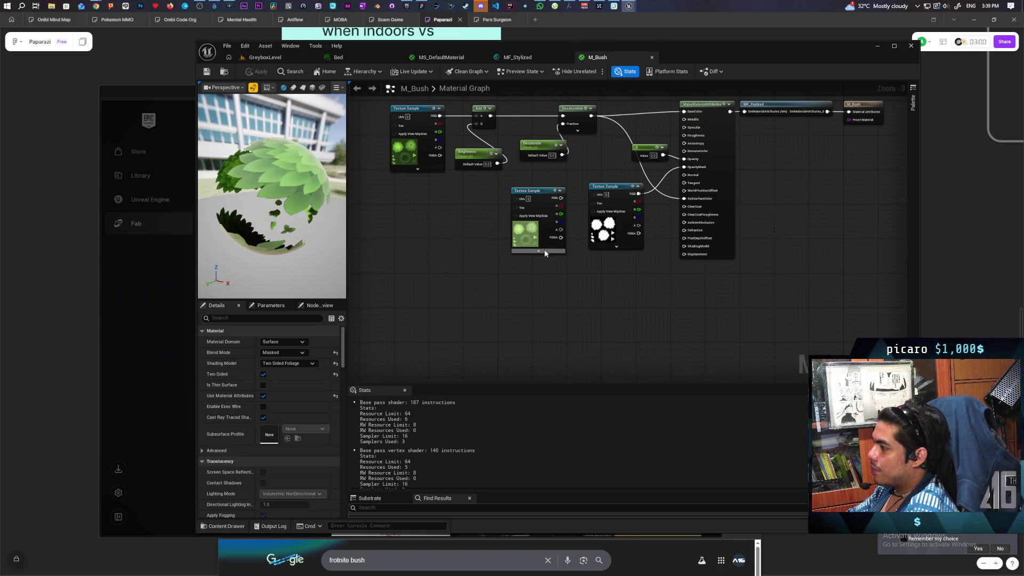
{"action": "mouse_move", "coordinate": [542, 188]}
{"action": "left_mouse_down"}
{"action": "mouse_move", "coordinate": [582, 288]}
{"action": "mouse_move", "coordinate": [385, 193]}
{"action": "mouse_move", "coordinate": [415, 151]}
{"action": "mouse_move", "coordinate": [502, 181]}
{"action": "mouse_move", "coordinate": [486, 198]}
{"action": "mouse_move", "coordinate": [517, 216]}
{"action": "left_mouse_up"}
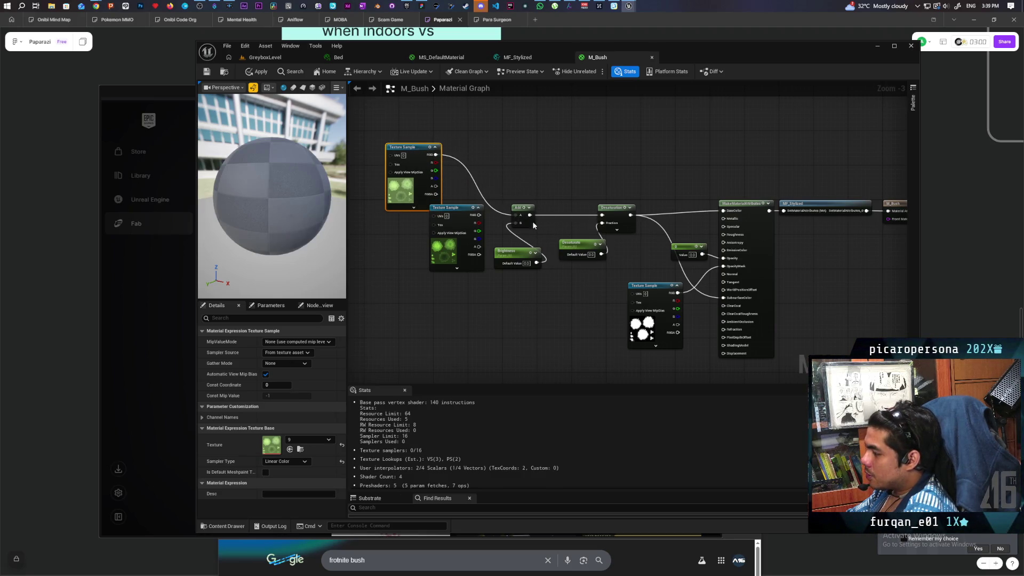
{"action": "left_click", "coordinate": [262, 71]}
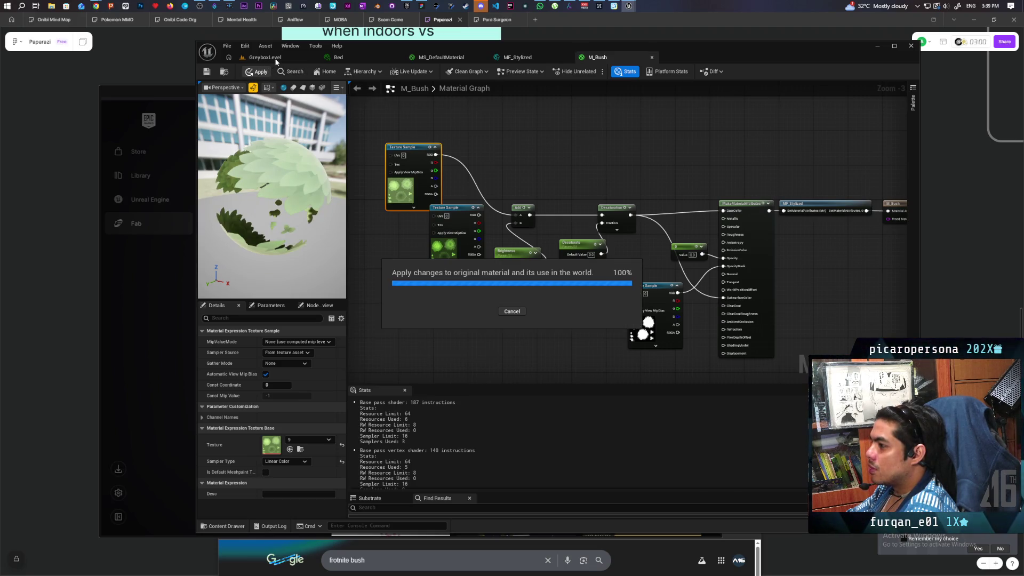
{"action": "left_click", "coordinate": [276, 62]}
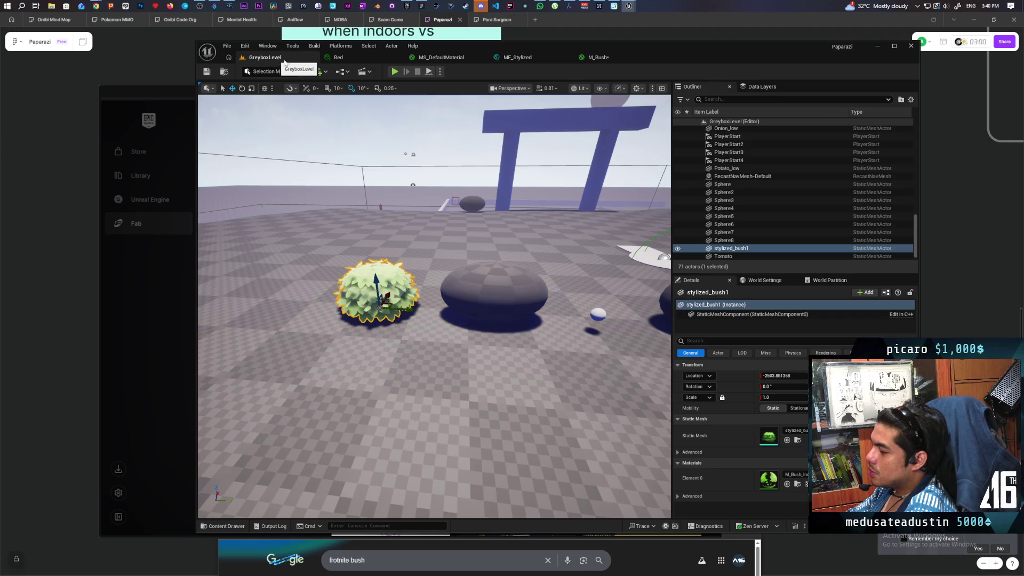
{"action": "key", "text": "w"}
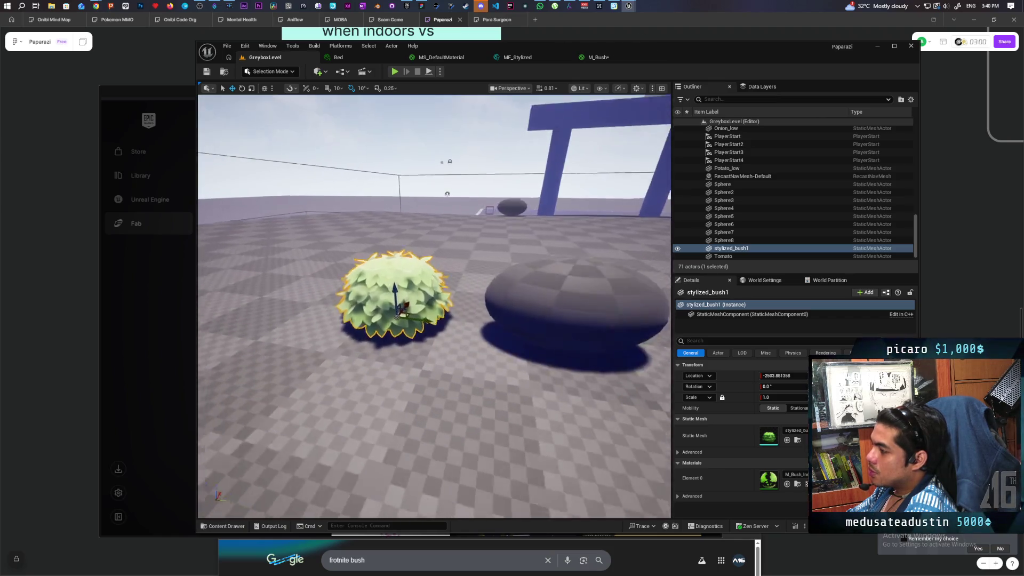
{"action": "key", "text": "s"}
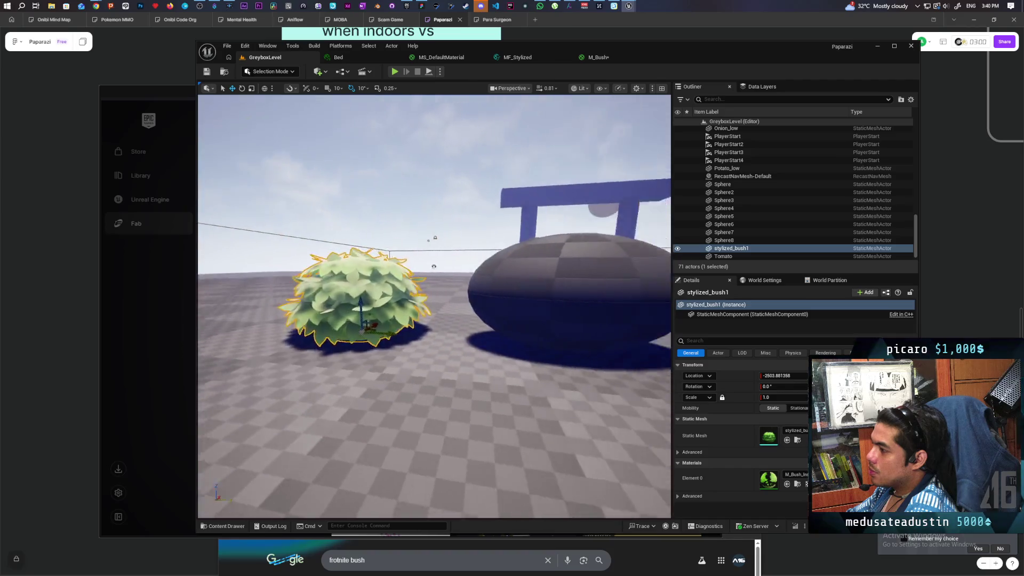
{"action": "key", "text": "w"}
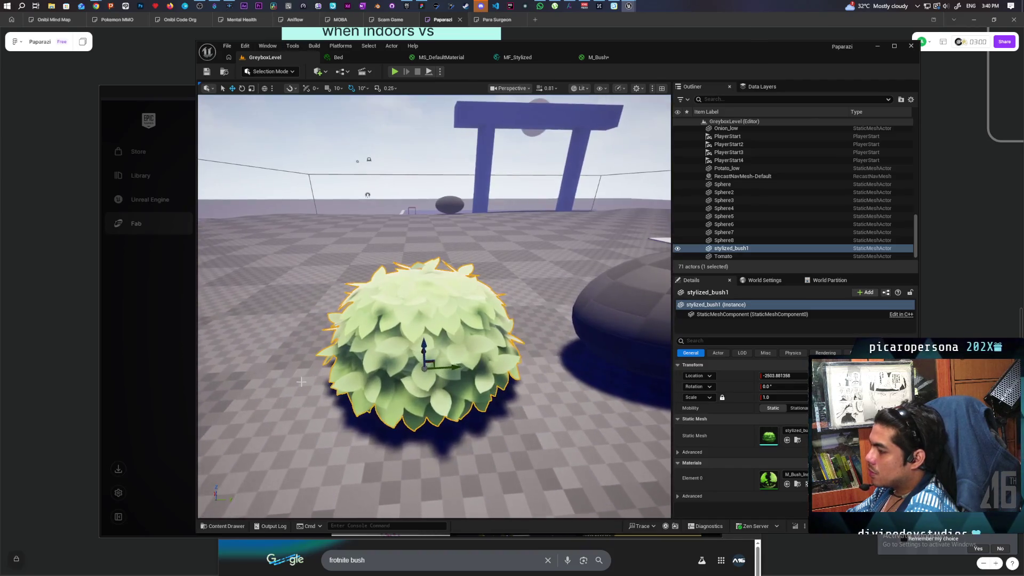
Wire Texture Sample RGB into the Add node's A pin, apply, and play-test the level
{"action": "left_click", "coordinate": [226, 526]}
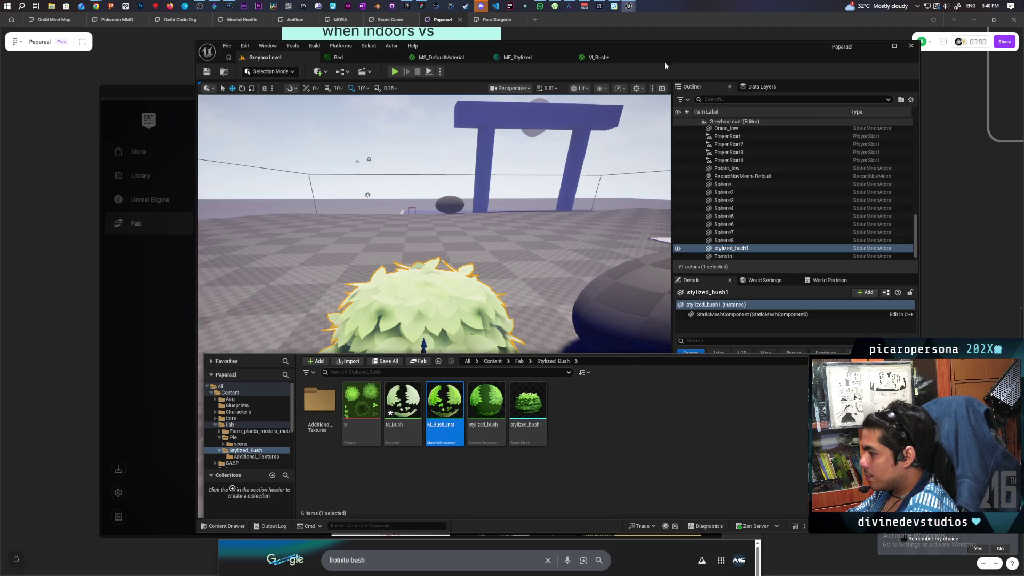
{"action": "left_click", "coordinate": [605, 57]}
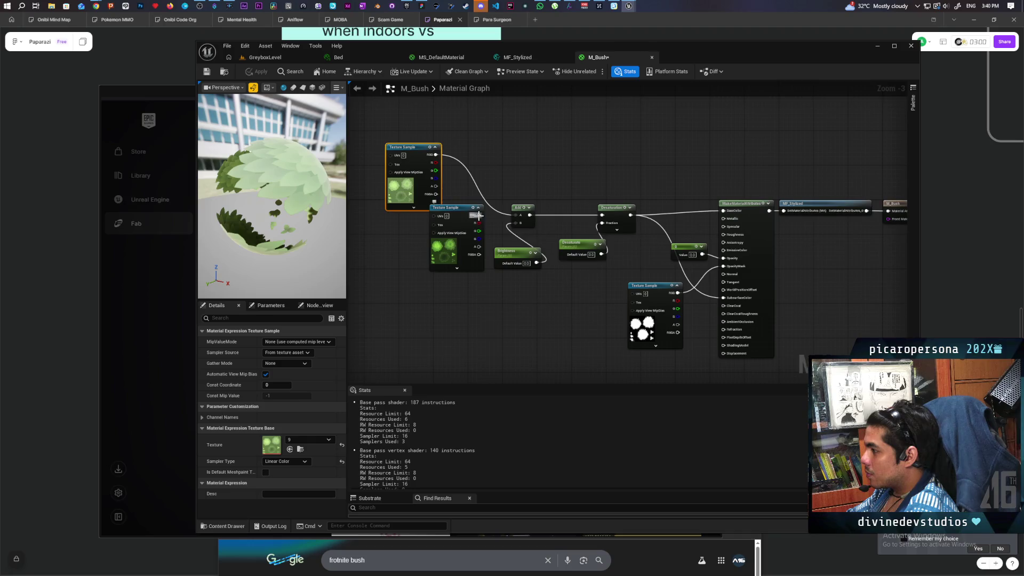
{"action": "left_click_drag", "start_coordinate": [520, 213], "coordinate": [521, 214]}
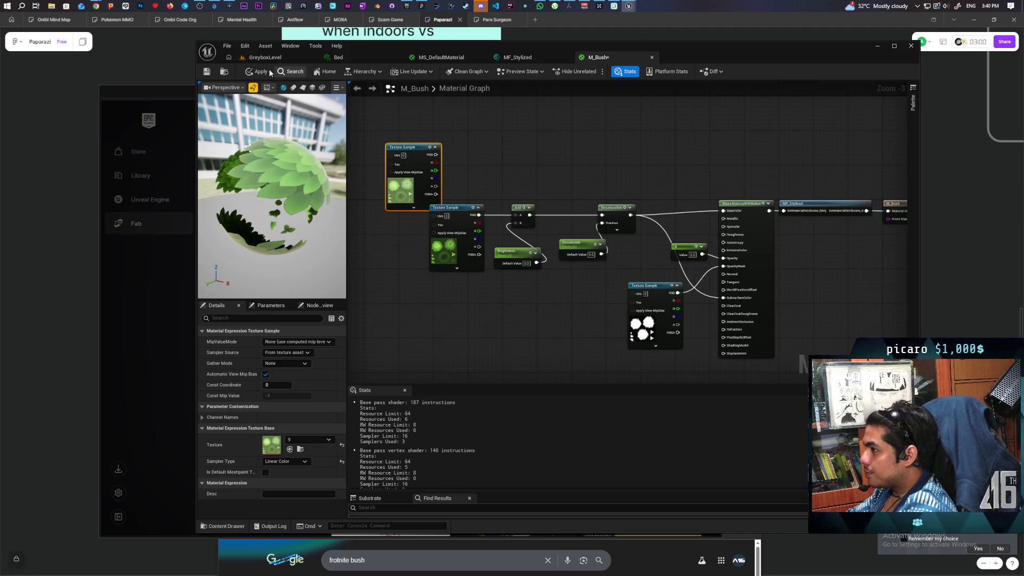
{"action": "left_click", "coordinate": [254, 73]}
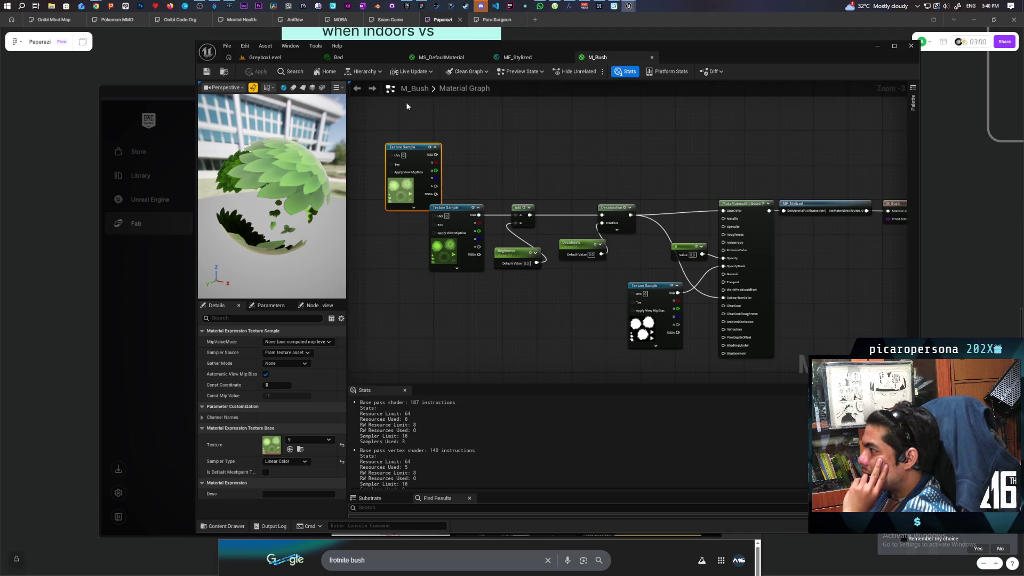
{"action": "left_click", "coordinate": [270, 58]}
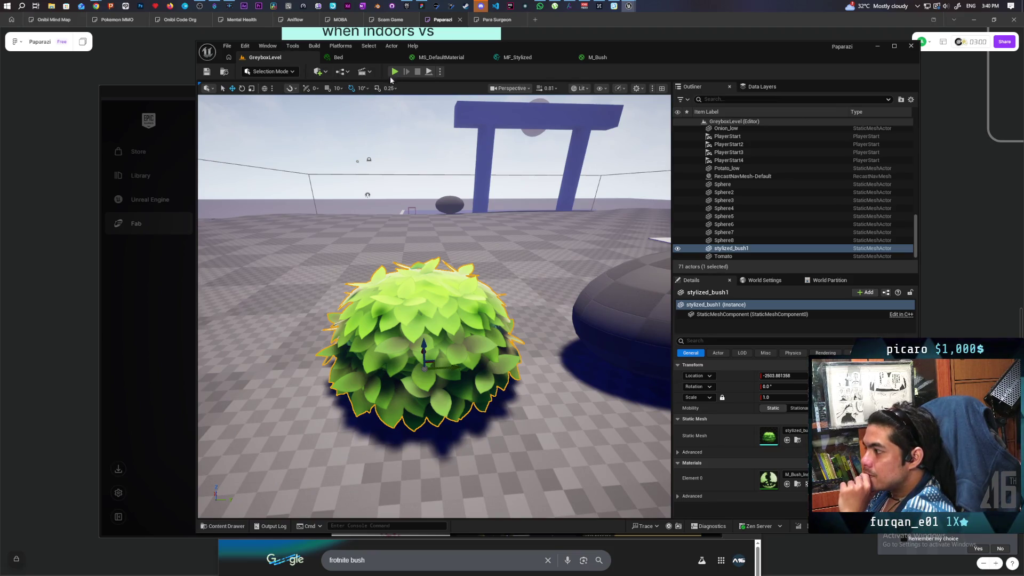
{"action": "key", "text": "alt+p"}
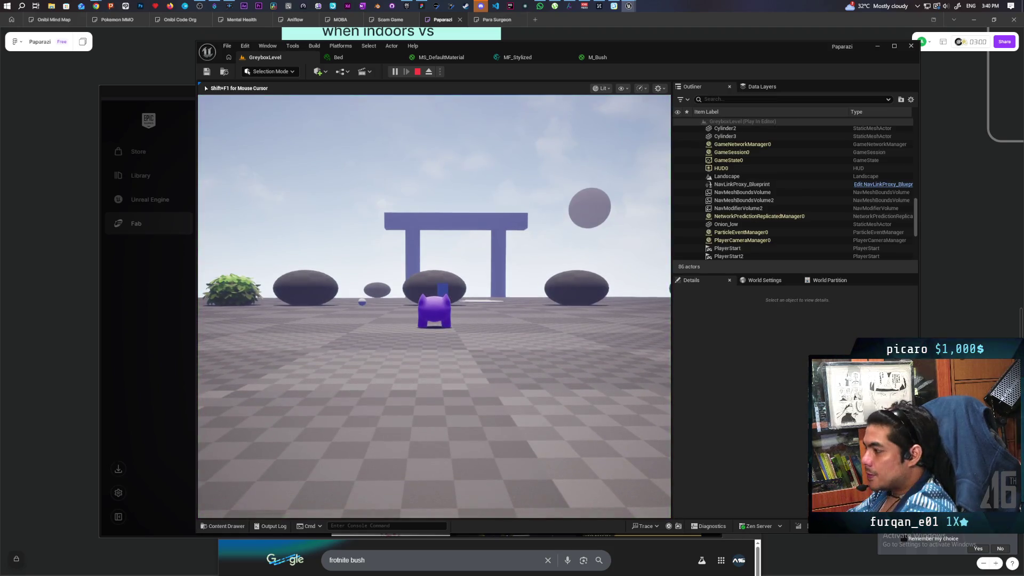
{"action": "key", "text": "w"}
{"action": "key", "text": "w"}
{"action": "key", "text": "w"}
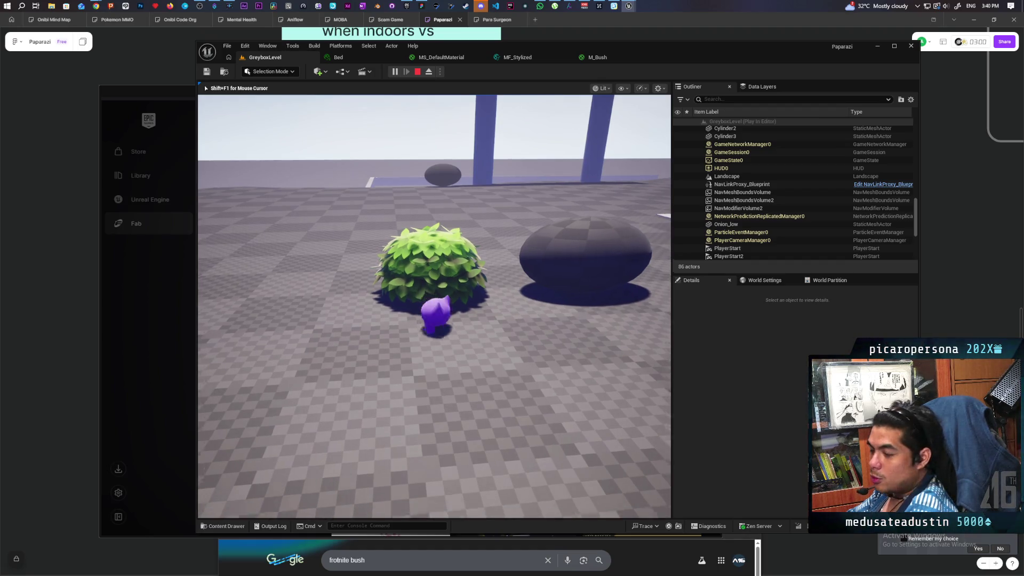
{"action": "key", "text": "w"}
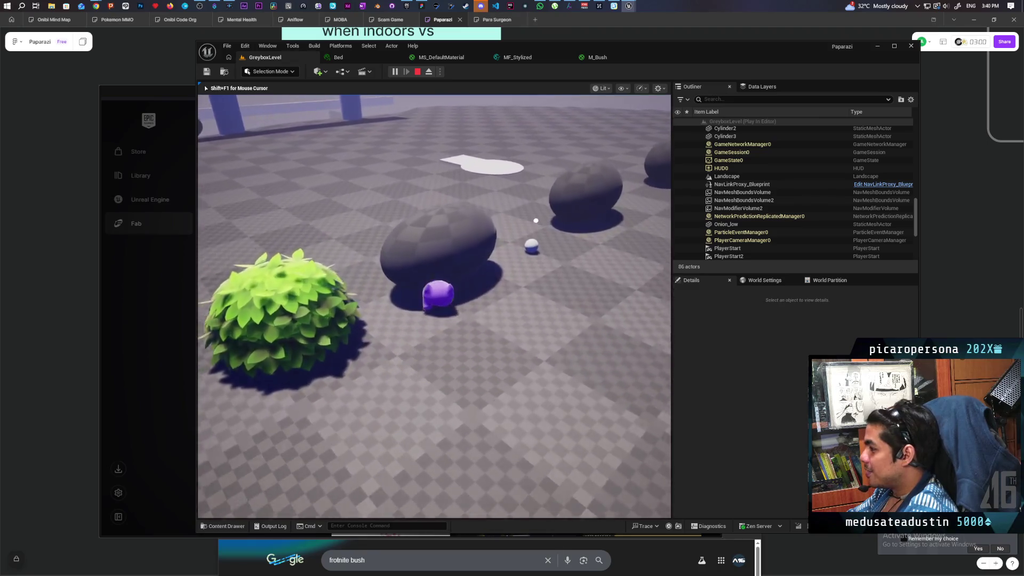
{"action": "key", "text": "a"}
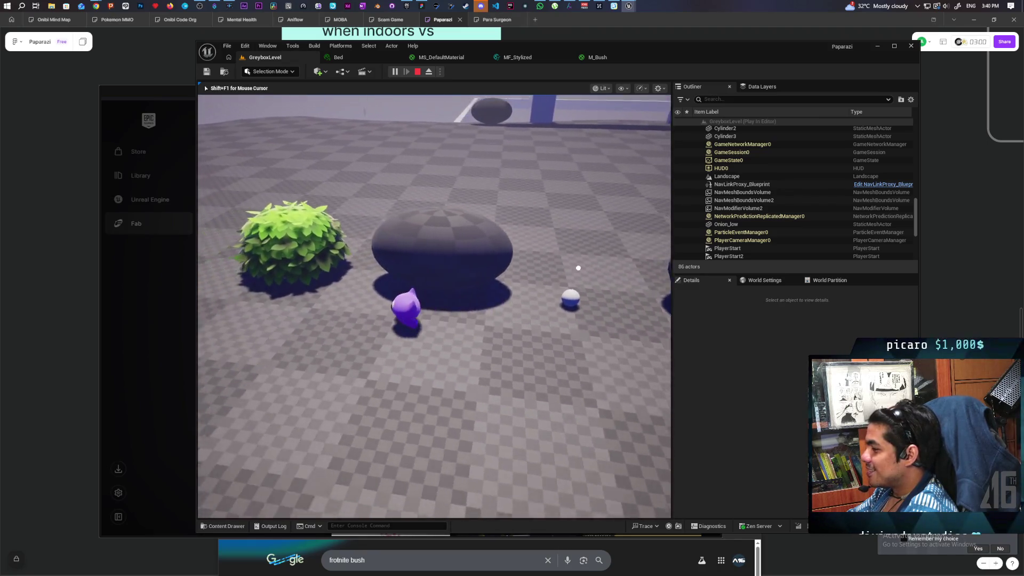
{"action": "key", "text": "w"}
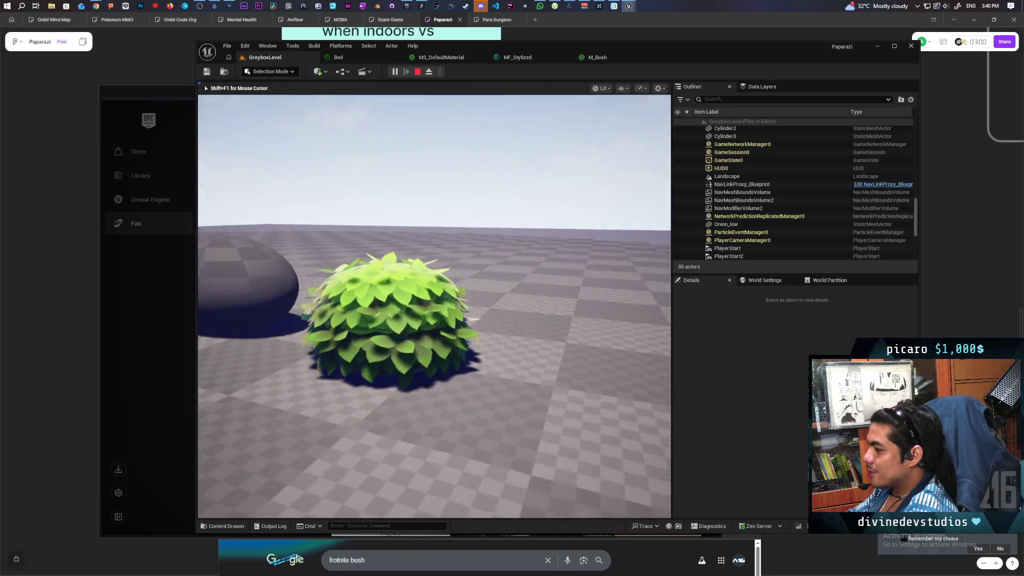
{"action": "key", "text": "s"}
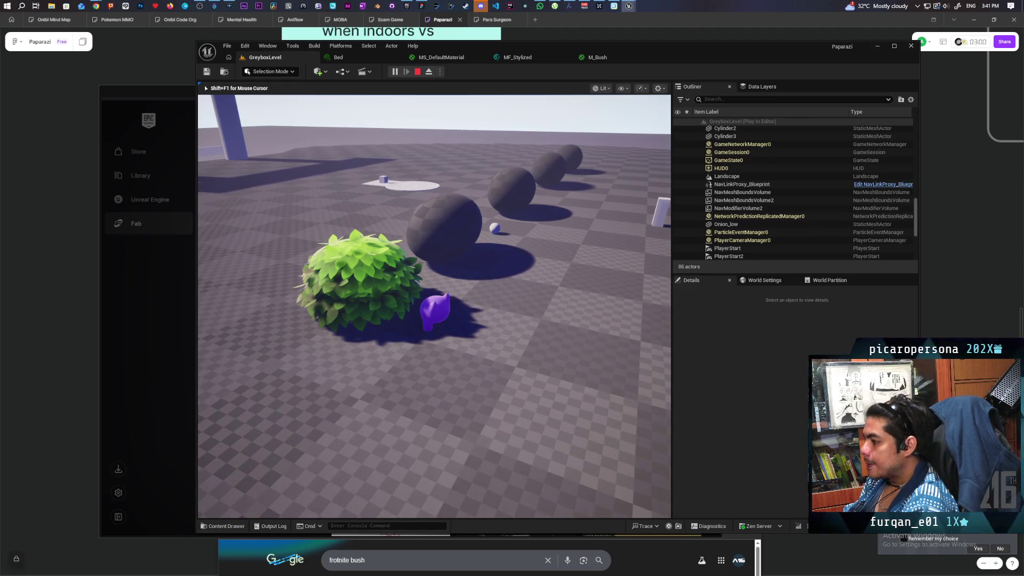
{"action": "key", "text": "Escape"}
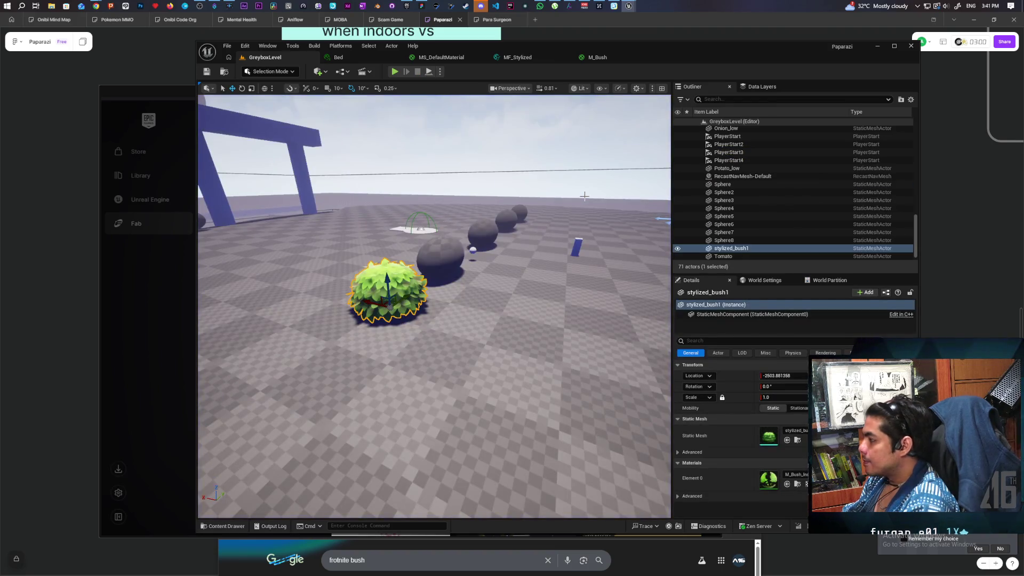
Browse to Content > Core > Interactables and drag a BP_HidingBox into the level beside the bush
{"action": "left_click_drag", "start_coordinate": [577, 202], "coordinate": [469, 208]}
{"action": "left_click_drag", "start_coordinate": [299, 373], "coordinate": [257, 486]}
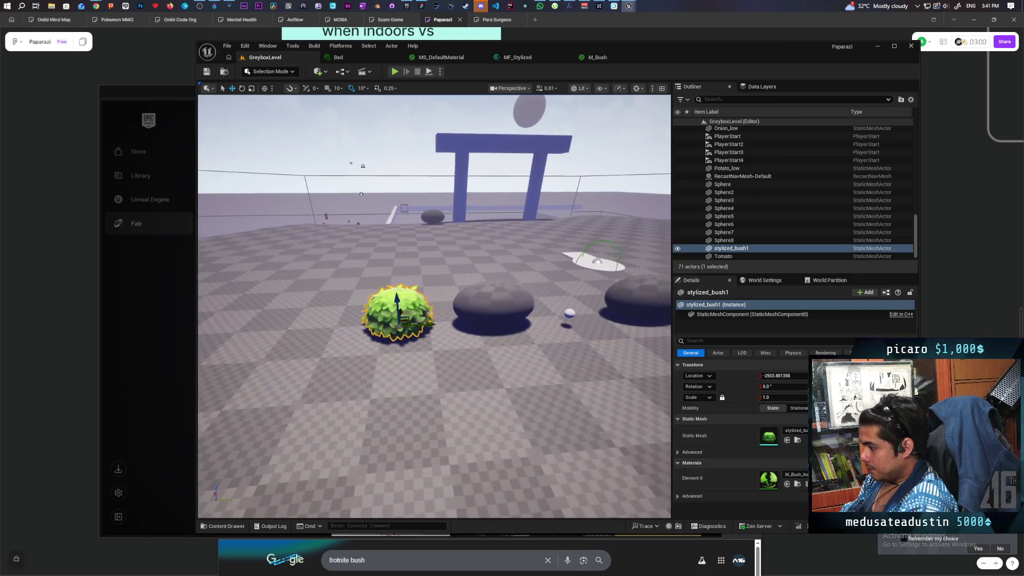
{"action": "left_click", "coordinate": [223, 526]}
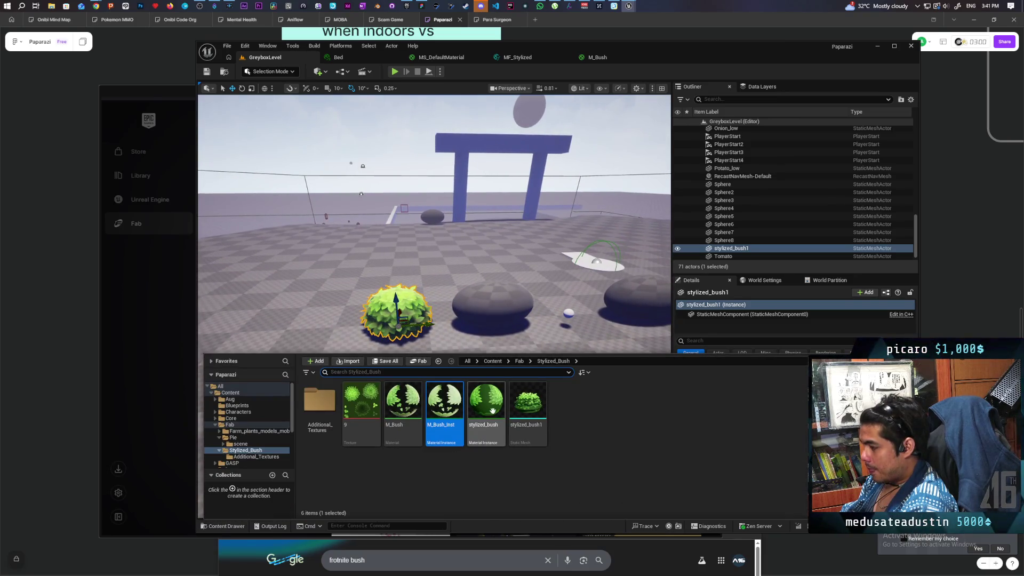
{"action": "left_click", "coordinate": [492, 361]}
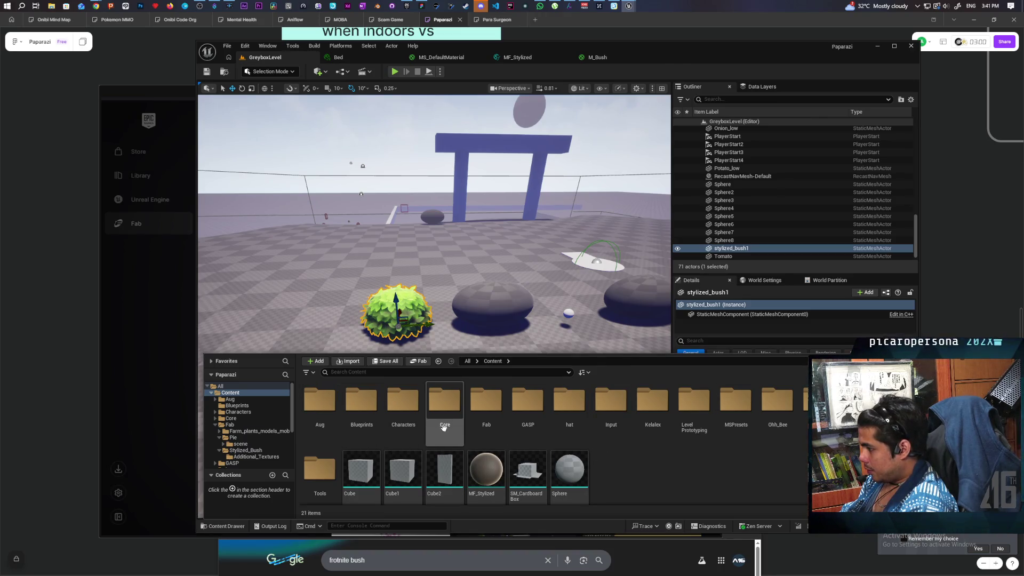
{"action": "double_click", "coordinate": [444, 402]}
{"action": "double_click", "coordinate": [371, 408]}
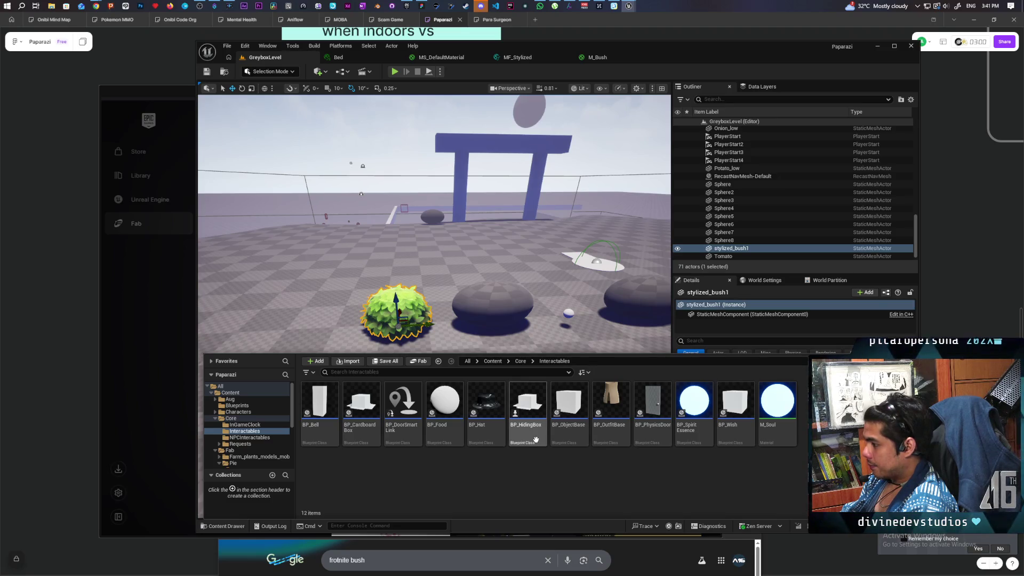
{"action": "left_click", "coordinate": [526, 406]}
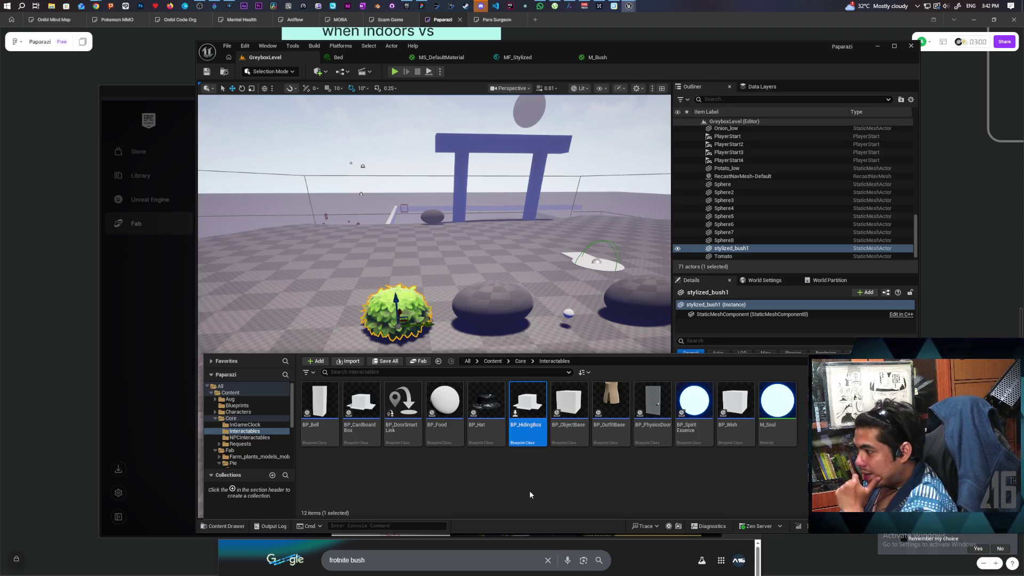
{"action": "mouse_move", "coordinate": [528, 405]}
{"action": "left_mouse_down"}
{"action": "mouse_move", "coordinate": [278, 316]}
{"action": "mouse_move", "coordinate": [291, 328]}
{"action": "left_mouse_up"}
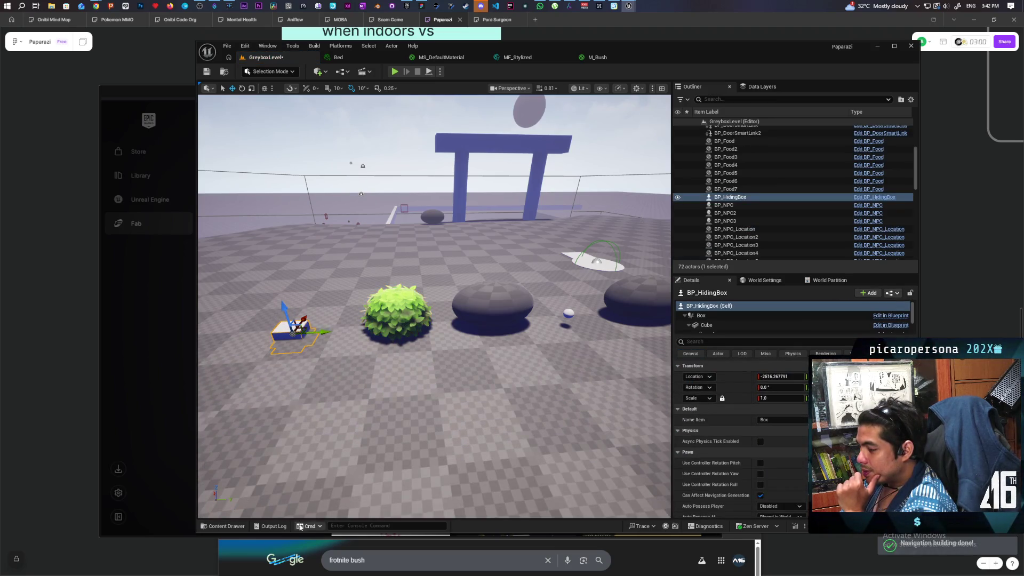
Place a BP_CardboardBox near the bush and settle both boxes back onto the floor
{"action": "left_click", "coordinate": [223, 526]}
{"action": "left_click_drag", "start_coordinate": [361, 405], "coordinate": [260, 358]}
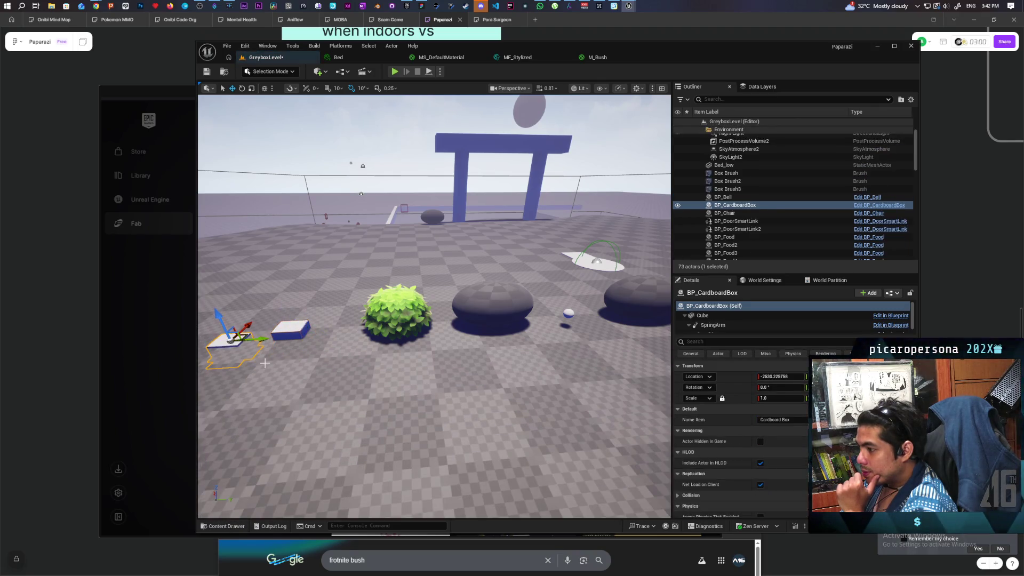
{"action": "key", "text": "f"}
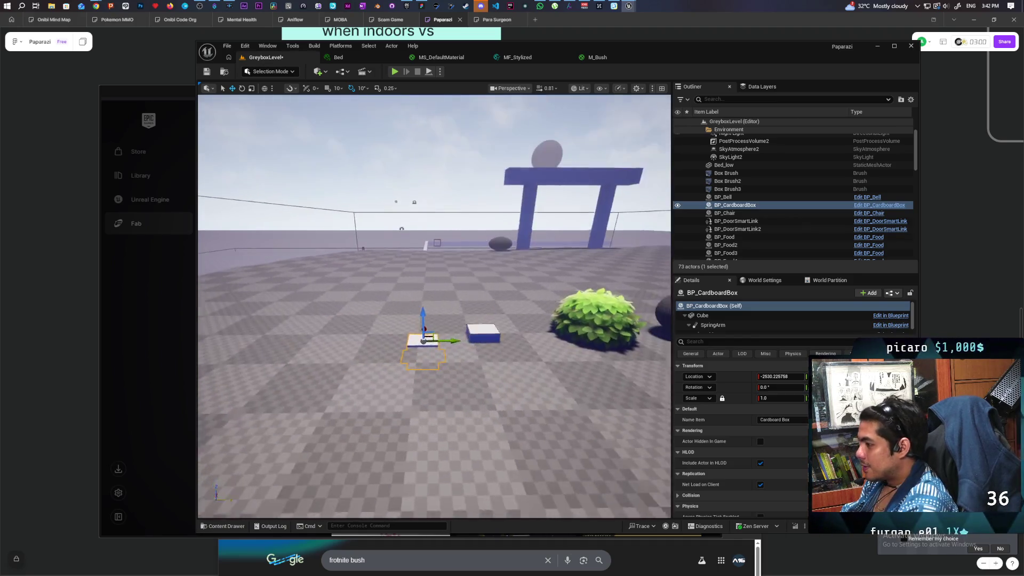
{"action": "mouse_move", "coordinate": [420, 320]}
{"action": "left_mouse_down"}
{"action": "mouse_move", "coordinate": [484, 296]}
{"action": "mouse_move", "coordinate": [494, 272]}
{"action": "left_mouse_up"}
{"action": "left_click", "coordinate": [487, 330]}
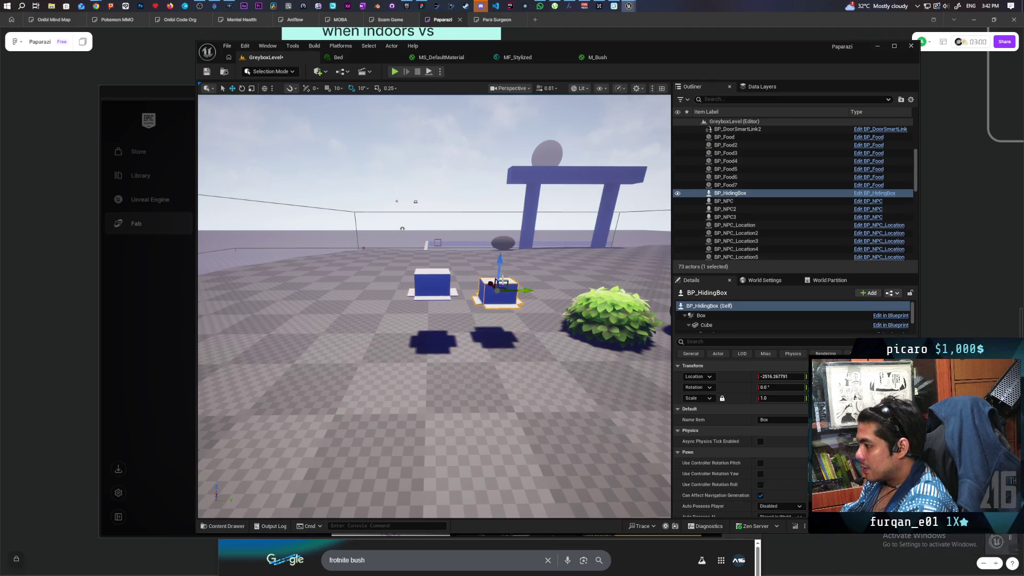
{"action": "key", "text": "ctrl+z"}
{"action": "left_click", "coordinate": [442, 286]}
{"action": "key", "text": "ctrl+z"}
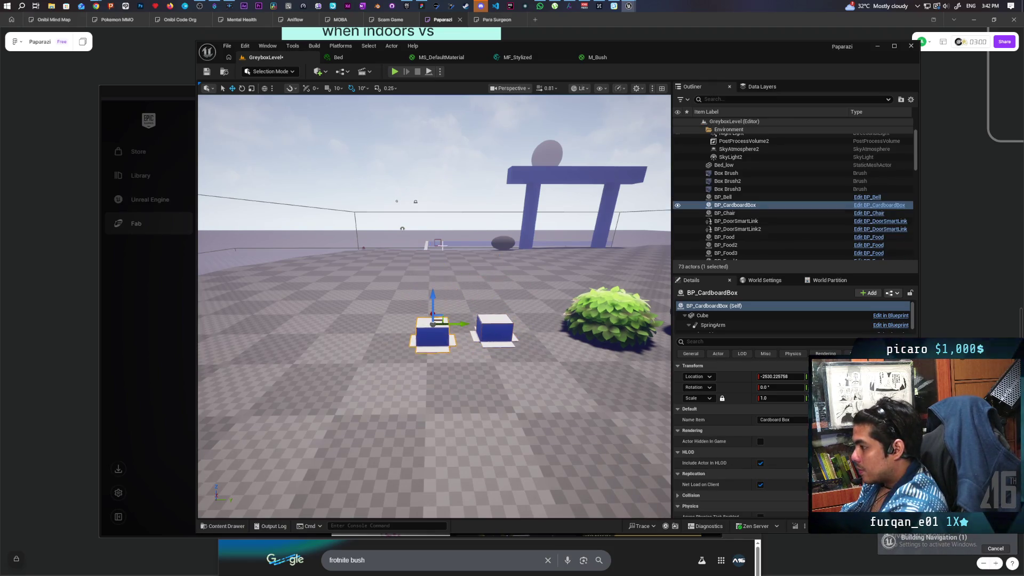
Play-test hiding in the boxes, then delete the BP_CardboardBox from the level
{"action": "left_click", "coordinate": [395, 72]}
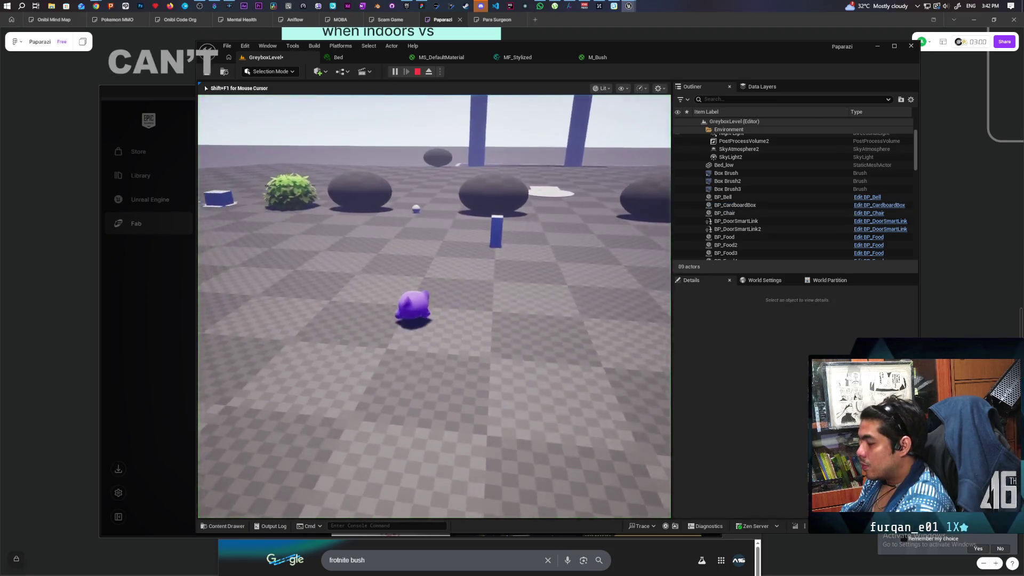
{"action": "key", "text": "w"}
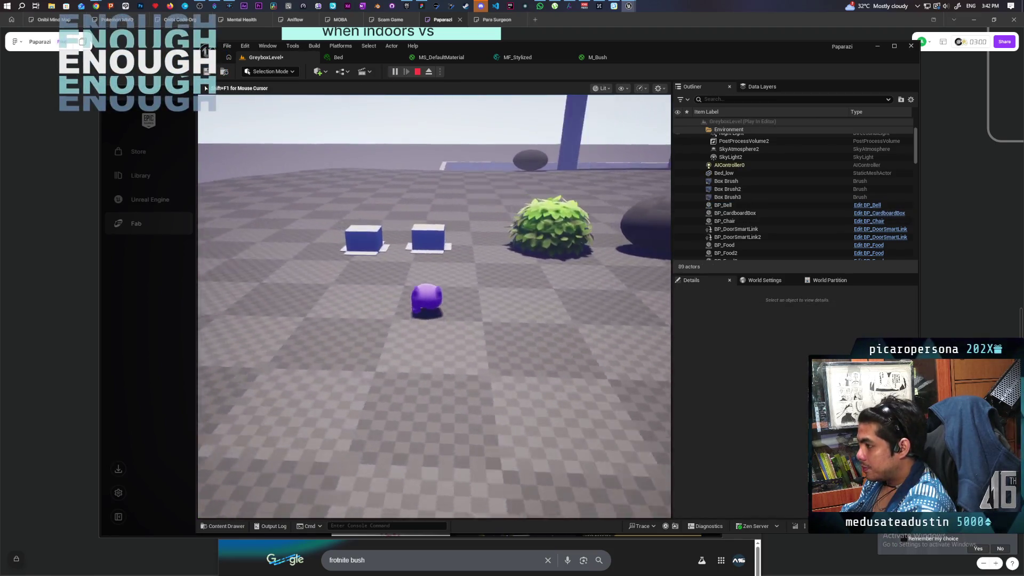
{"action": "right_click", "coordinate": [335, 248]}
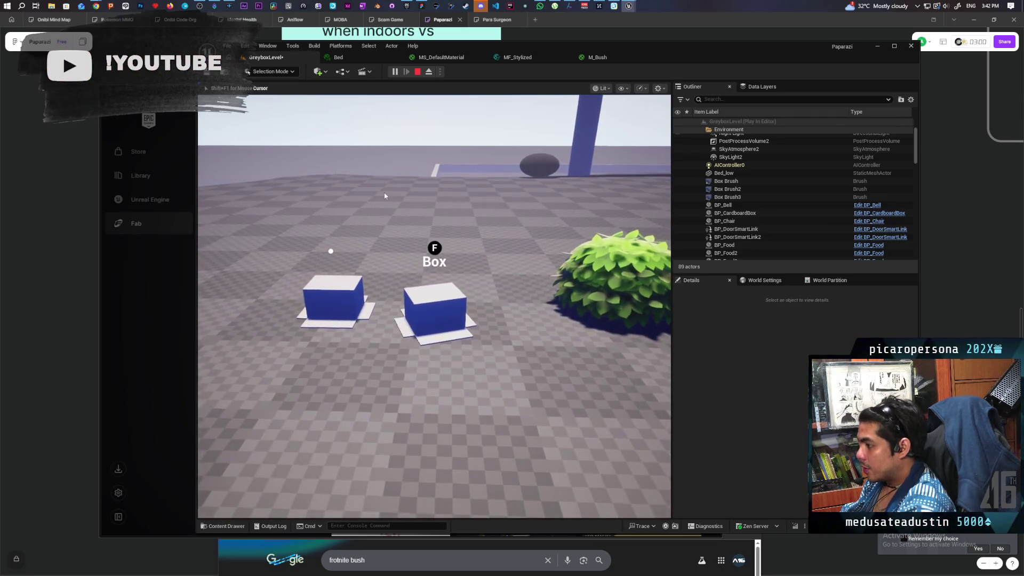
{"action": "key", "text": "Escape"}
{"action": "key", "text": "Delete"}
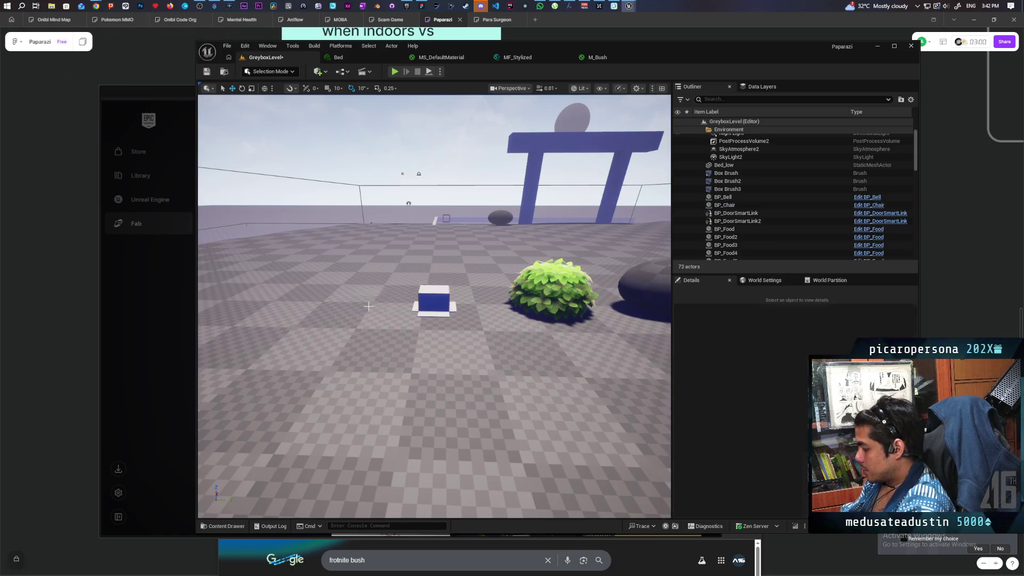
Select the placed BP_HidingBox and browse to its blueprint asset with Ctrl+B
{"action": "left_click", "coordinate": [419, 301]}
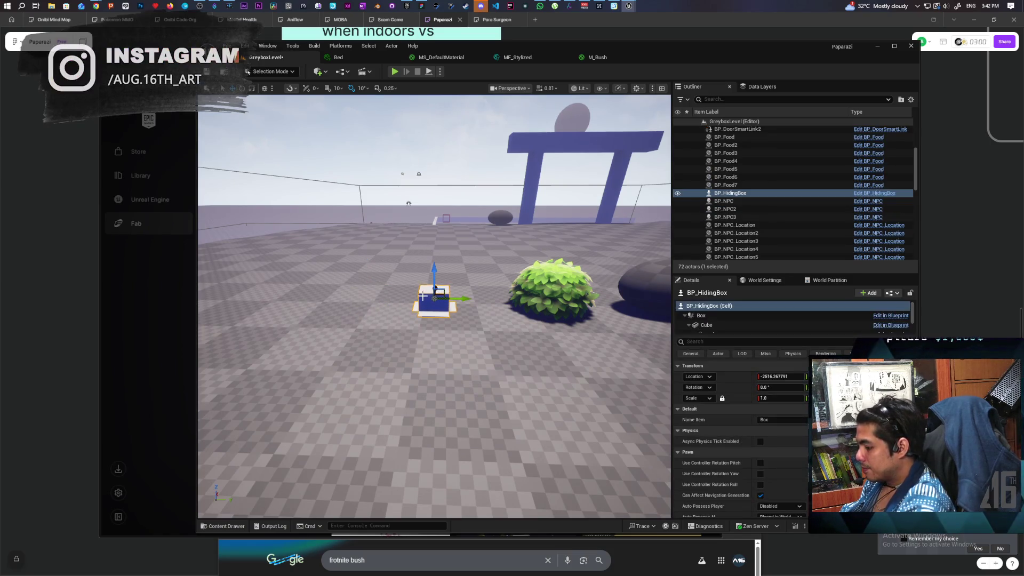
{"action": "key", "text": "ctrl+b"}
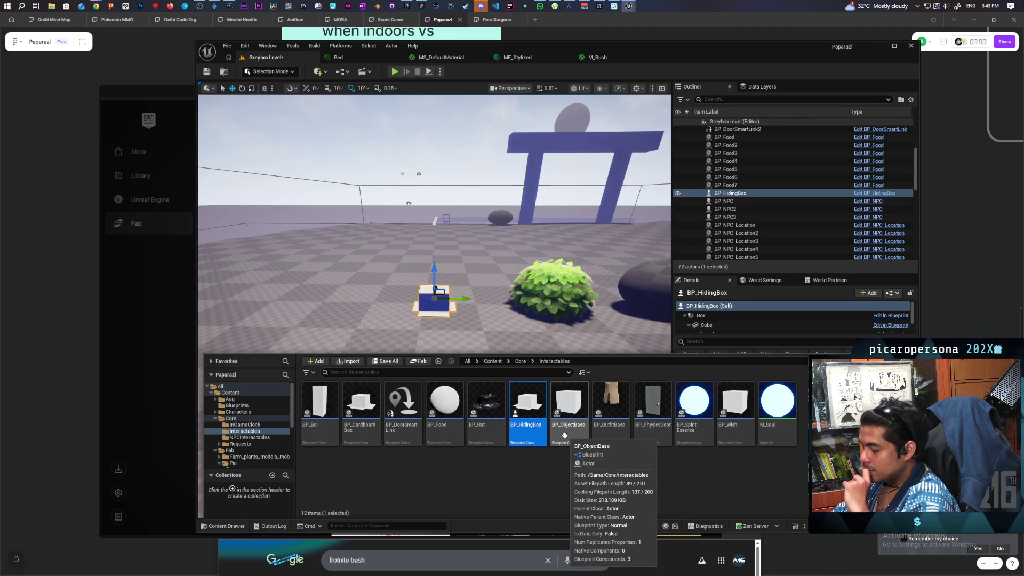
Create a child blueprint of BP_ObjectBase named BP_Bush
{"action": "right_click", "coordinate": [565, 431]}
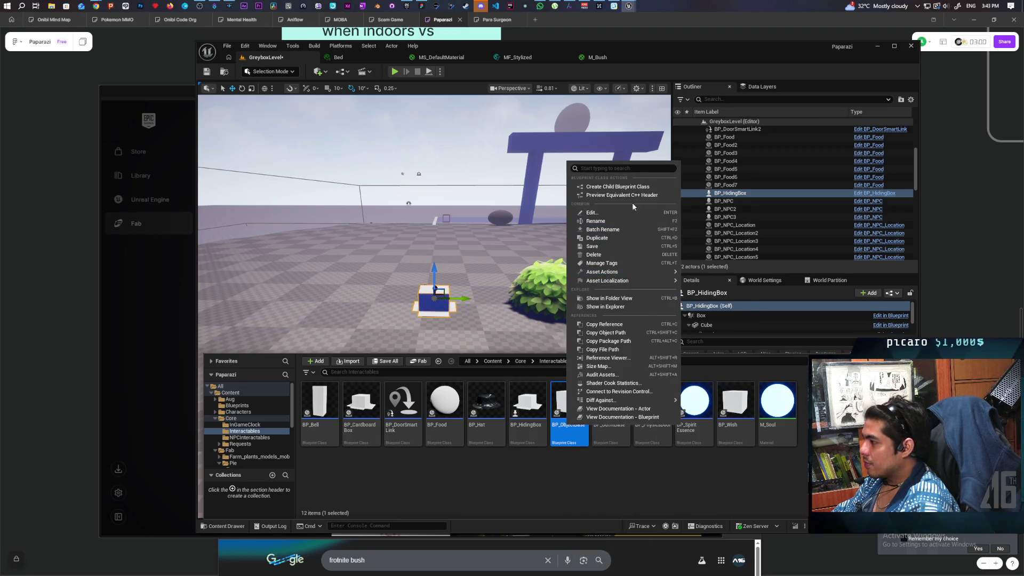
{"action": "left_click", "coordinate": [634, 187]}
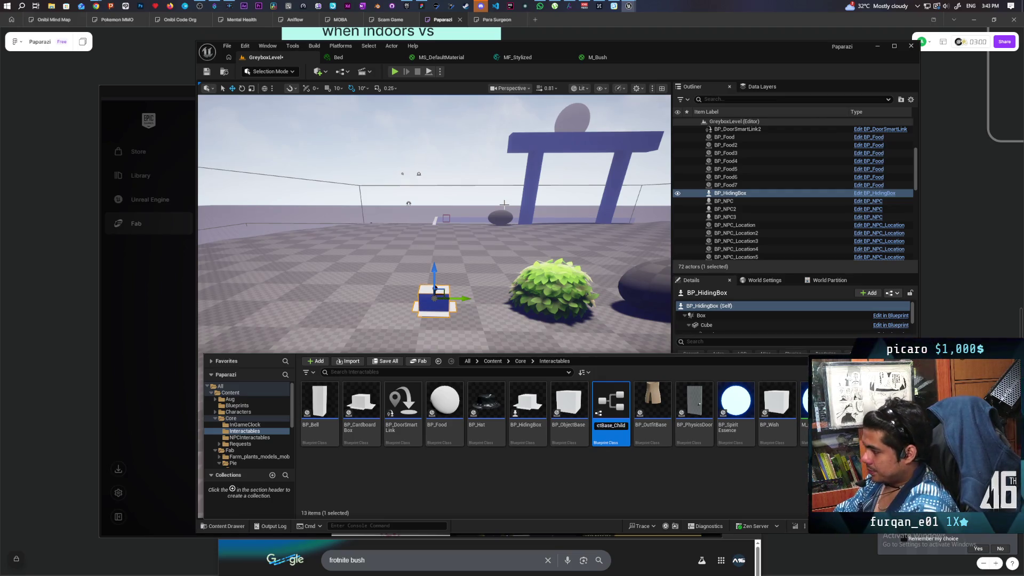
{"action": "key", "text": "BackSpace"}
{"action": "key", "text": "BackSpace"}
{"action": "key", "text": "BackSpace"}
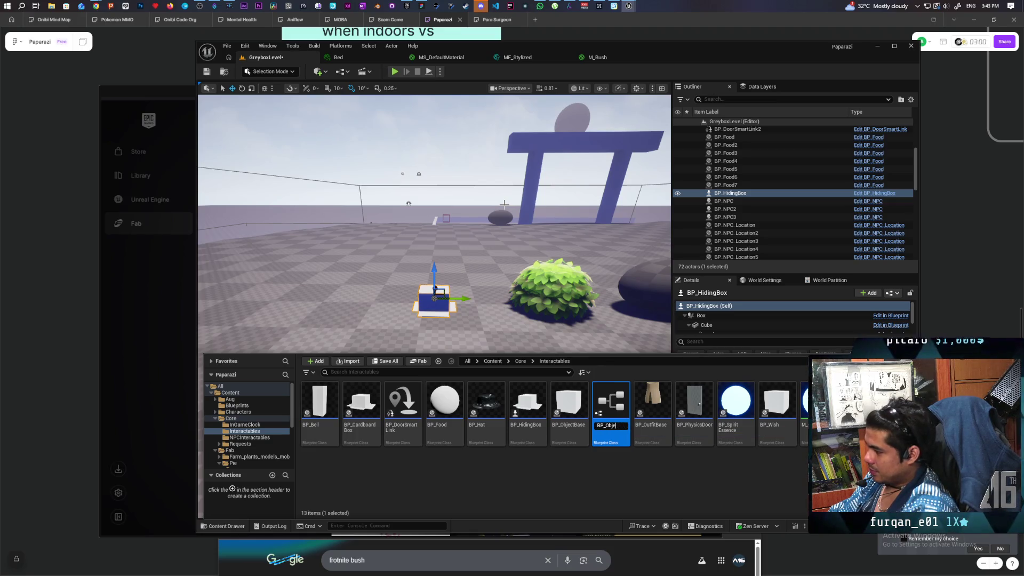
{"action": "key", "text": "BackSpace"}
{"action": "type", "text": "Bush"}
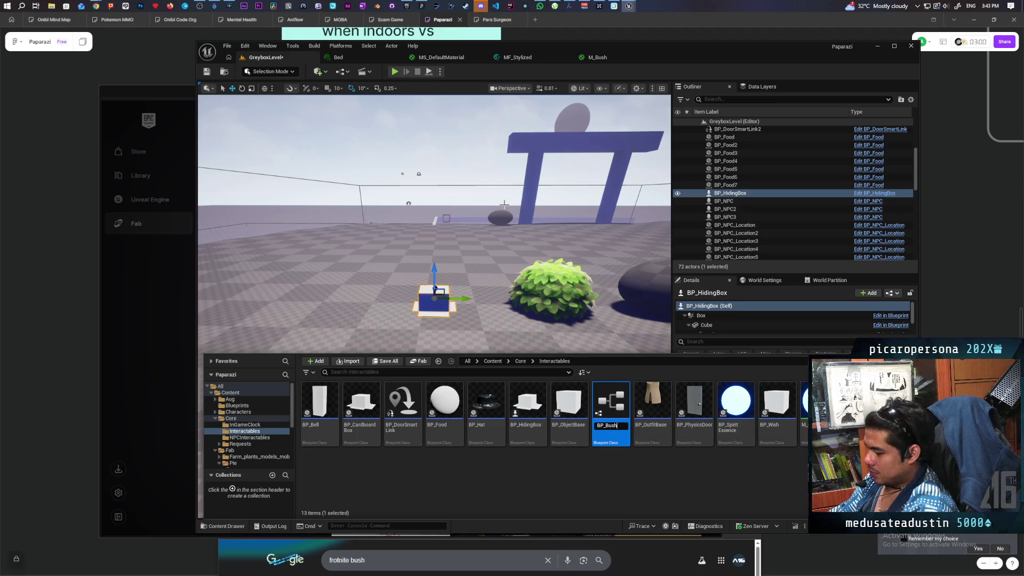
{"action": "key", "text": "Return"}
Place a BP_Bush in the level and select its Cube component
{"action": "mouse_move", "coordinate": [357, 400]}
{"action": "left_mouse_down"}
{"action": "mouse_move", "coordinate": [368, 341]}
{"action": "mouse_move", "coordinate": [280, 291]}
{"action": "mouse_move", "coordinate": [310, 298]}
{"action": "left_mouse_up"}
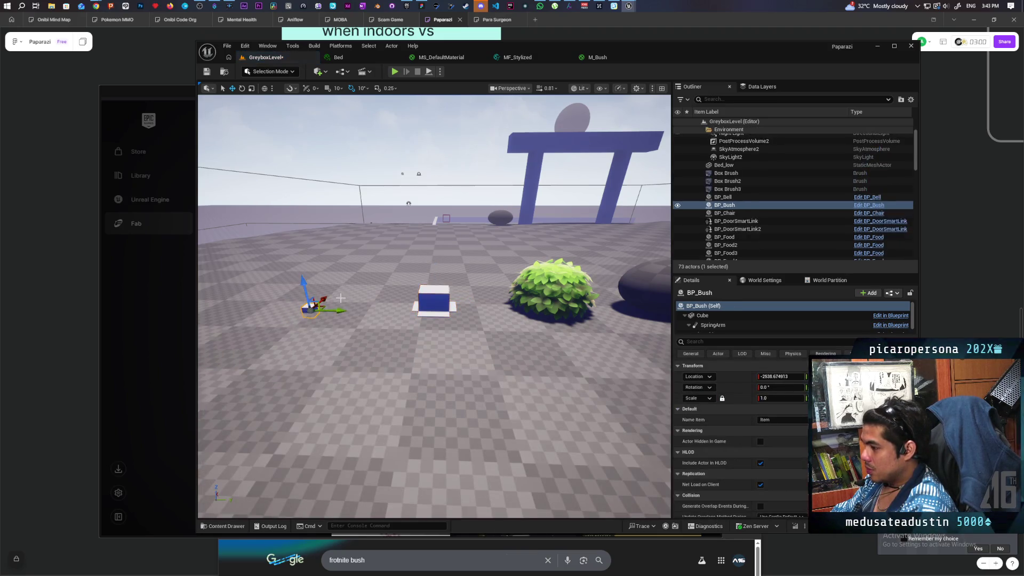
{"action": "left_click", "coordinate": [554, 292]}
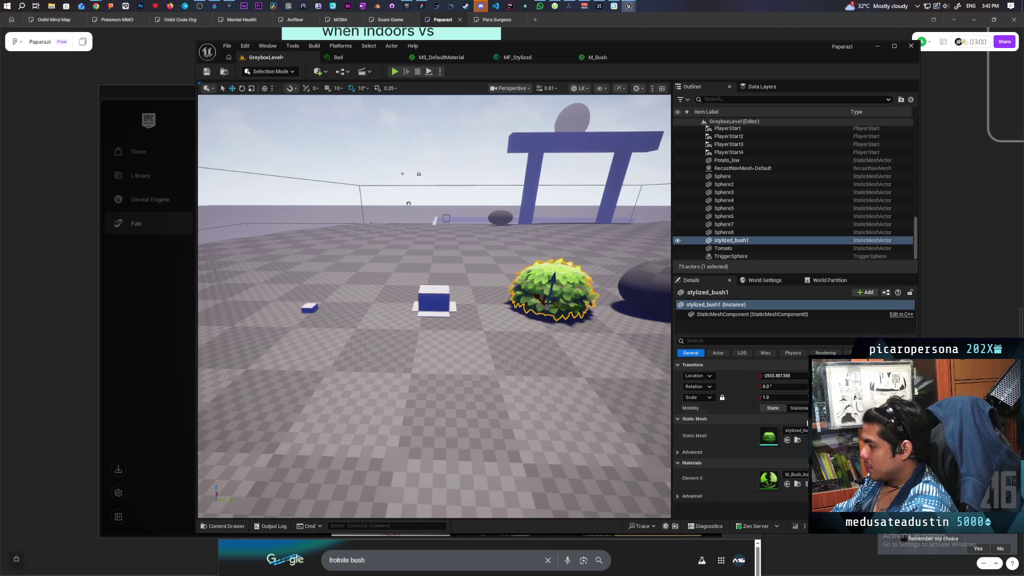
{"action": "key", "text": "ctrl+b"}
{"action": "left_click", "coordinate": [311, 307]}
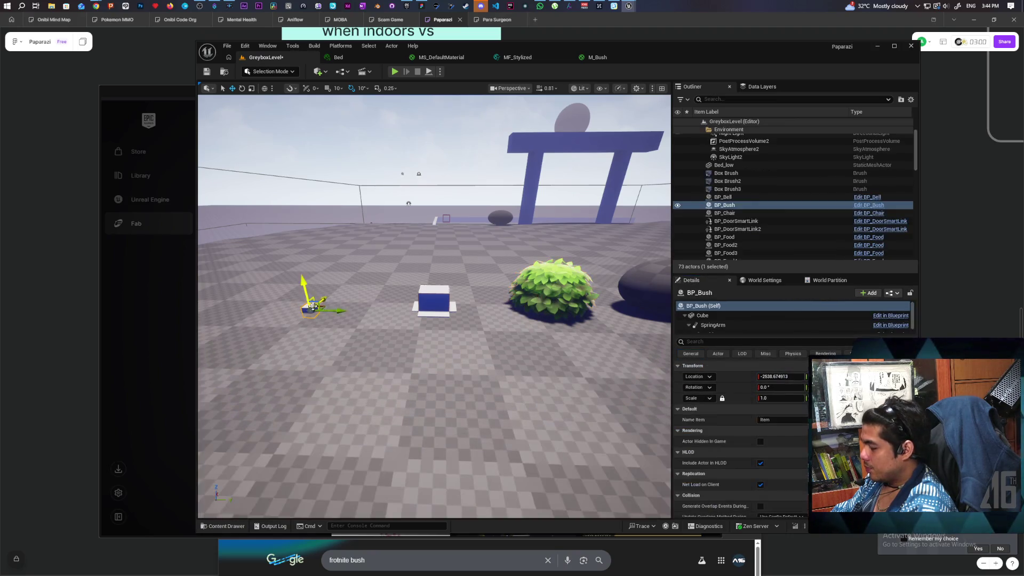
{"action": "left_click", "coordinate": [704, 317]}
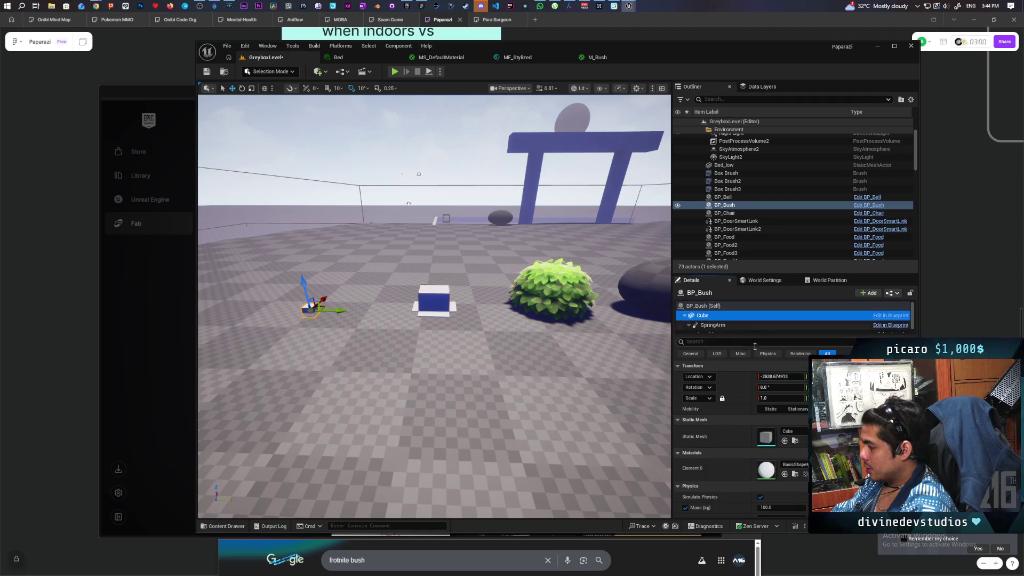
Assign stylized_bush as the Cube's Static Mesh and M_Bush_Inst as its Element 0 material
{"action": "left_click", "coordinate": [785, 441]}
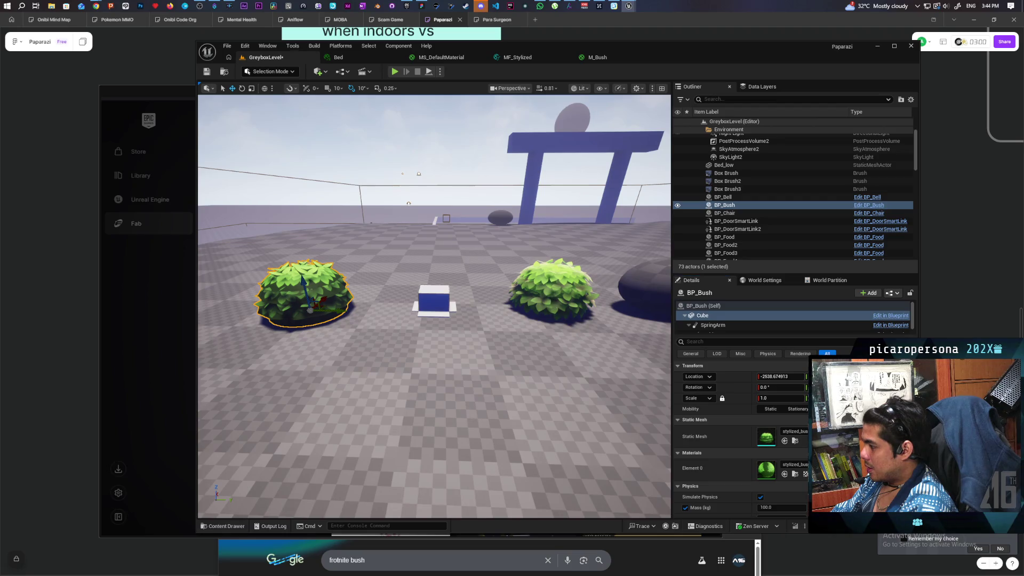
{"action": "left_click", "coordinate": [552, 290]}
{"action": "key", "text": "ctrl+space"}
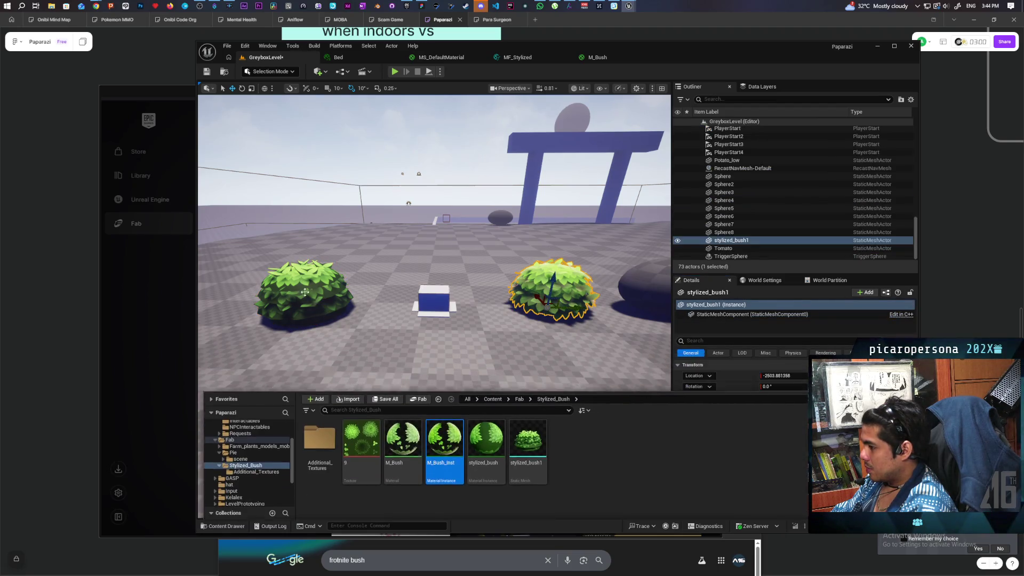
{"action": "left_click", "coordinate": [304, 293]}
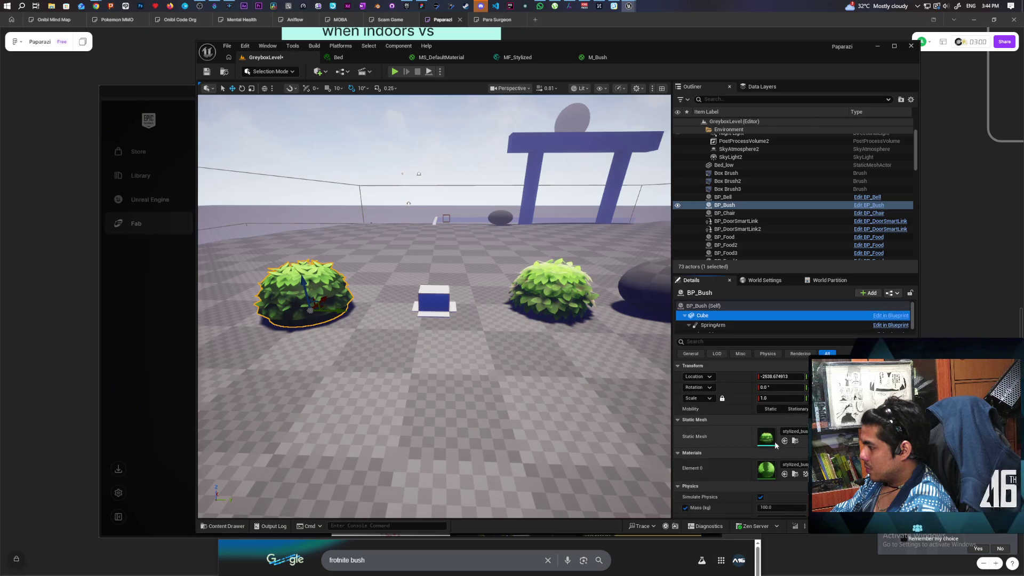
{"action": "left_click", "coordinate": [784, 474]}
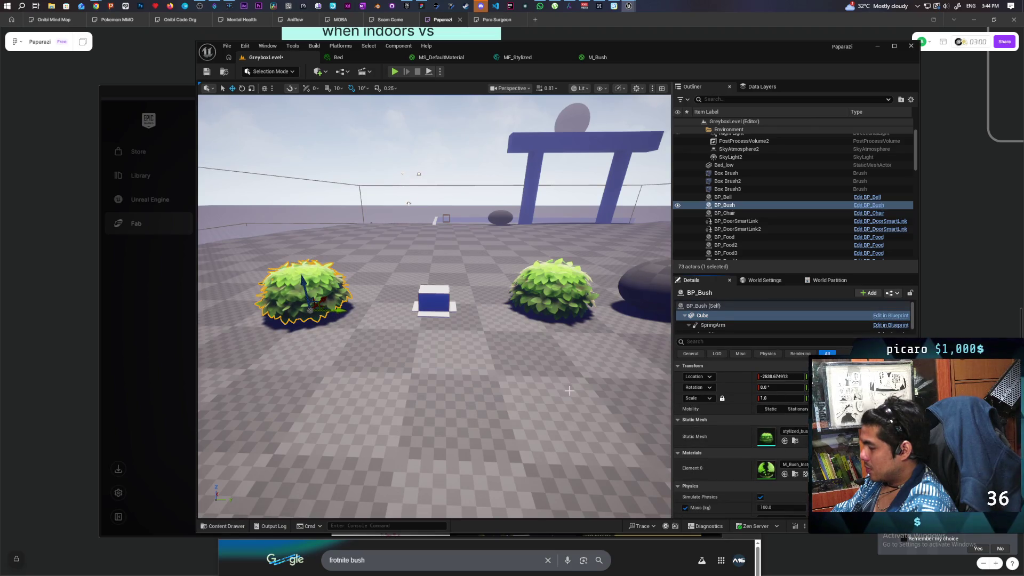
Frame the BP_Bush actor and fly around it to inspect the new bush look
{"action": "scroll", "coordinate": [464, 386], "scroll_direction": "up", "scroll_amount": 5}
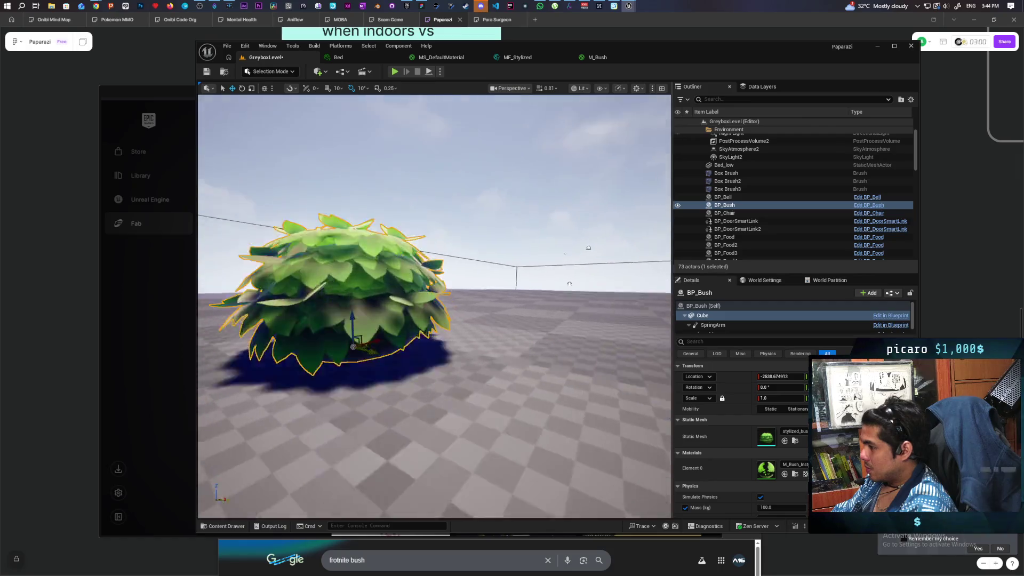
{"action": "key", "text": "f"}
{"action": "scroll", "coordinate": [434, 306], "scroll_direction": "up", "scroll_amount": 5}
{"action": "key", "text": "f"}
{"action": "scroll", "coordinate": [434, 306], "scroll_direction": "up", "scroll_amount": 5}
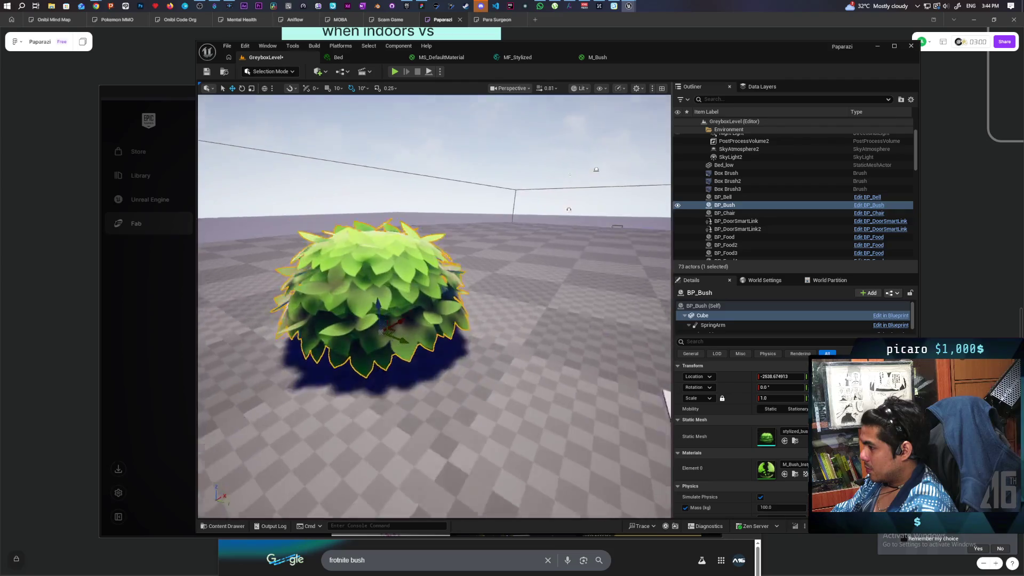
{"action": "key", "text": "f"}
{"action": "scroll", "coordinate": [434, 306], "scroll_direction": "up", "scroll_amount": 5}
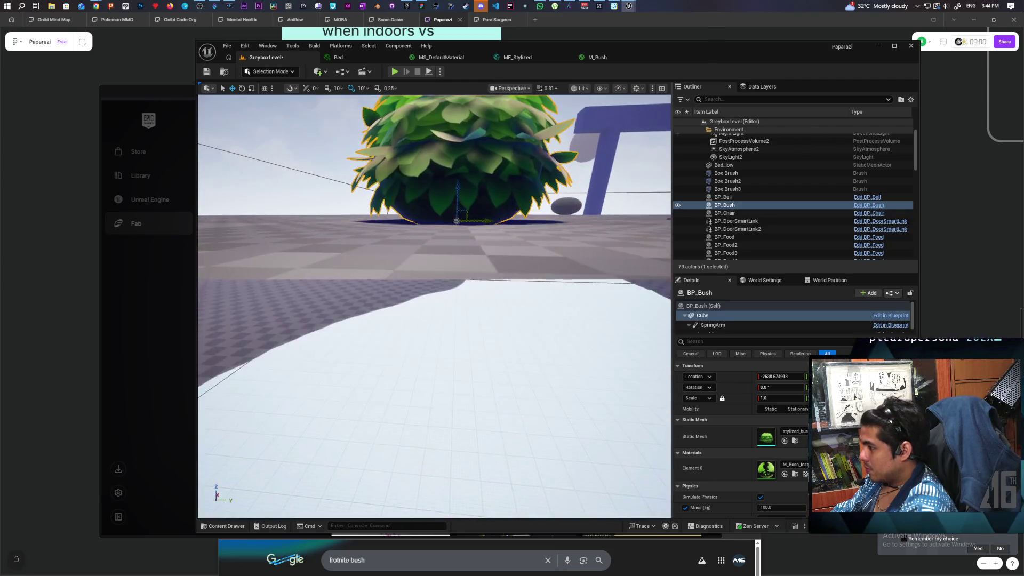
{"action": "key", "text": "f"}
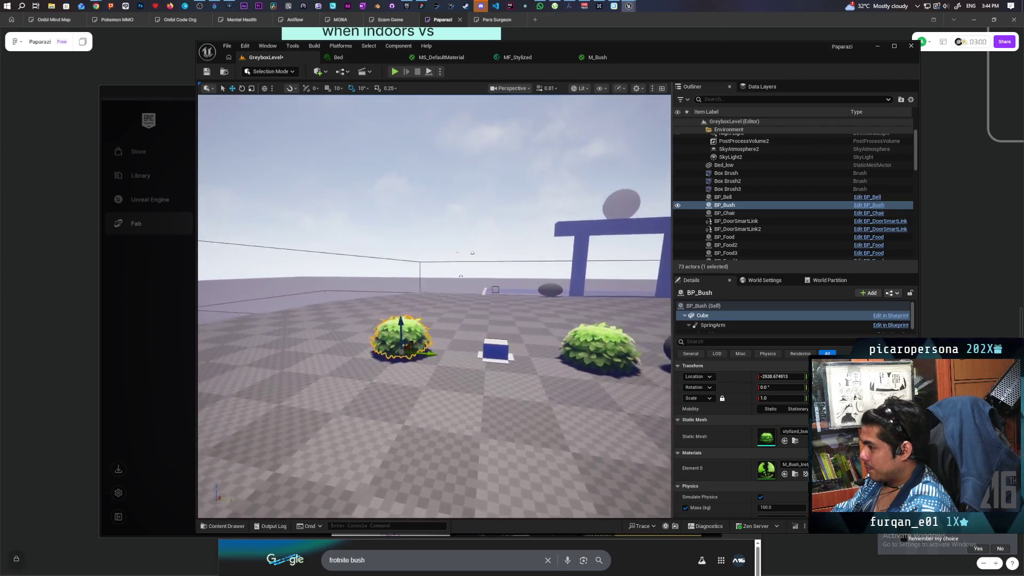
{"action": "scroll", "coordinate": [434, 306], "scroll_direction": "up", "scroll_amount": 4}
{"action": "key", "text": "Right"}
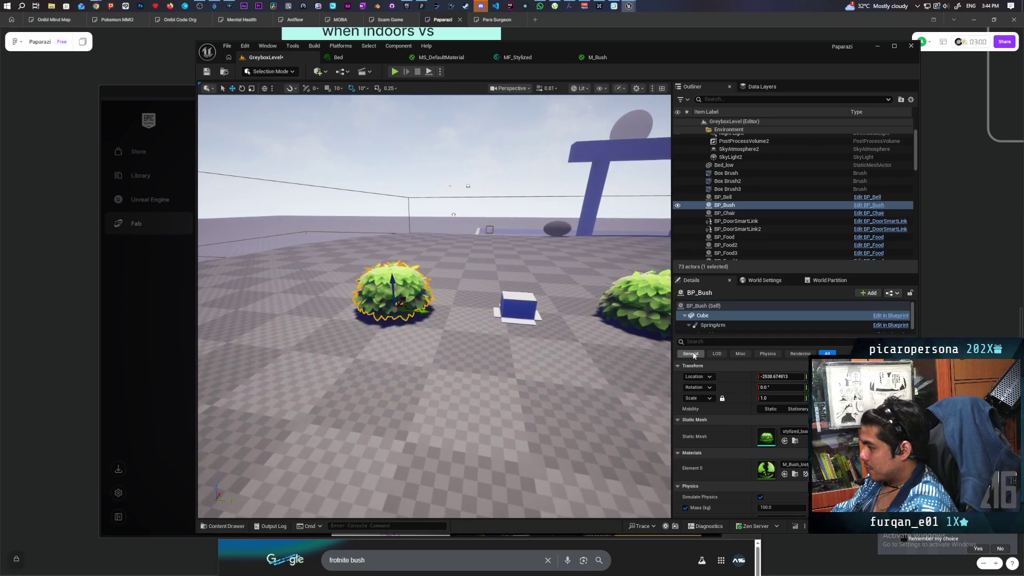
In the BP_Bush blueprint editor, uncheck Simulate Physics on the Cube, then compile and save
{"action": "left_click", "coordinate": [894, 294]}
{"action": "left_click", "coordinate": [917, 314]}
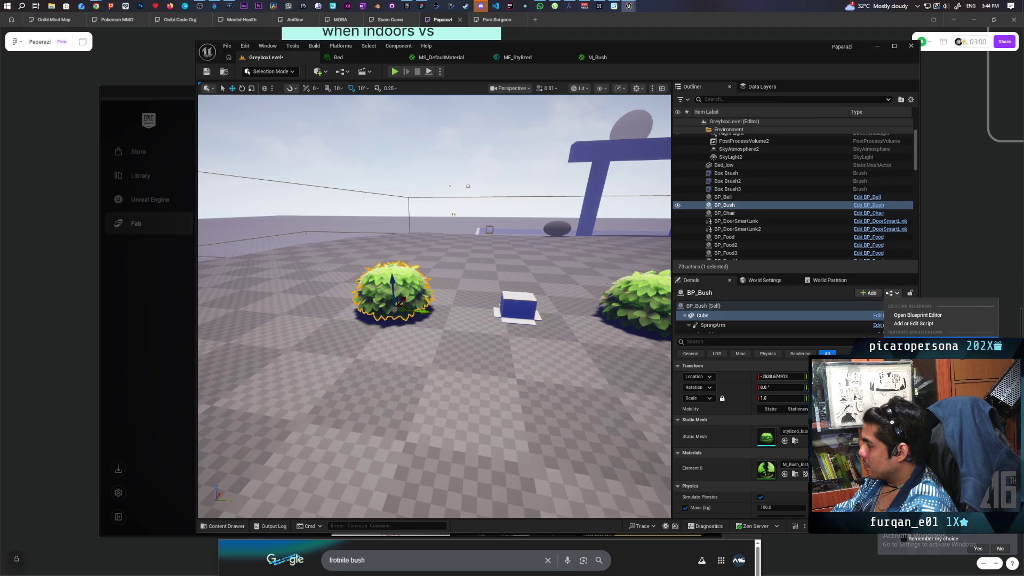
{"action": "left_click", "coordinate": [703, 305]}
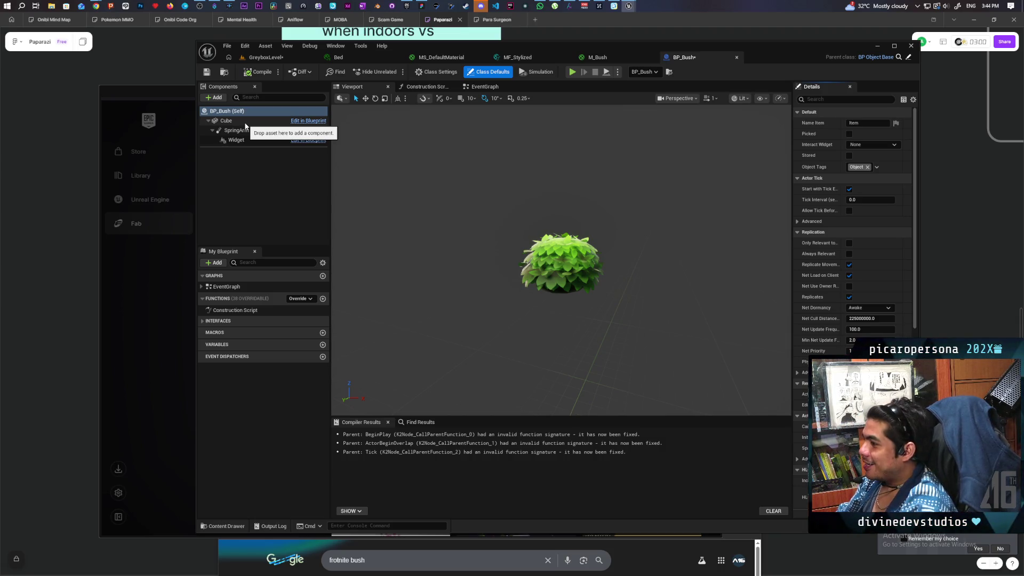
{"action": "left_click", "coordinate": [245, 131]}
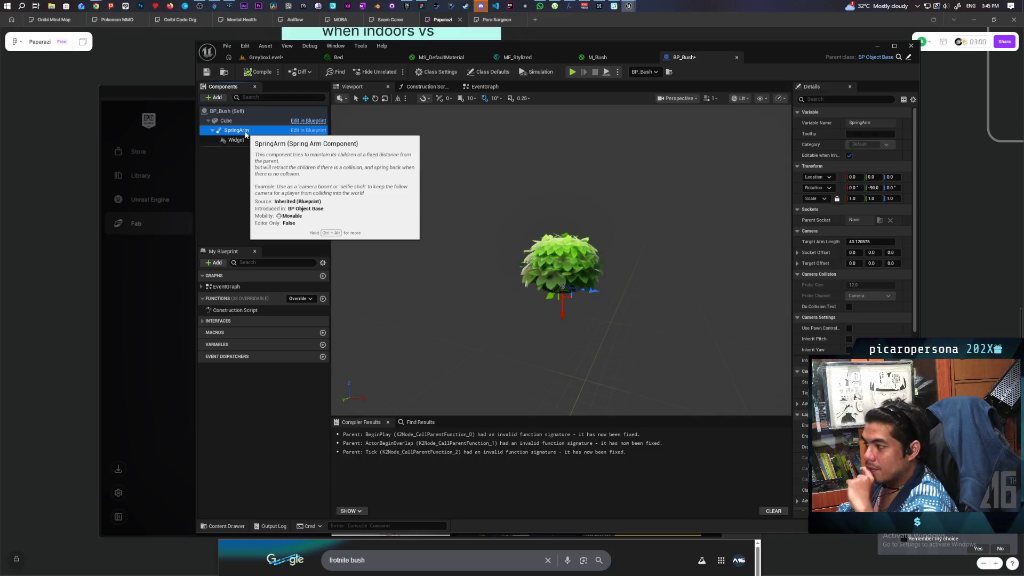
{"action": "left_click", "coordinate": [223, 171]}
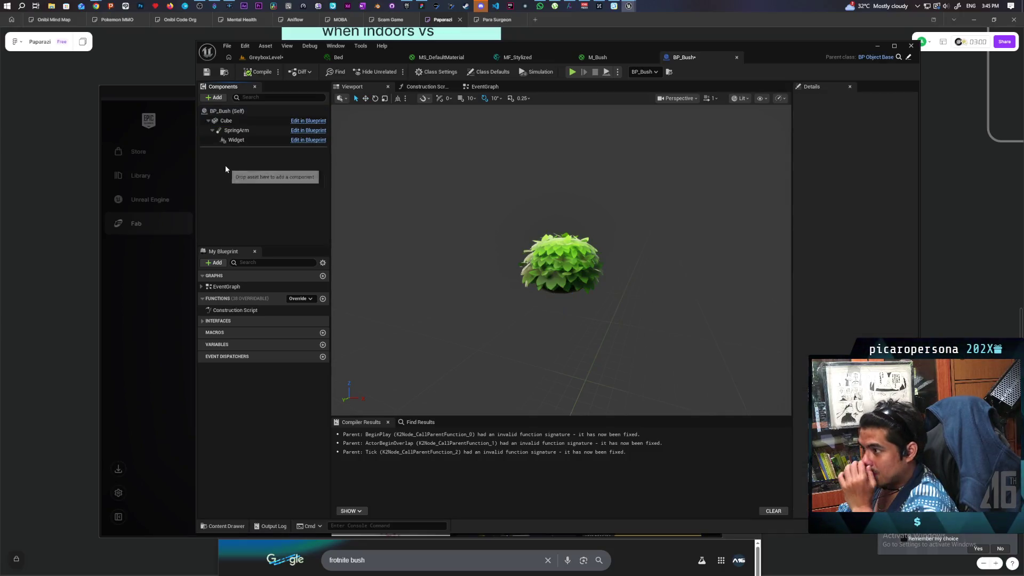
{"action": "left_click", "coordinate": [226, 121]}
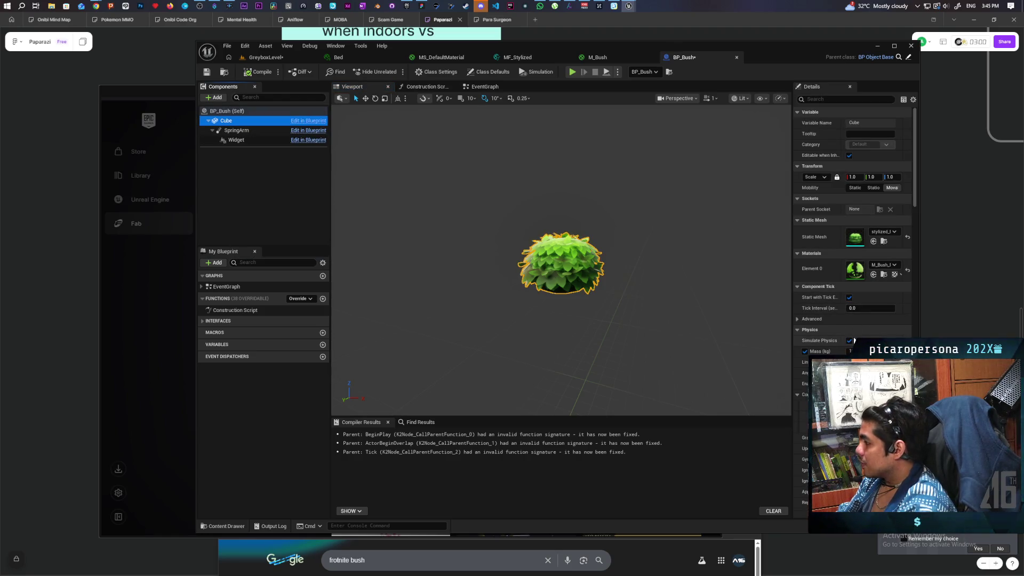
{"action": "left_click", "coordinate": [849, 340]}
{"action": "left_click", "coordinate": [258, 71]}
{"action": "left_click", "coordinate": [207, 71]}
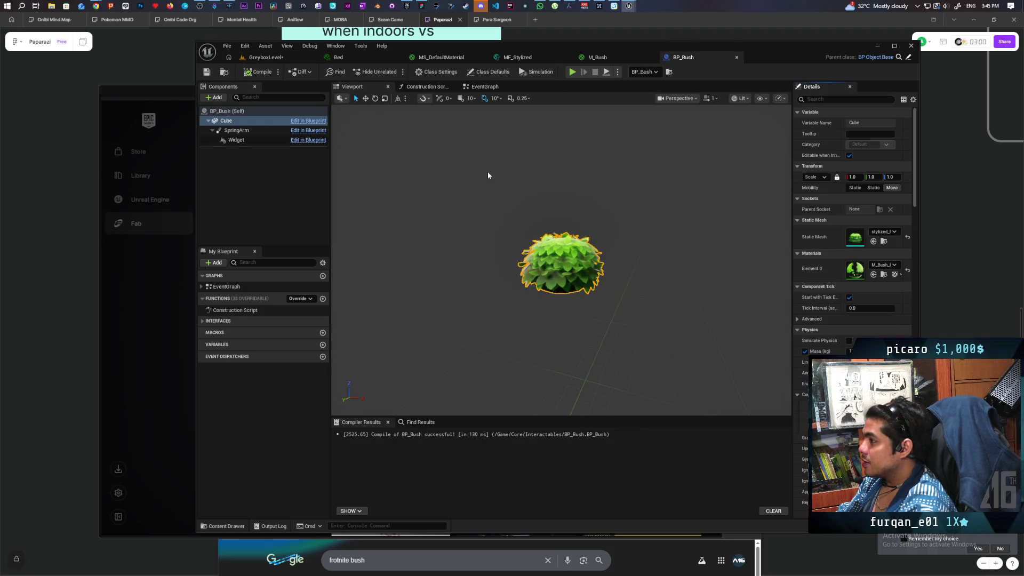
Nudge the Parent ActorBeginOverlap node in BP_Bush's event graph, then open parent BP_ObjectBase
{"action": "left_click", "coordinate": [482, 86]}
{"action": "scroll", "coordinate": [436, 280], "scroll_direction": "up", "scroll_amount": 2}
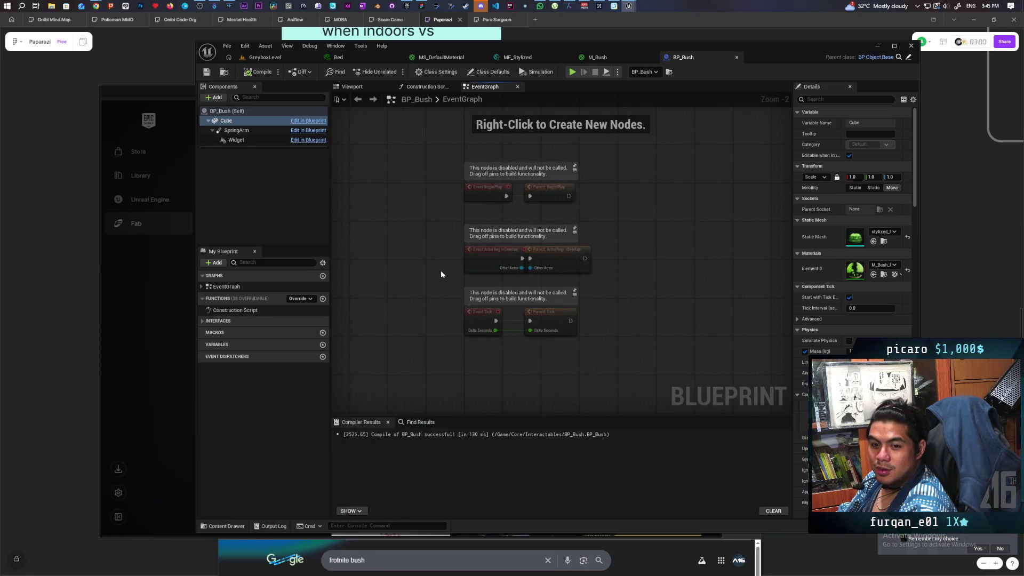
{"action": "mouse_move", "coordinate": [444, 272]}
{"action": "left_mouse_down"}
{"action": "mouse_move", "coordinate": [549, 258]}
{"action": "mouse_move", "coordinate": [497, 257]}
{"action": "left_mouse_up"}
{"action": "left_click", "coordinate": [487, 257]}
{"action": "left_click", "coordinate": [611, 108]}
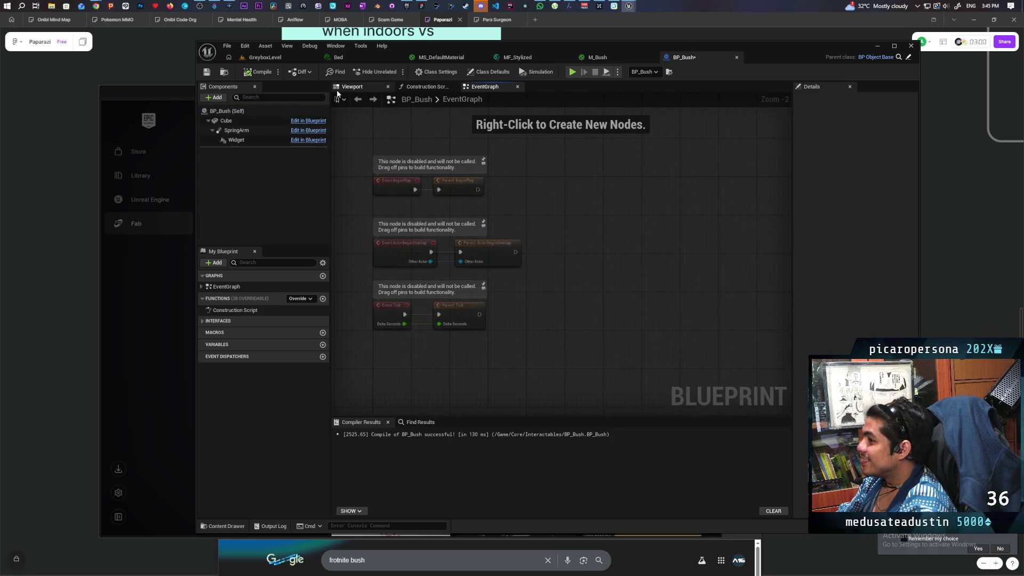
{"action": "left_click", "coordinate": [906, 58]}
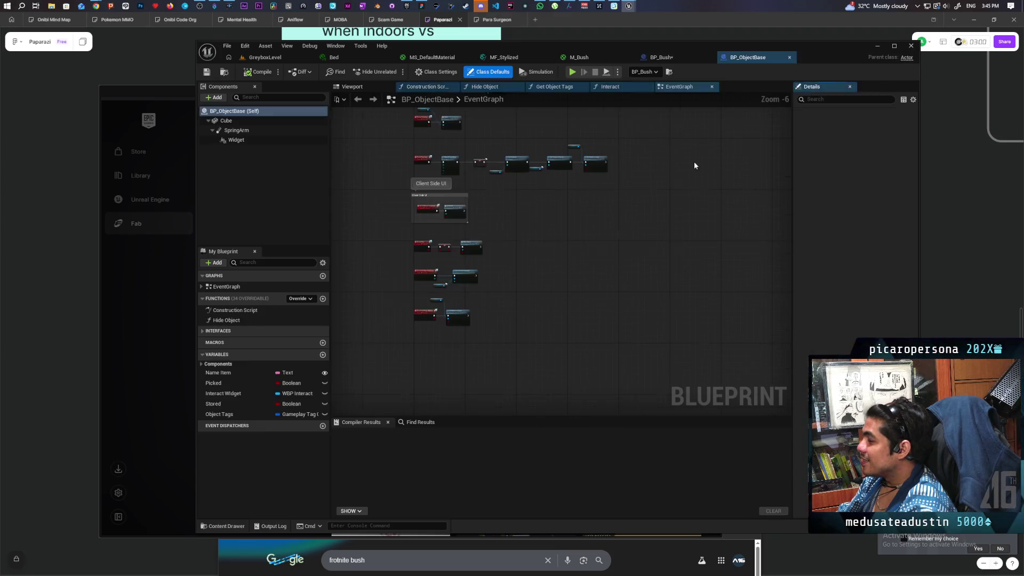
Pan the BP_ObjectBase graph, then open BP_HidingBox from the Interactables content drawer
{"action": "scroll", "coordinate": [538, 213], "scroll_direction": "down", "scroll_amount": 1}
{"action": "mouse_move", "coordinate": [538, 213]}
{"action": "left_mouse_down"}
{"action": "mouse_move", "coordinate": [456, 225]}
{"action": "mouse_move", "coordinate": [498, 228]}
{"action": "mouse_move", "coordinate": [636, 184]}
{"action": "left_mouse_up"}
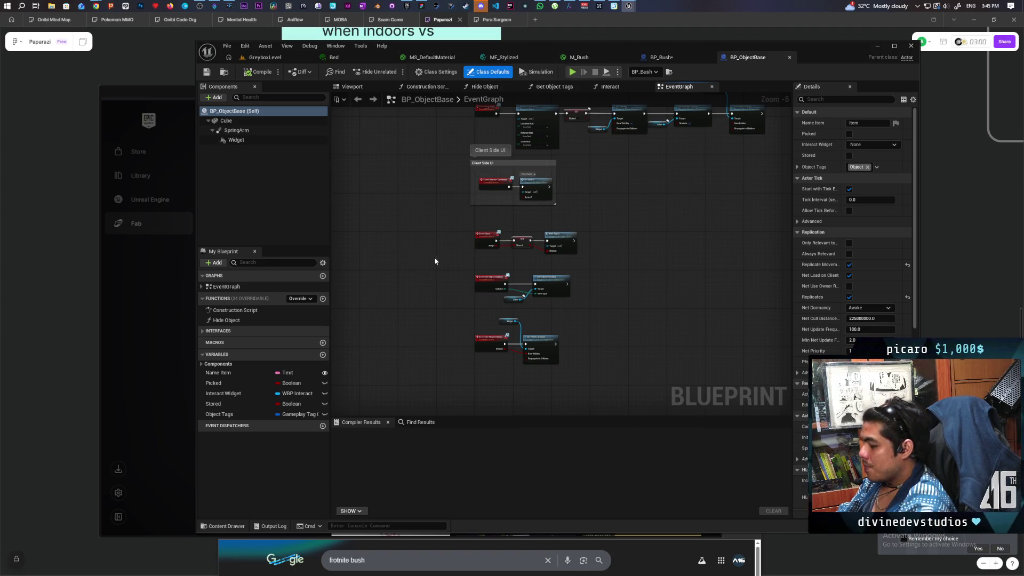
{"action": "key", "text": "ctrl+space"}
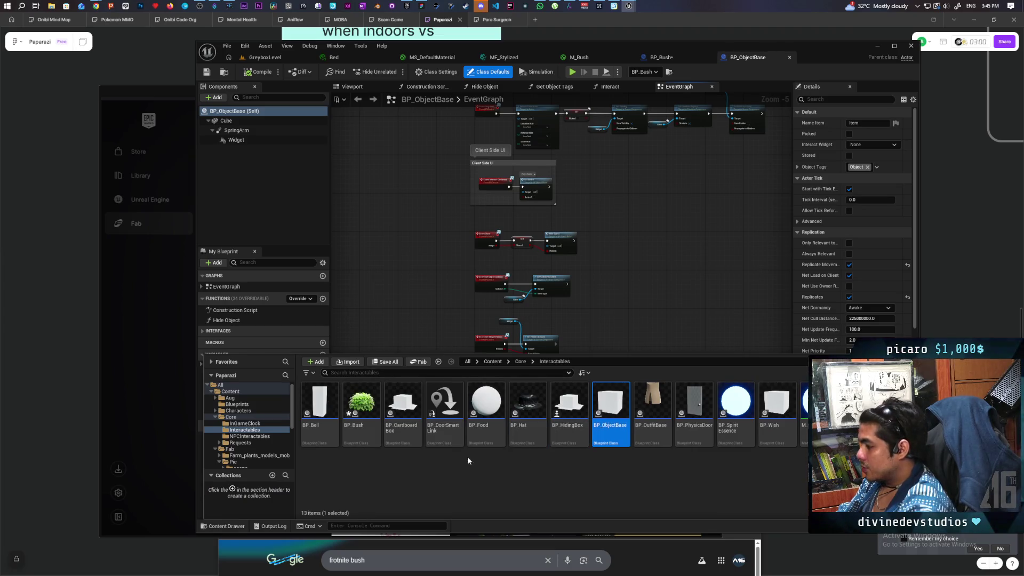
{"action": "double_click", "coordinate": [571, 407]}
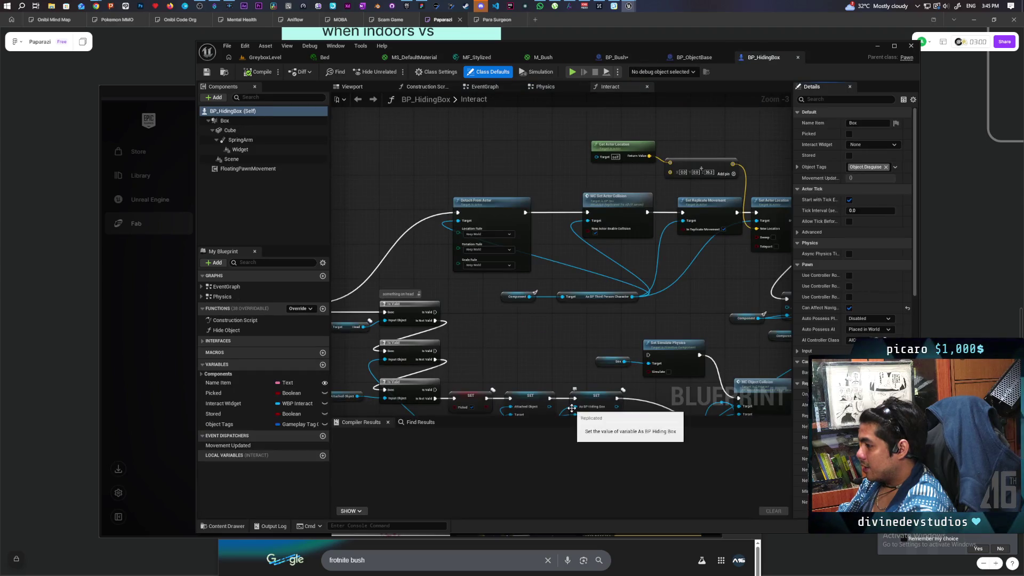
{"action": "left_click_drag", "start_coordinate": [531, 339], "coordinate": [532, 225]}
{"action": "scroll", "coordinate": [437, 252], "scroll_direction": "up", "scroll_amount": 3}
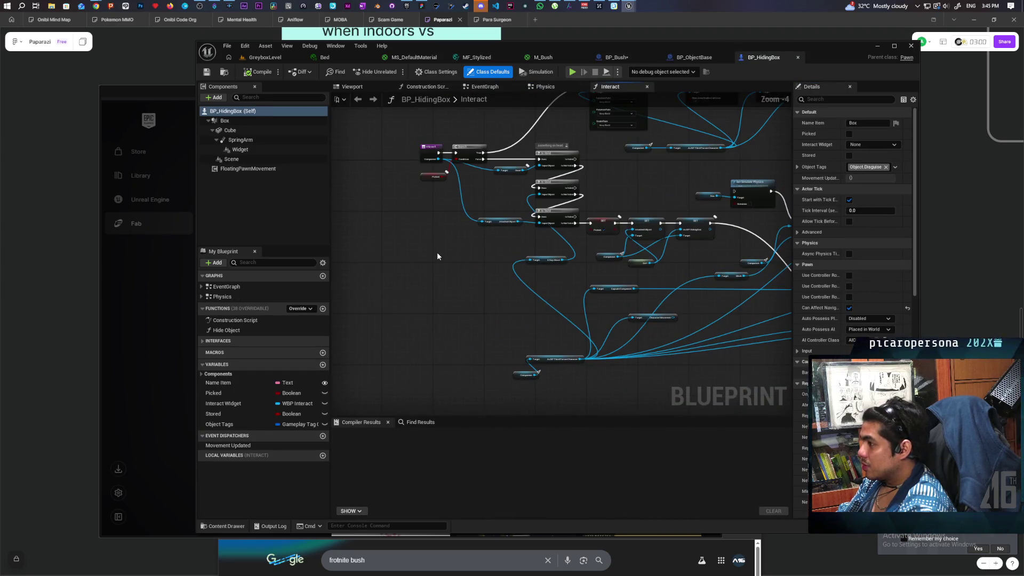
{"action": "scroll", "coordinate": [437, 251], "scroll_direction": "up", "scroll_amount": 1}
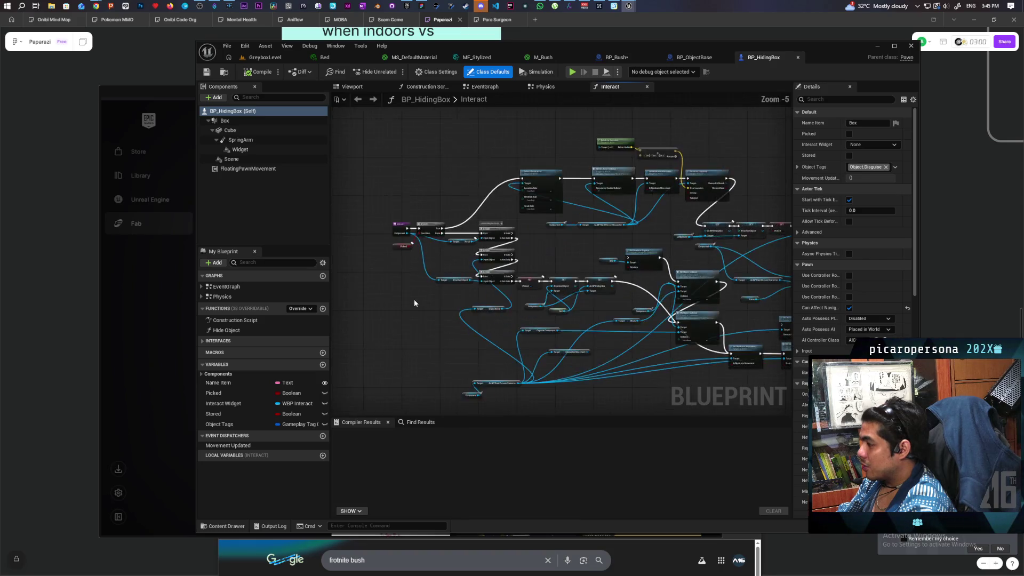
{"action": "scroll", "coordinate": [414, 299], "scroll_direction": "down", "scroll_amount": 1}
{"action": "mouse_move", "coordinate": [398, 209]}
{"action": "left_mouse_down"}
{"action": "mouse_move", "coordinate": [343, 209]}
{"action": "mouse_move", "coordinate": [362, 208]}
{"action": "left_mouse_up"}
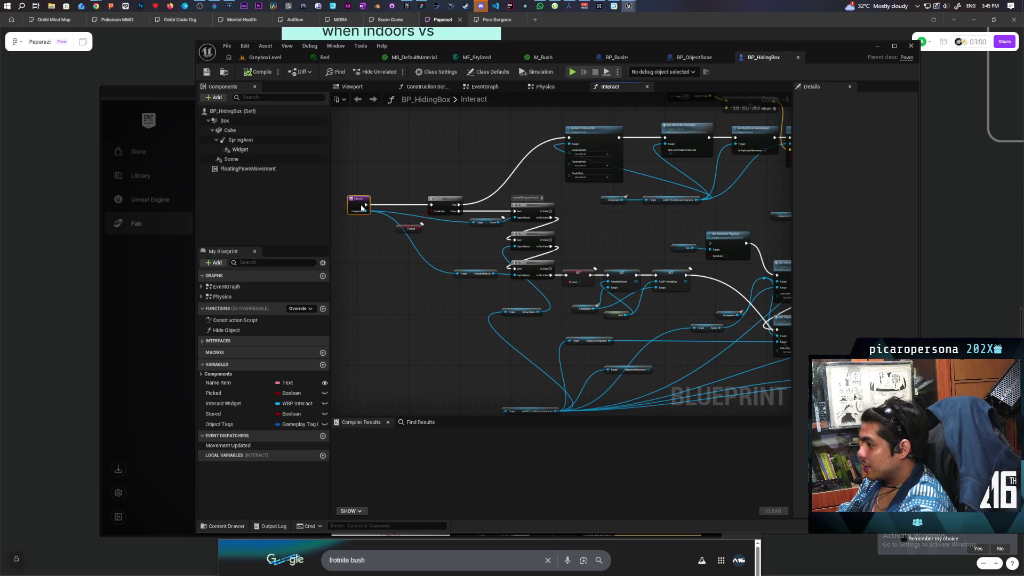
{"action": "scroll", "coordinate": [409, 285], "scroll_direction": "down", "scroll_amount": 3}
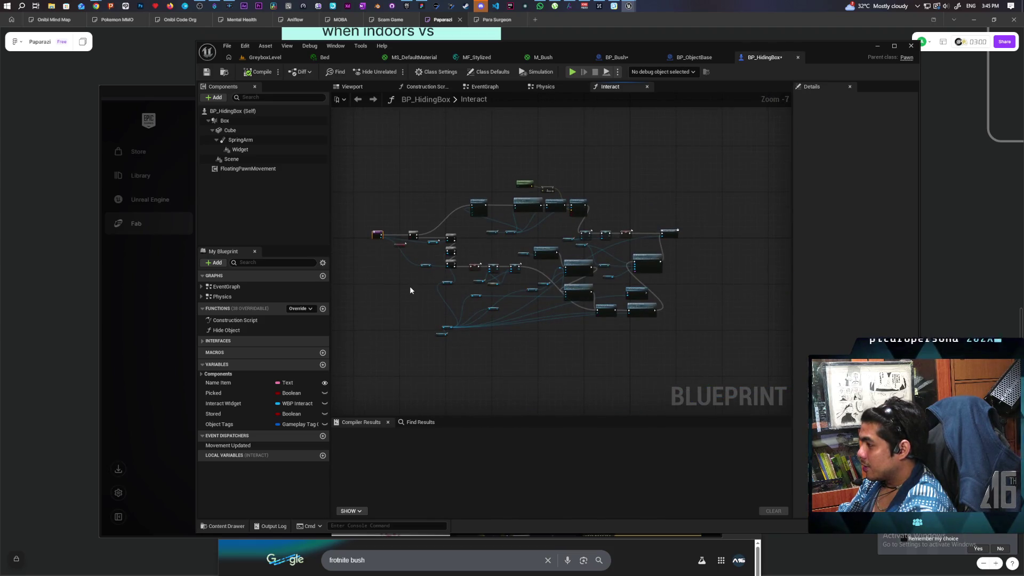
{"action": "scroll", "coordinate": [409, 288], "scroll_direction": "up", "scroll_amount": 4}
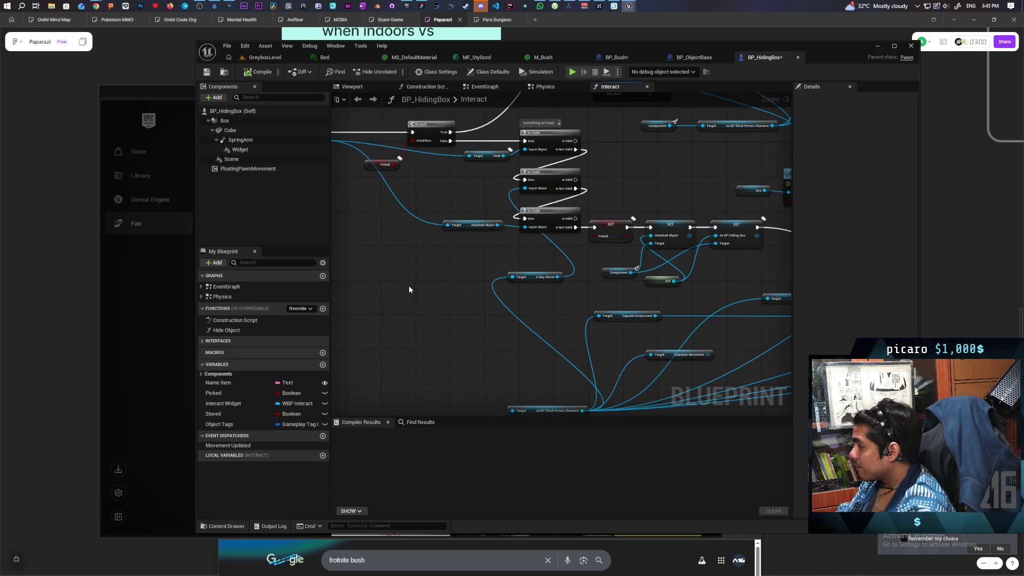
{"action": "scroll", "coordinate": [402, 287], "scroll_direction": "down", "scroll_amount": 3}
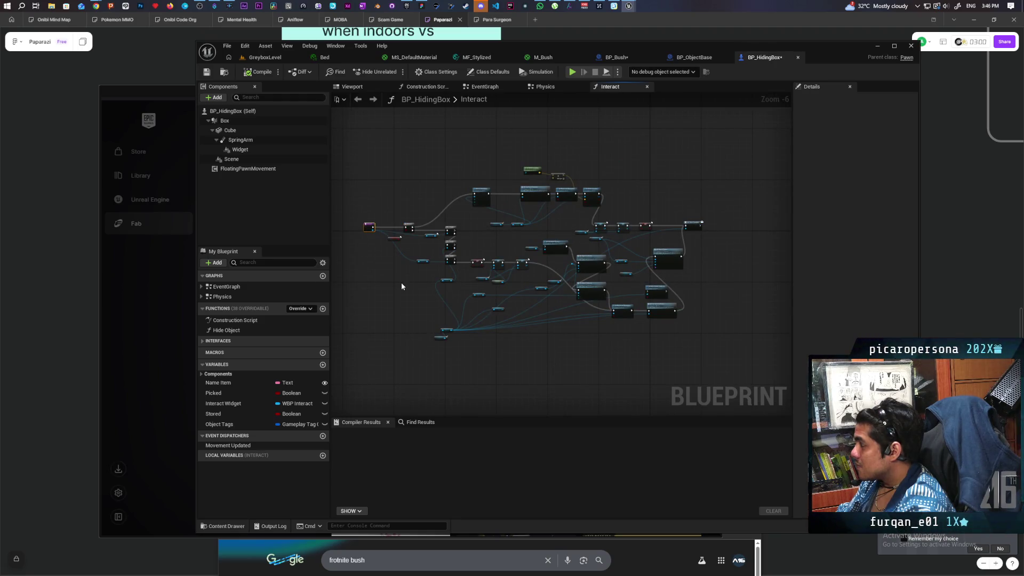
{"action": "scroll", "coordinate": [401, 283], "scroll_direction": "up", "scroll_amount": 3}
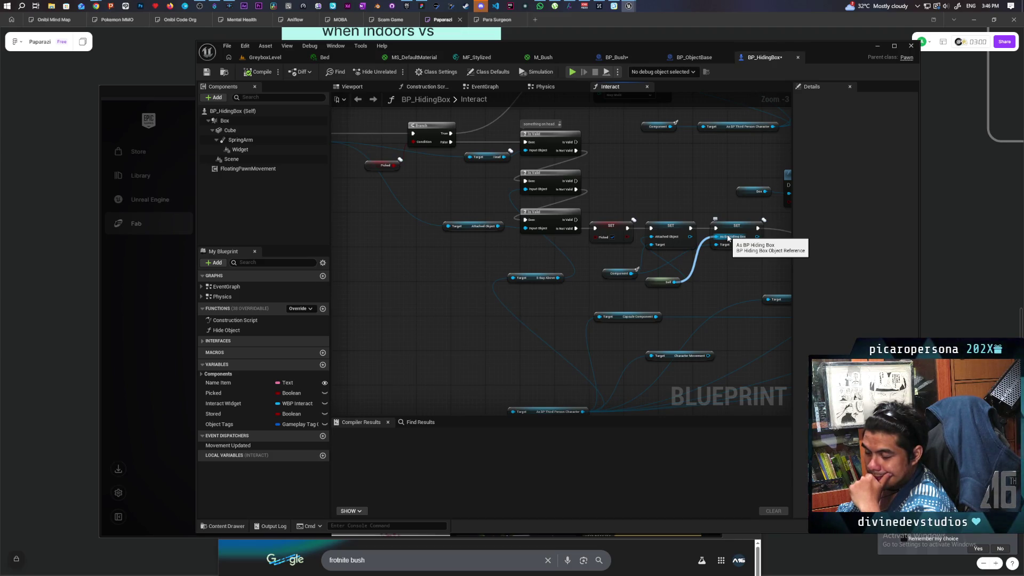
{"action": "left_click", "coordinate": [724, 229]}
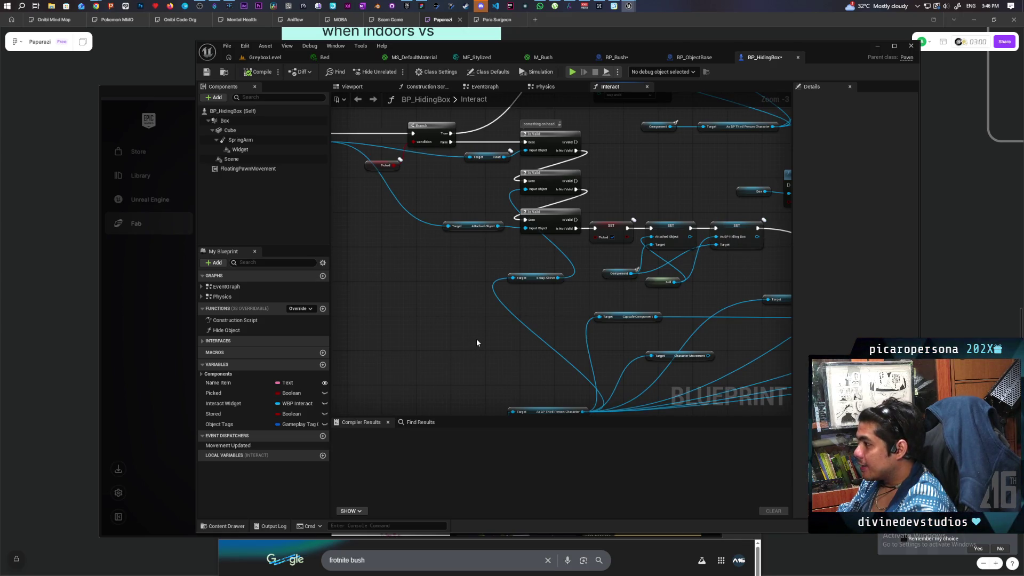
{"action": "scroll", "coordinate": [476, 340], "scroll_direction": "down", "scroll_amount": 3}
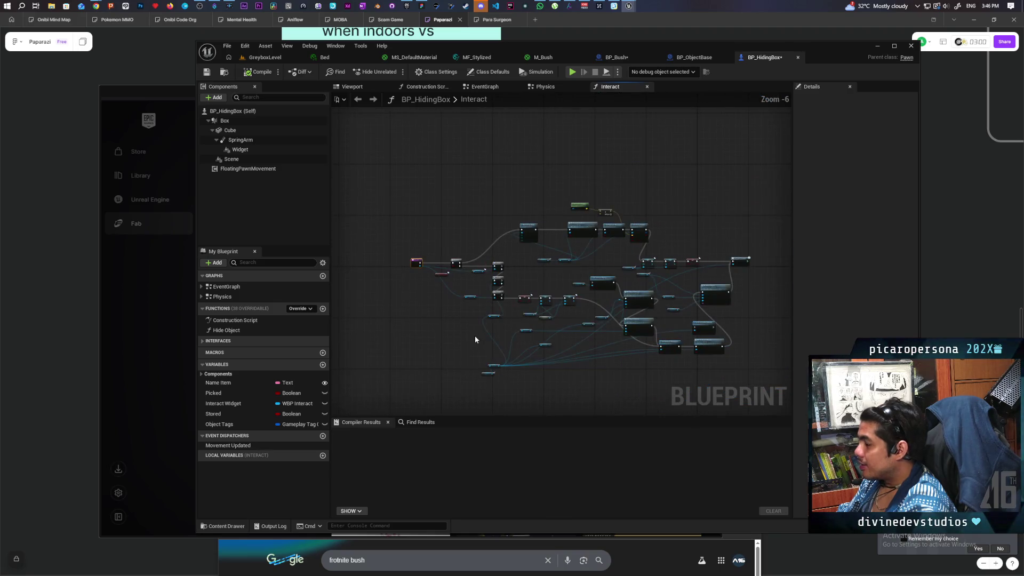
{"action": "scroll", "coordinate": [468, 334], "scroll_direction": "up", "scroll_amount": 4}
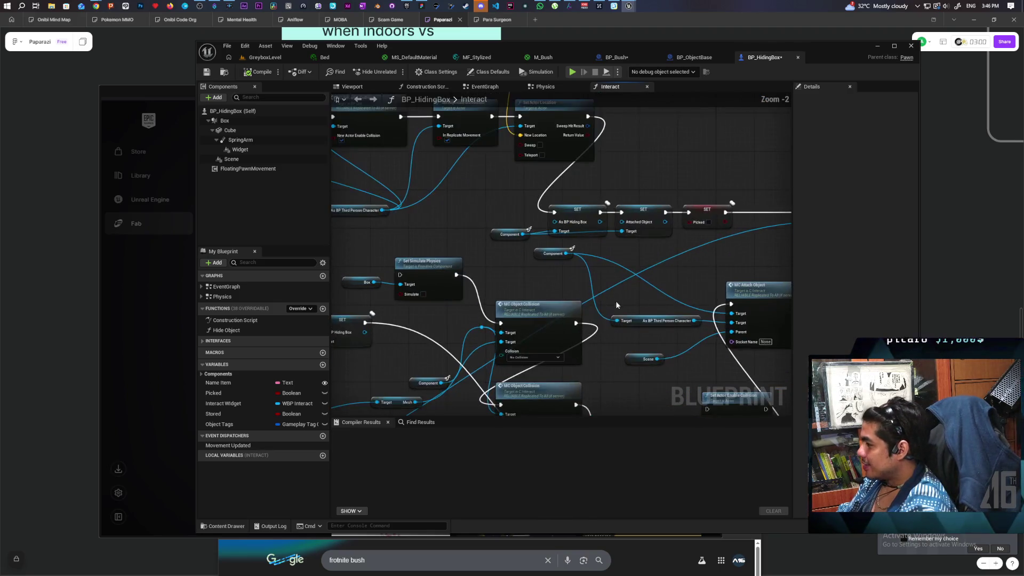
{"action": "scroll", "coordinate": [492, 336], "scroll_direction": "down", "scroll_amount": 2}
{"action": "scroll", "coordinate": [542, 281], "scroll_direction": "up", "scroll_amount": 3}
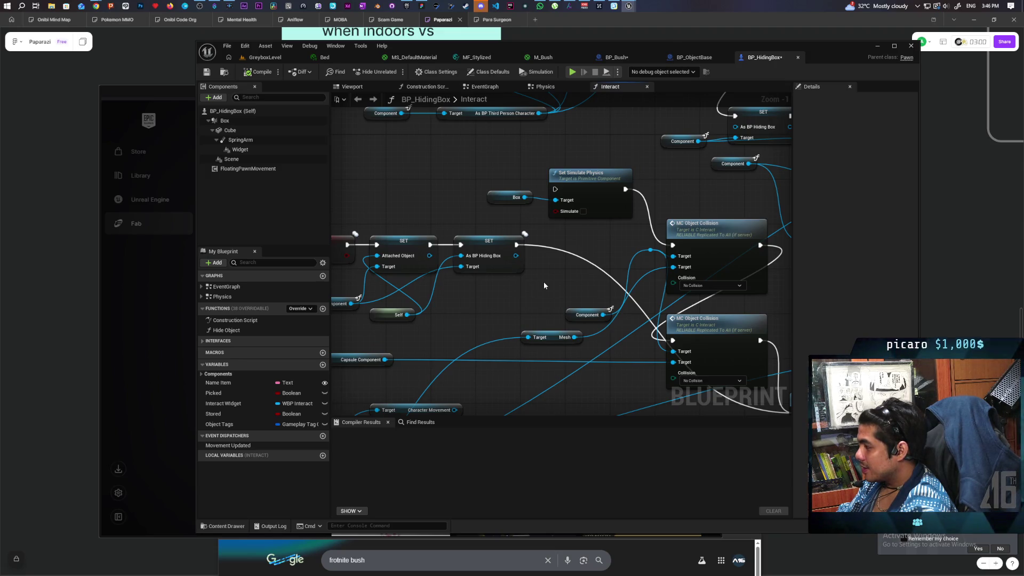
{"action": "scroll", "coordinate": [533, 288], "scroll_direction": "down", "scroll_amount": 2}
Delete the Box, Set Simulate Physics, upper MC Object Collision, Character Movement and Mesh nodes
{"action": "left_click_drag", "start_coordinate": [449, 202], "coordinate": [554, 238]}
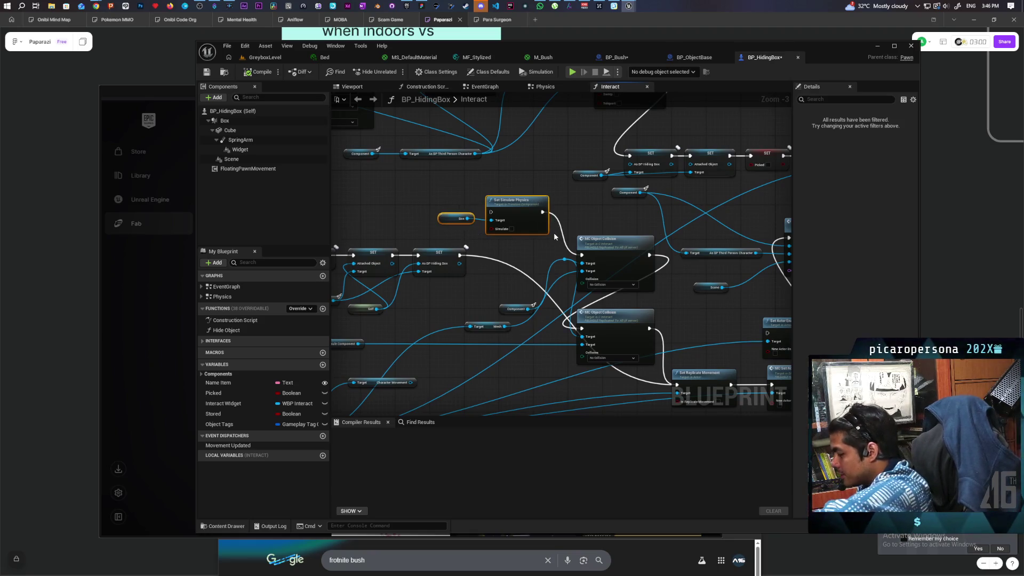
{"action": "key", "text": "Delete"}
{"action": "left_click", "coordinate": [581, 239]}
{"action": "key", "text": "Delete"}
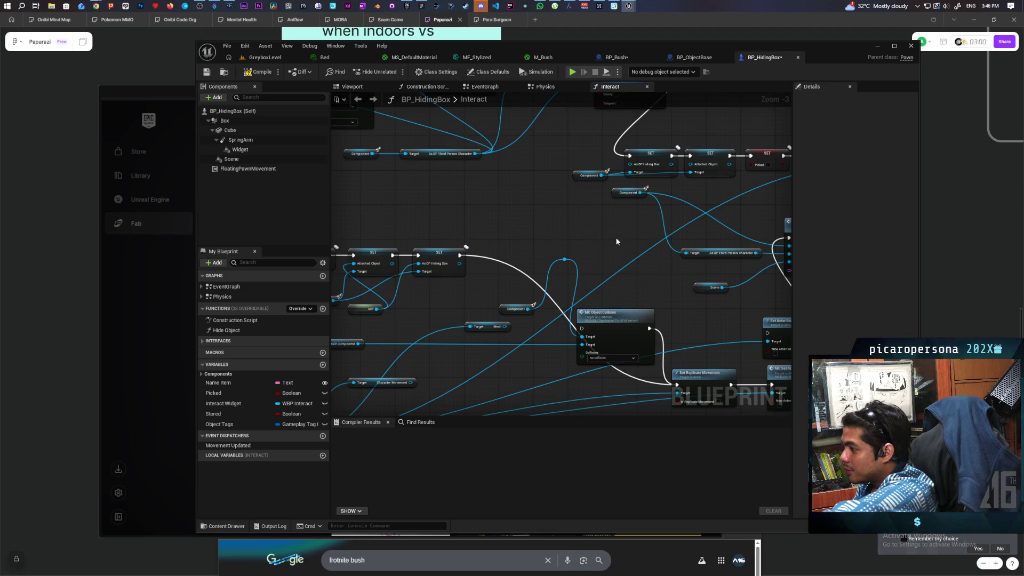
{"action": "left_click_drag", "start_coordinate": [605, 240], "coordinate": [599, 182]}
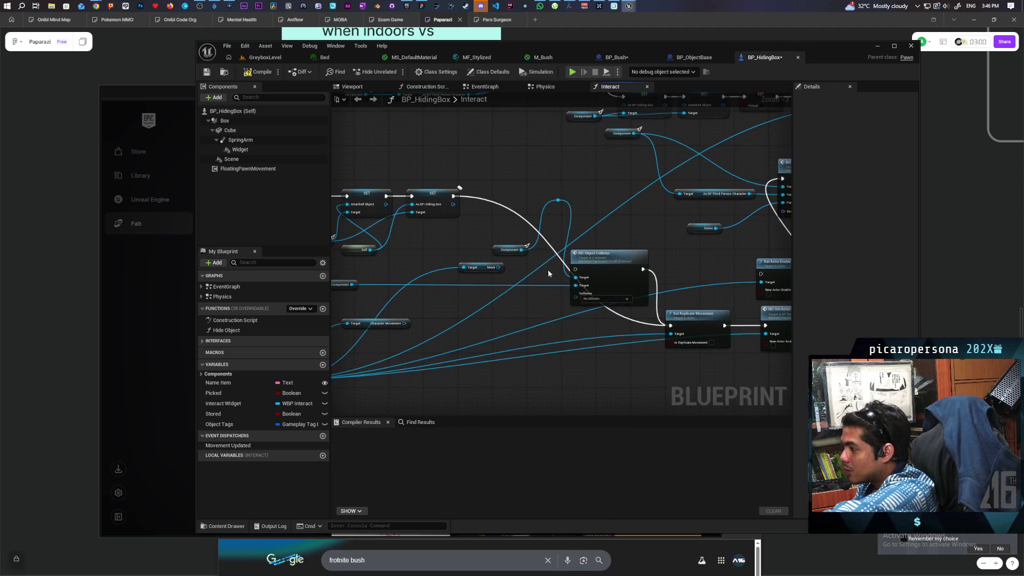
{"action": "mouse_move", "coordinate": [523, 286]}
{"action": "left_mouse_down"}
{"action": "mouse_move", "coordinate": [662, 221]}
{"action": "mouse_move", "coordinate": [502, 295]}
{"action": "left_mouse_up"}
{"action": "left_click", "coordinate": [469, 304]}
{"action": "key", "text": "Delete"}
{"action": "left_click", "coordinate": [568, 248]}
{"action": "key", "text": "Delete"}
Tidy the remaining Component getter and node chain, then compile and save BP_HidingBox
{"action": "mouse_move", "coordinate": [607, 246]}
{"action": "left_mouse_down"}
{"action": "mouse_move", "coordinate": [542, 255]}
{"action": "mouse_move", "coordinate": [599, 267]}
{"action": "left_mouse_up"}
{"action": "left_click_drag", "start_coordinate": [533, 239], "coordinate": [528, 265]}
{"action": "left_click", "coordinate": [584, 196]}
{"action": "scroll", "coordinate": [592, 199], "scroll_direction": "down", "scroll_amount": 1}
{"action": "mouse_move", "coordinate": [592, 199]}
{"action": "left_mouse_down"}
{"action": "mouse_move", "coordinate": [545, 229]}
{"action": "mouse_move", "coordinate": [404, 257]}
{"action": "left_mouse_up"}
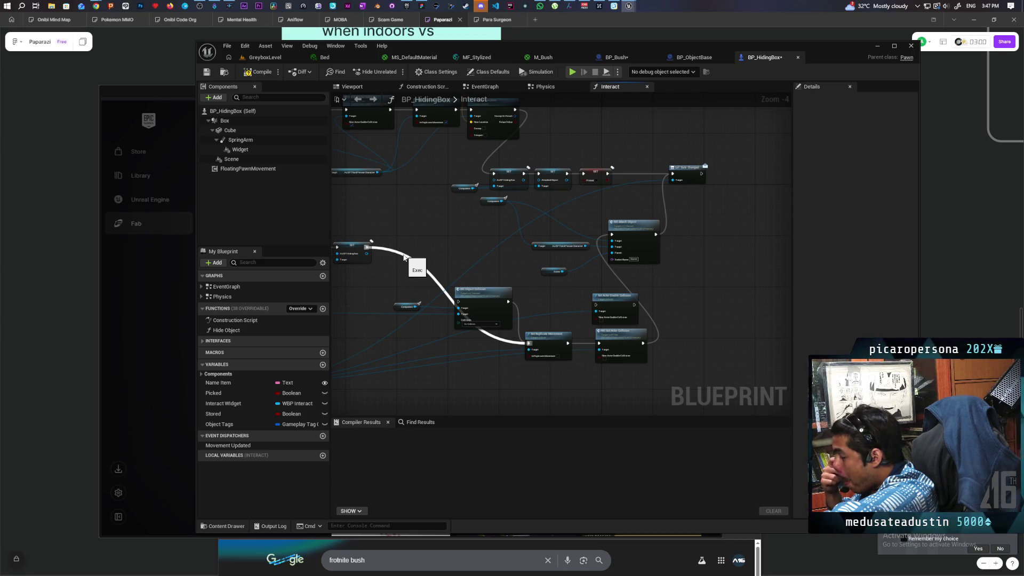
{"action": "left_click", "coordinate": [258, 71]}
{"action": "left_click", "coordinate": [207, 72]}
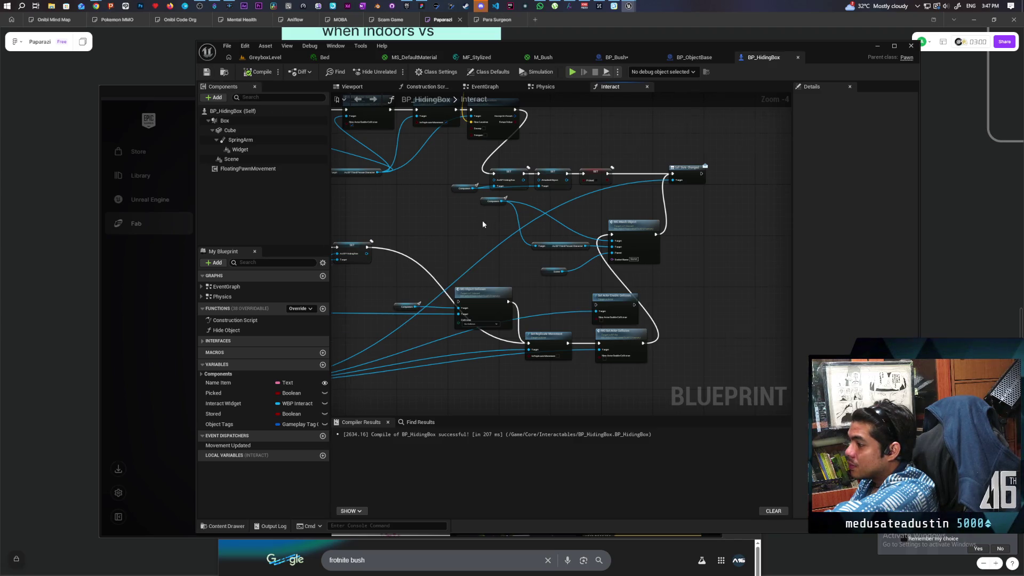
{"action": "scroll", "coordinate": [613, 251], "scroll_direction": "down", "scroll_amount": 2}
{"action": "scroll", "coordinate": [612, 249], "scroll_direction": "up", "scroll_amount": 1}
{"action": "mouse_move", "coordinate": [572, 242]}
{"action": "left_mouse_down"}
{"action": "mouse_move", "coordinate": [644, 272]}
{"action": "mouse_move", "coordinate": [607, 265]}
{"action": "left_mouse_up"}
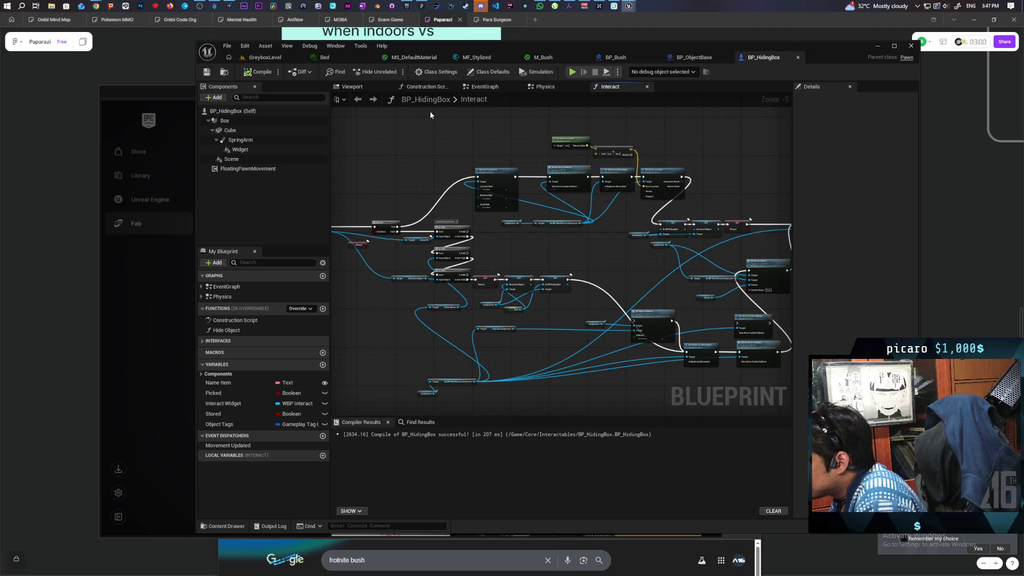
{"action": "scroll", "coordinate": [494, 254], "scroll_direction": "up", "scroll_amount": 4}
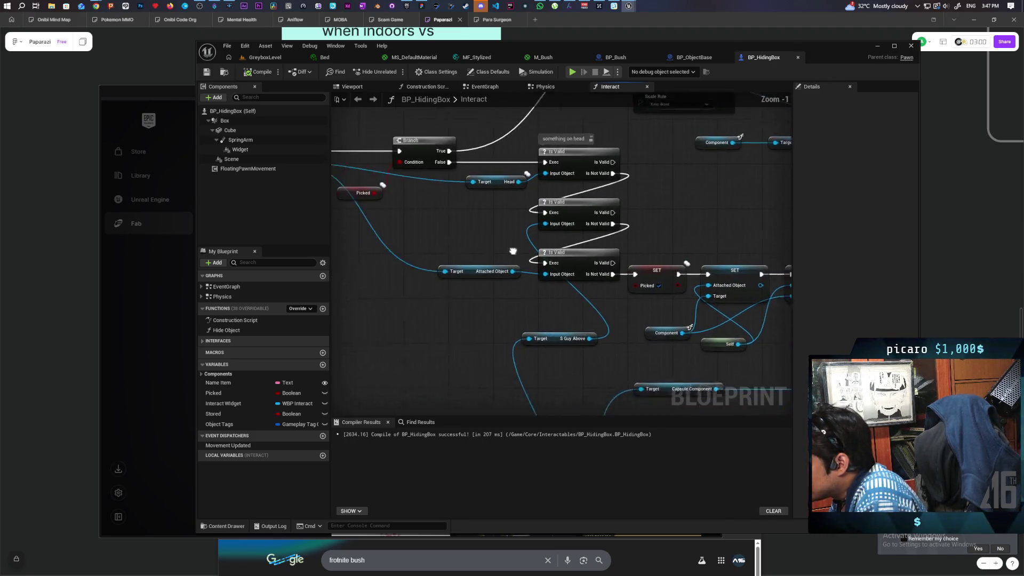
{"action": "scroll", "coordinate": [588, 233], "scroll_direction": "down", "scroll_amount": 2}
{"action": "mouse_move", "coordinate": [589, 233]}
{"action": "left_mouse_down"}
{"action": "mouse_move", "coordinate": [537, 278]}
{"action": "mouse_move", "coordinate": [523, 215]}
{"action": "mouse_move", "coordinate": [508, 271]}
{"action": "mouse_move", "coordinate": [408, 273]}
{"action": "left_mouse_up"}
{"action": "mouse_move", "coordinate": [393, 272]}
{"action": "left_mouse_down"}
{"action": "mouse_move", "coordinate": [503, 267]}
{"action": "mouse_move", "coordinate": [472, 288]}
{"action": "mouse_move", "coordinate": [583, 278]}
{"action": "mouse_move", "coordinate": [456, 294]}
{"action": "left_mouse_up"}
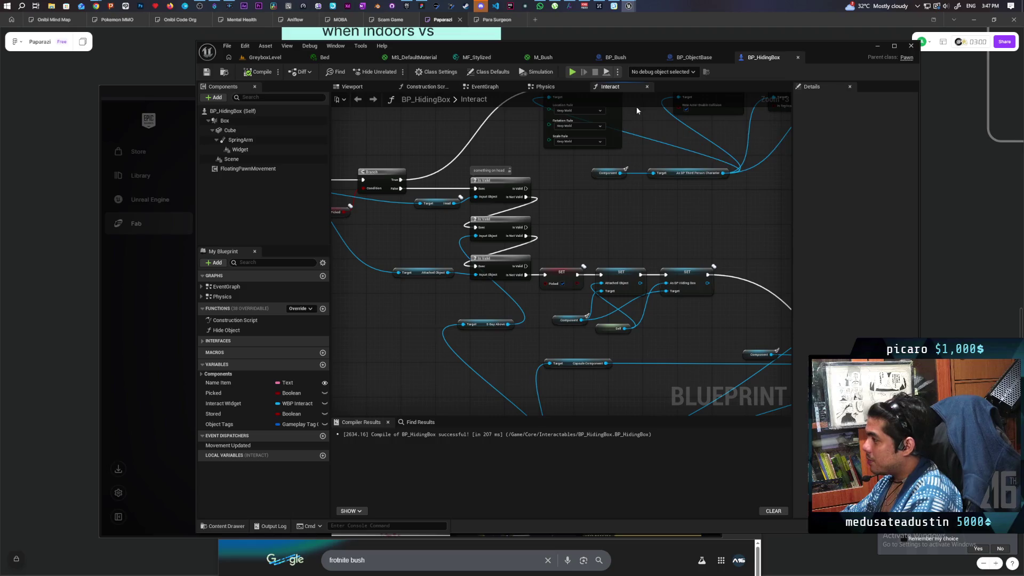
{"action": "left_click", "coordinate": [671, 59]}
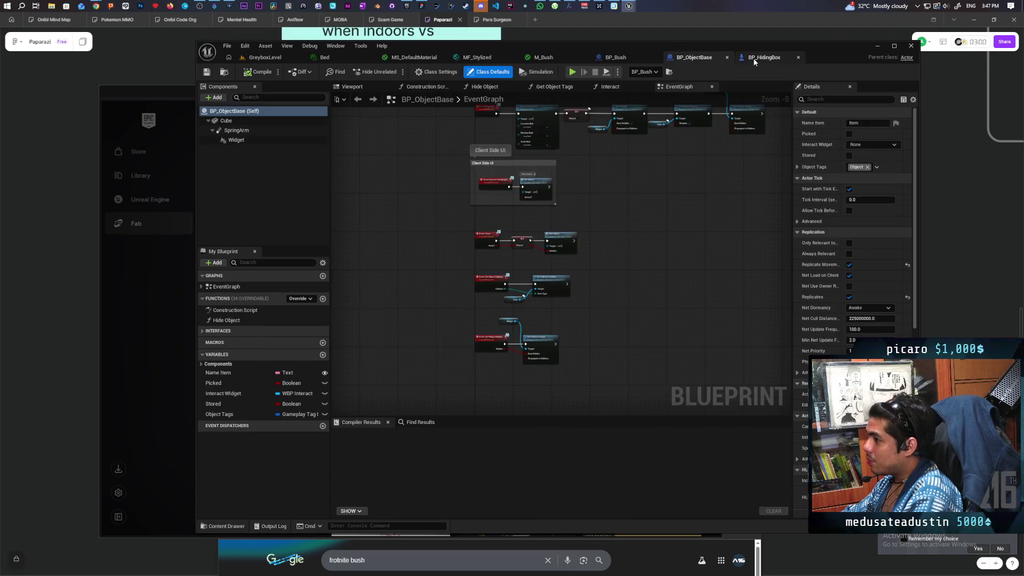
{"action": "left_click", "coordinate": [754, 59]}
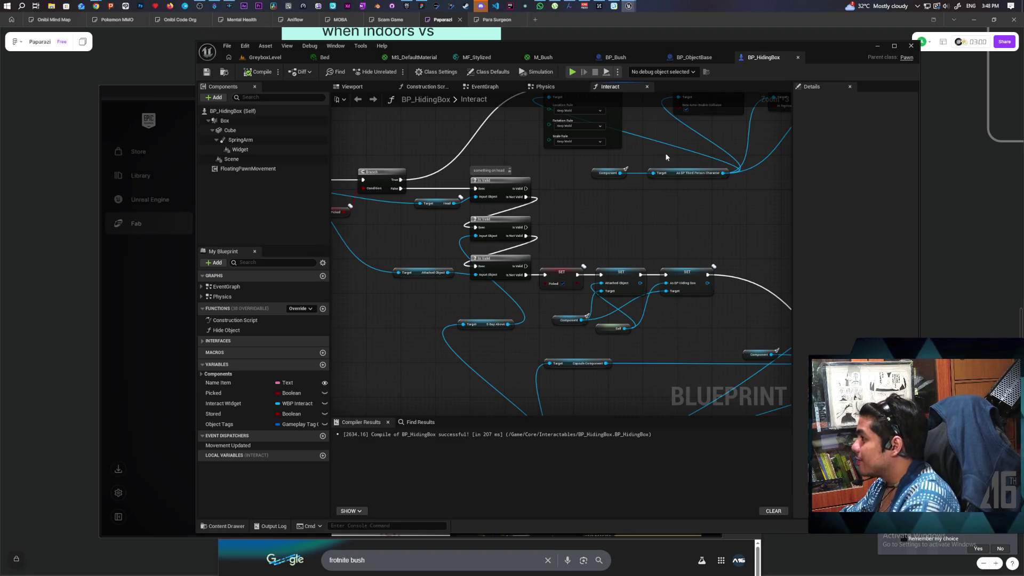
Change BP_Bush's Parent Class in Class Settings to BP_HidingBox and confirm the reparent
{"action": "left_click", "coordinate": [681, 60]}
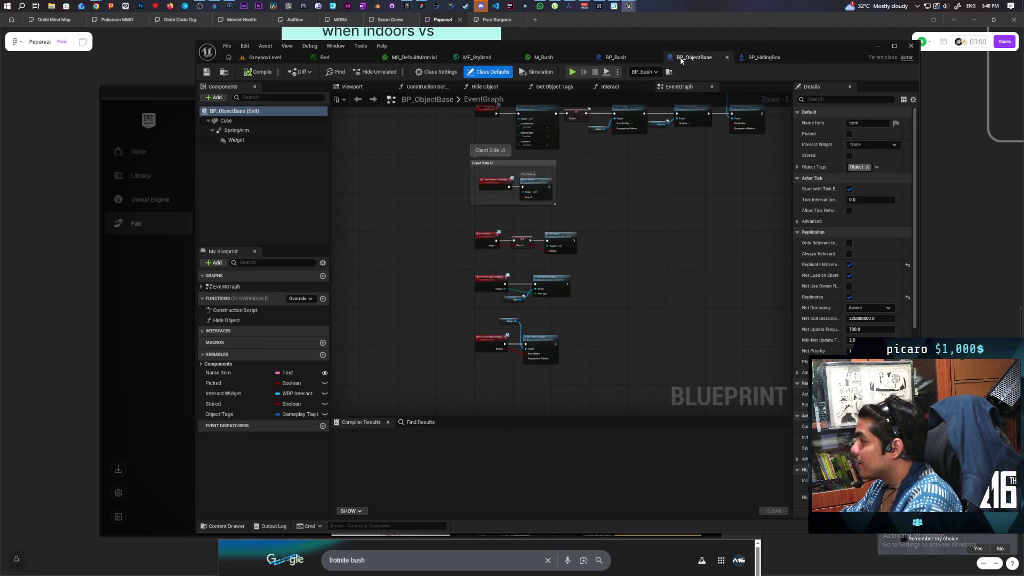
{"action": "left_click", "coordinate": [632, 59]}
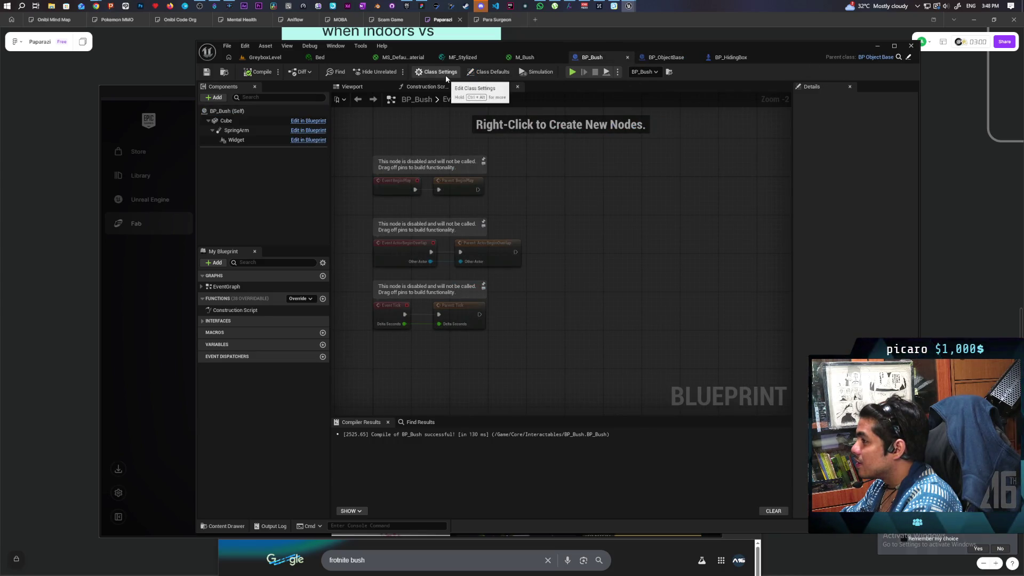
{"action": "left_click", "coordinate": [482, 75]}
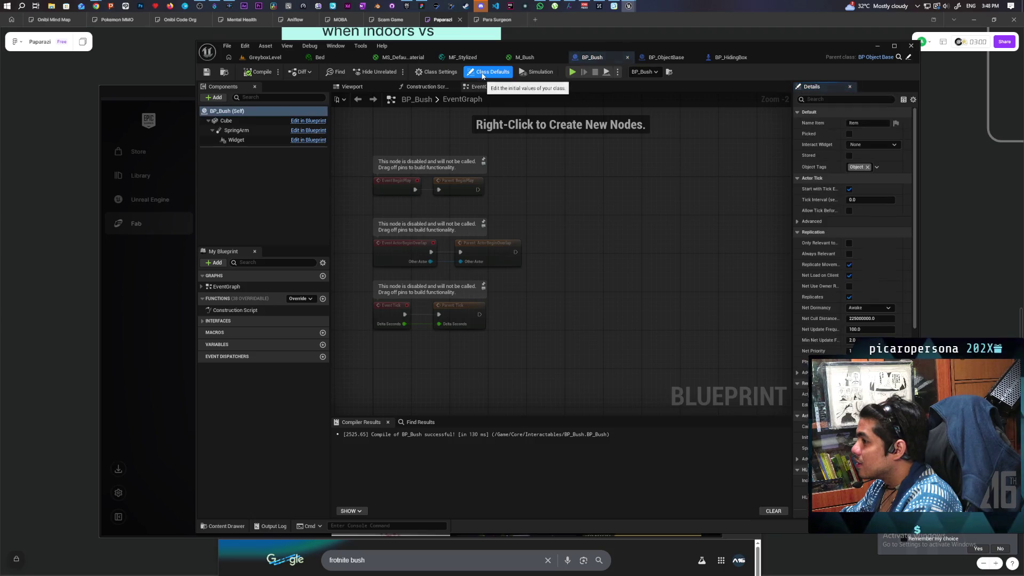
{"action": "left_click", "coordinate": [441, 75]}
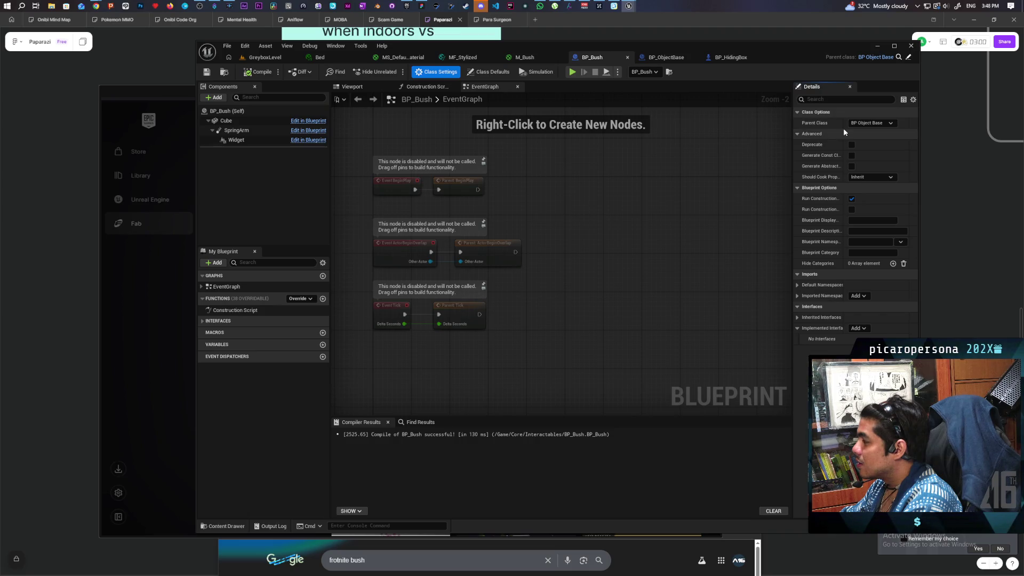
{"action": "left_click", "coordinate": [874, 124]}
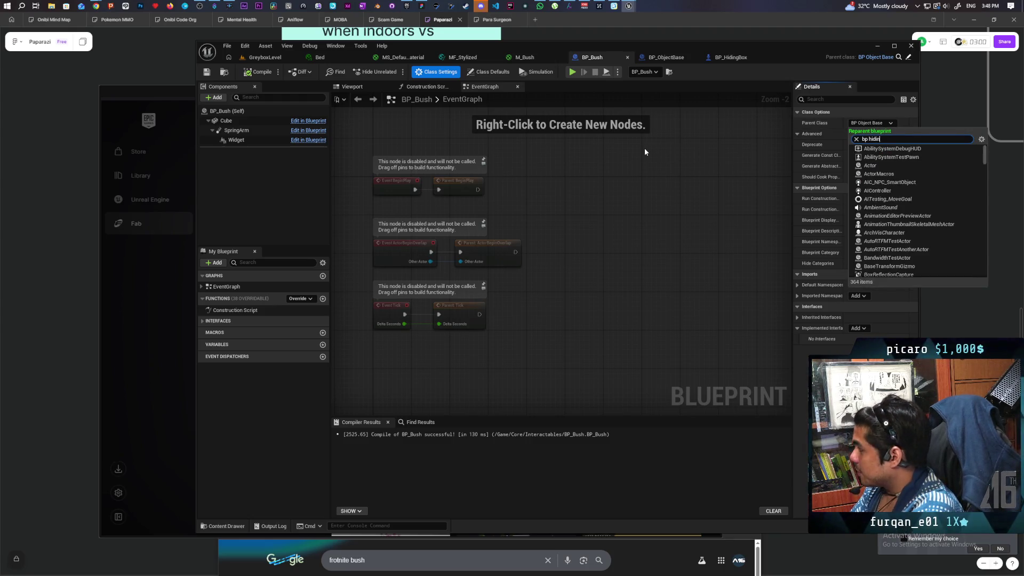
{"action": "type", "text": "bp hidin"}
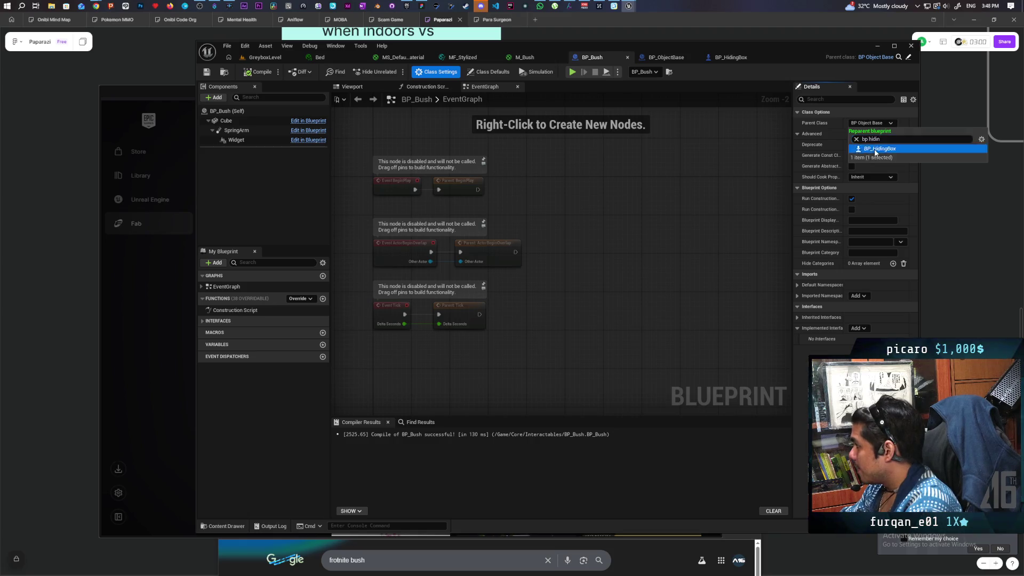
{"action": "left_click", "coordinate": [874, 149]}
{"action": "key", "text": "Return"}
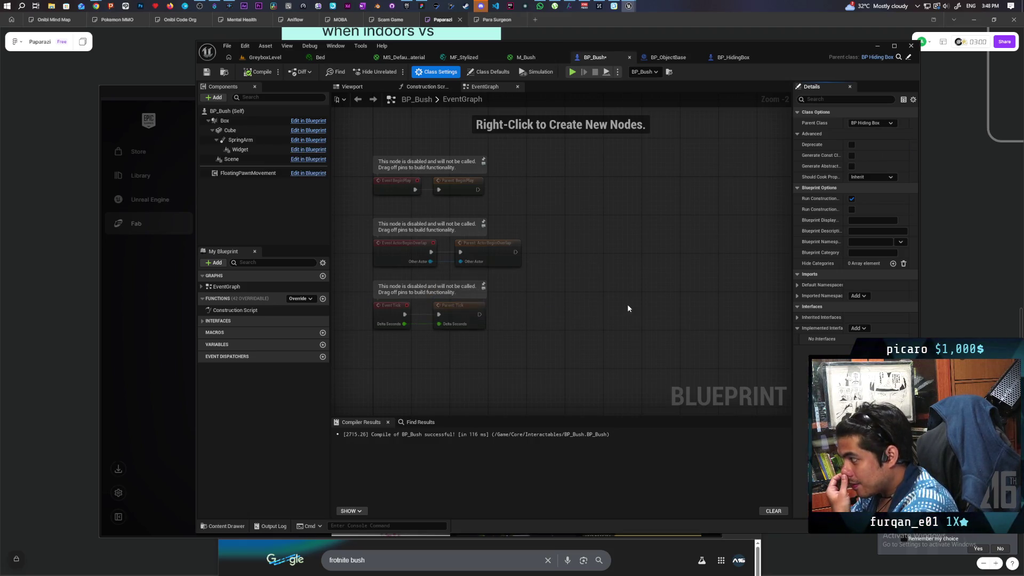
{"action": "left_click", "coordinate": [352, 87]}
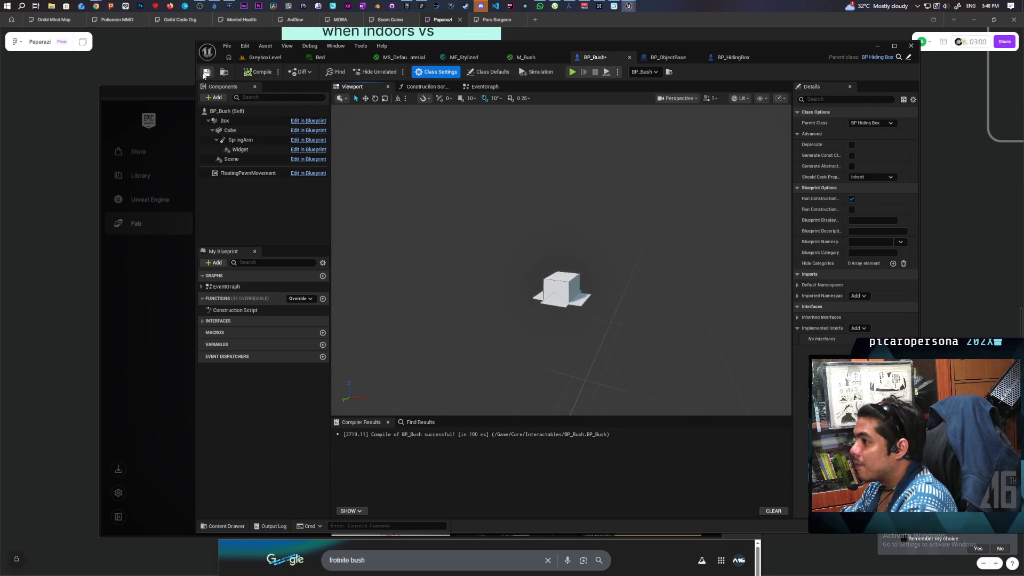
Inspect the stylized bush and BP_Bush Cube in GreyboxLevel, then undo the Reparent Blueprint with Ctrl+Z
{"action": "left_click", "coordinate": [265, 57]}
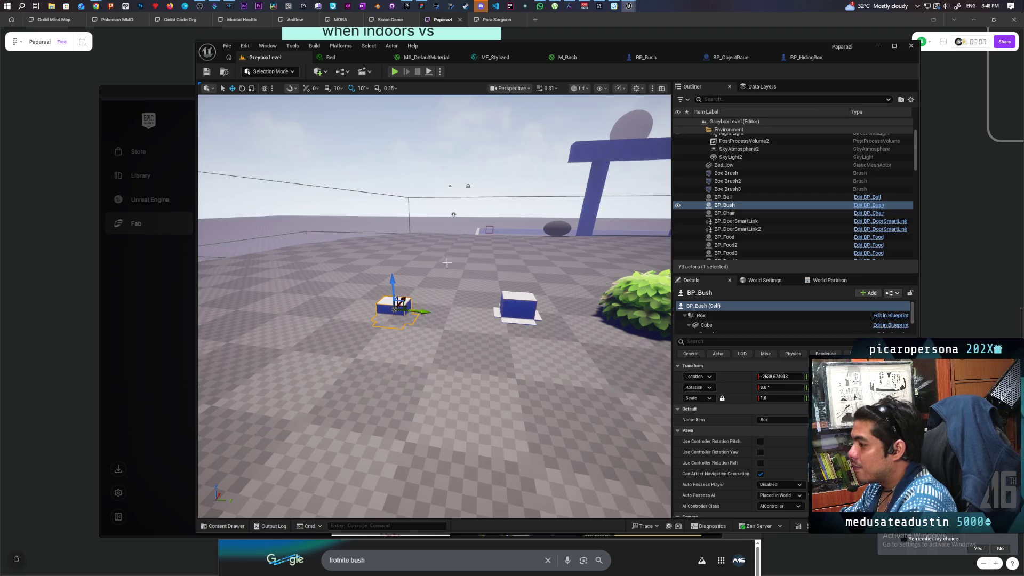
{"action": "left_click_drag", "start_coordinate": [443, 260], "coordinate": [566, 303]}
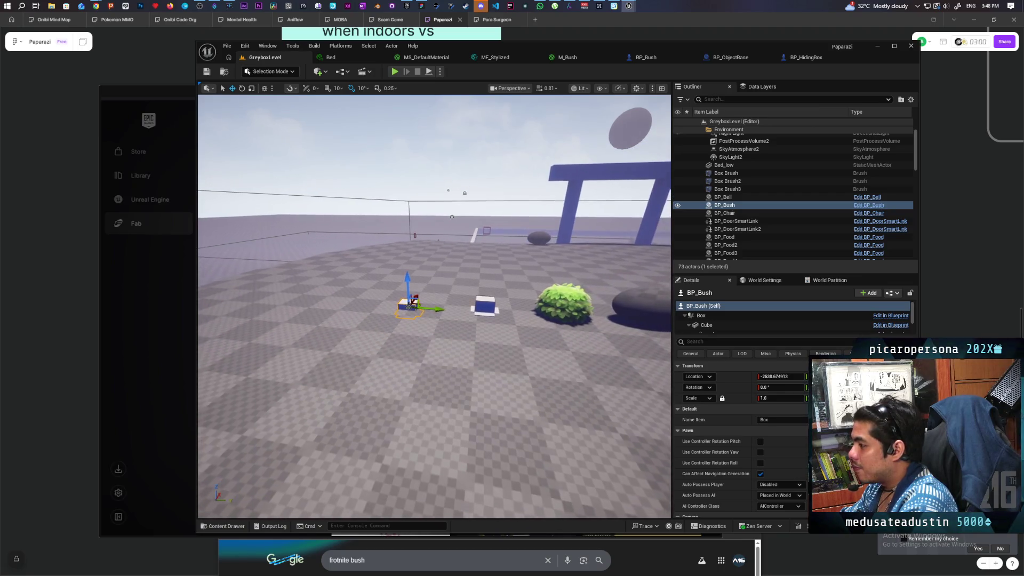
{"action": "left_click", "coordinate": [566, 303]}
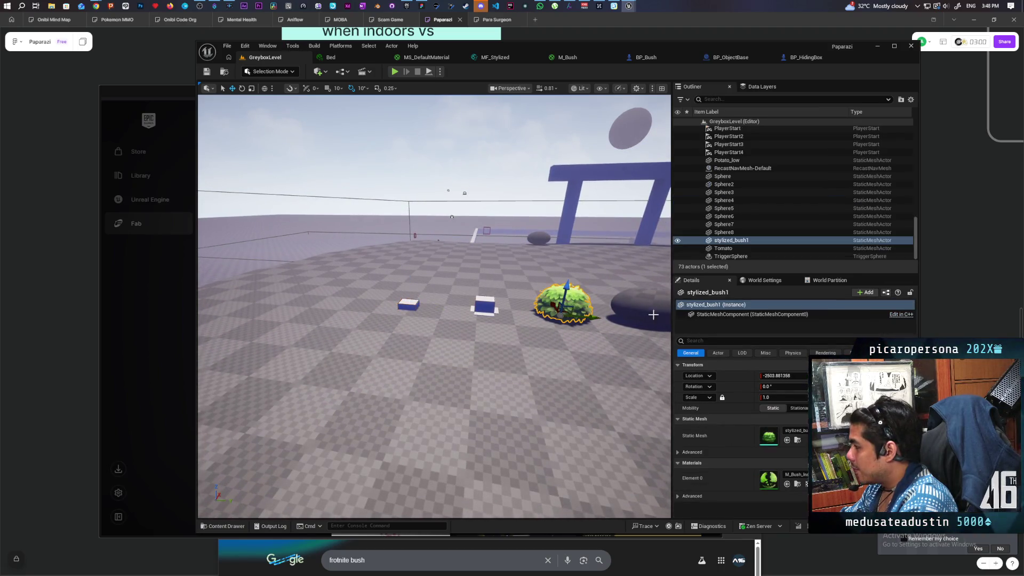
{"action": "left_click", "coordinate": [798, 444]}
{"action": "left_click", "coordinate": [409, 304]}
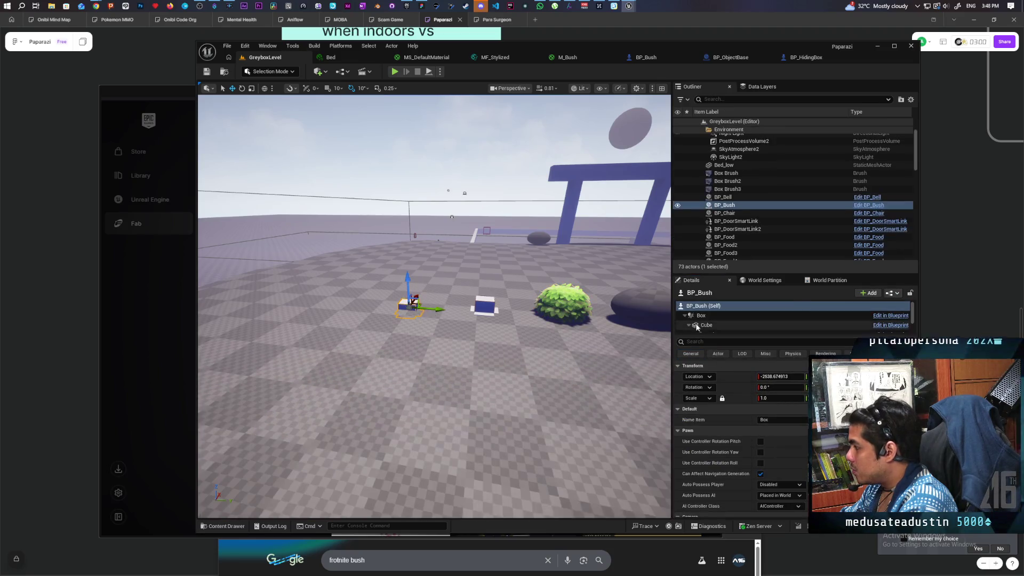
{"action": "left_click", "coordinate": [704, 325]}
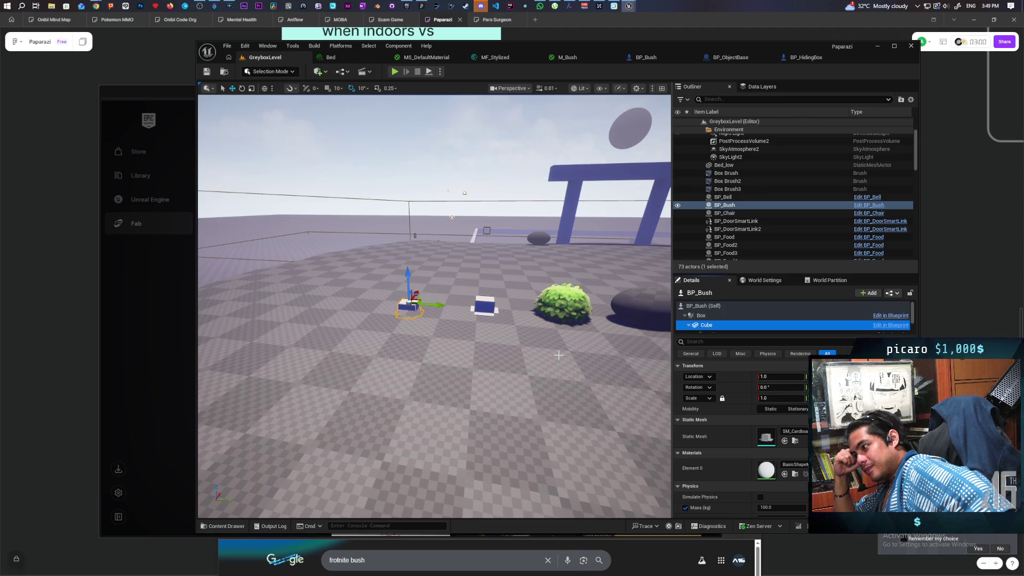
{"action": "left_click", "coordinate": [702, 305]}
{"action": "key", "text": "ctrl+z"}
{"action": "key", "text": "ctrl+z"}
{"action": "key", "text": "ctrl+z"}
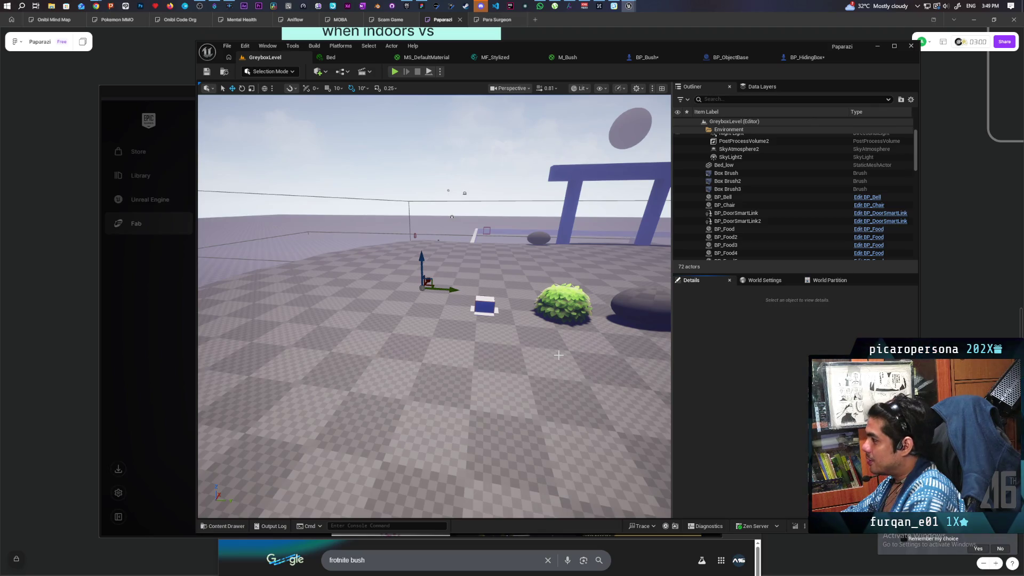
{"action": "mouse_move", "coordinate": [434, 307]}
{"action": "left_mouse_down"}
{"action": "mouse_move", "coordinate": [384, 331]}
{"action": "mouse_move", "coordinate": [426, 322]}
{"action": "mouse_move", "coordinate": [431, 293]}
{"action": "mouse_move", "coordinate": [434, 341]}
{"action": "mouse_move", "coordinate": [415, 347]}
{"action": "mouse_move", "coordinate": [490, 369]}
{"action": "left_mouse_up"}
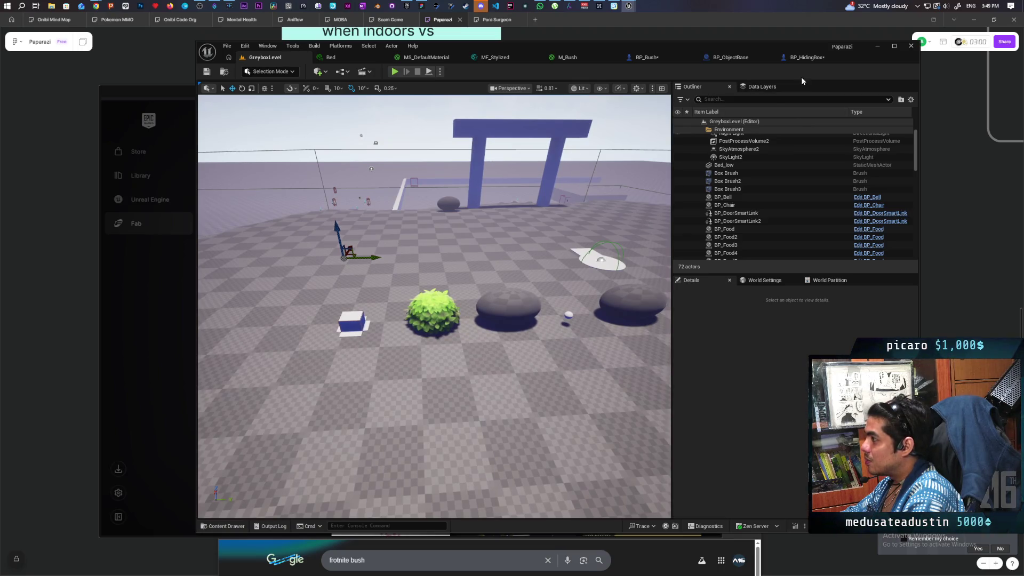
{"action": "left_click", "coordinate": [648, 58]}
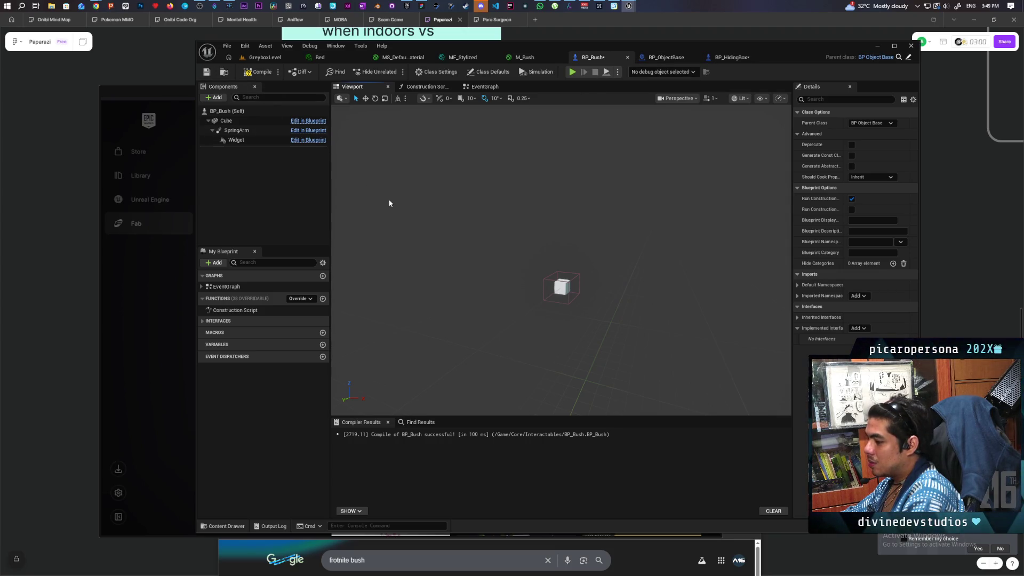
Undo the last node move, recompile BP_Bush, and drag a new BP_Bush actor into GreyboxLevel
{"action": "key", "text": "ctrl+z"}
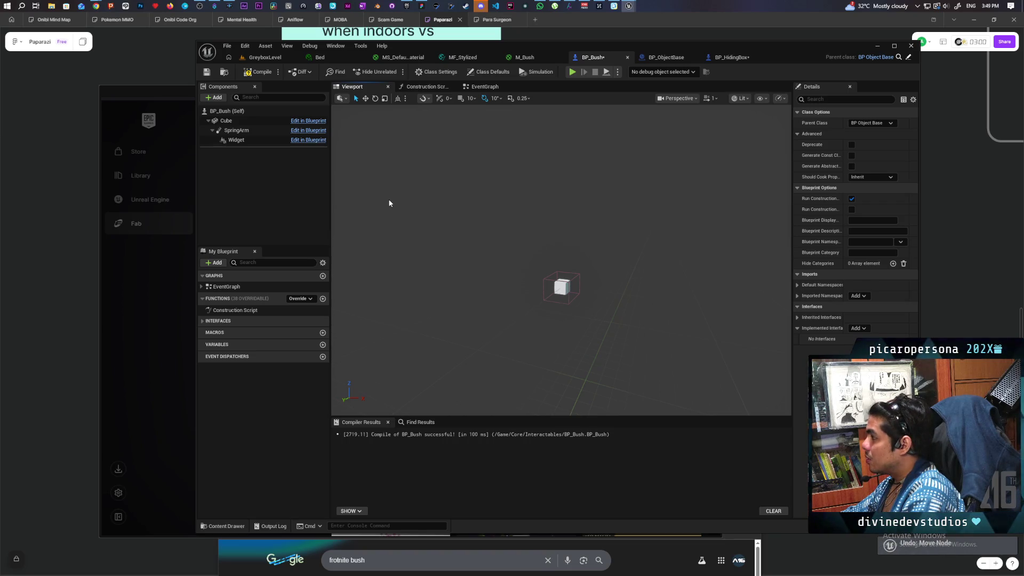
{"action": "left_click", "coordinate": [259, 72]}
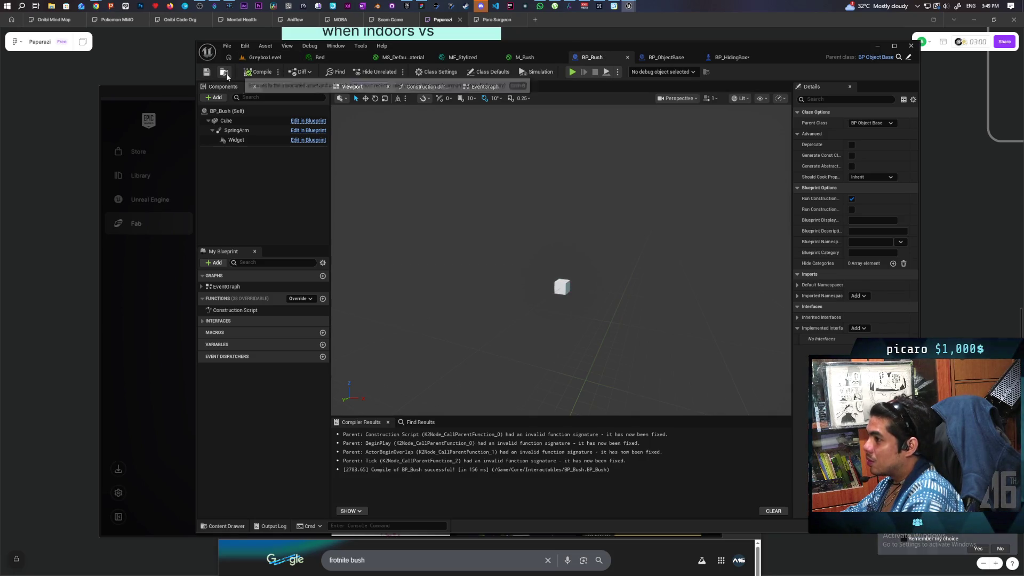
{"action": "key", "text": "ctrl+space"}
{"action": "left_click", "coordinate": [261, 57]}
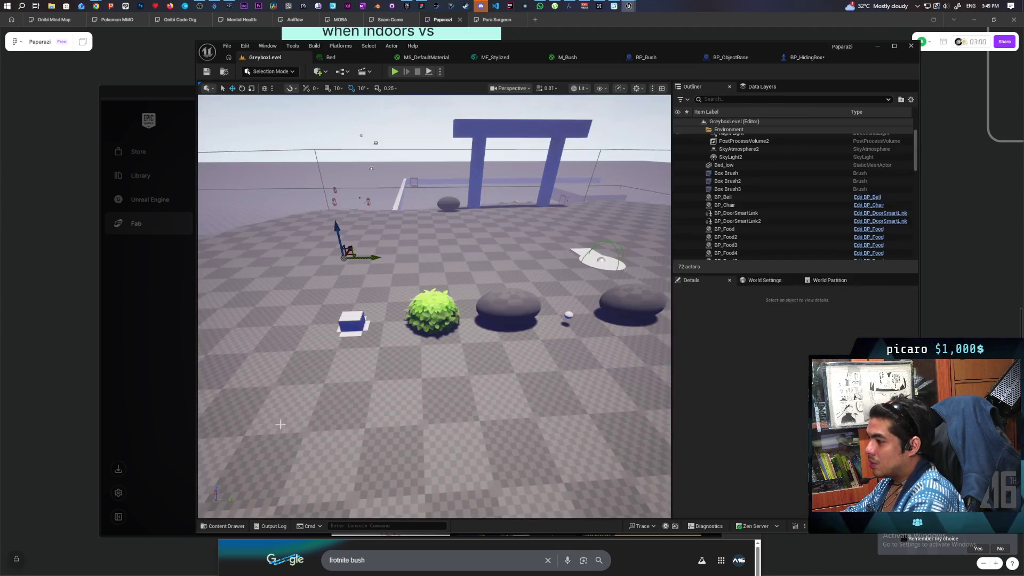
{"action": "key", "text": "ctrl+space"}
{"action": "left_click_drag", "start_coordinate": [359, 424], "coordinate": [288, 316]}
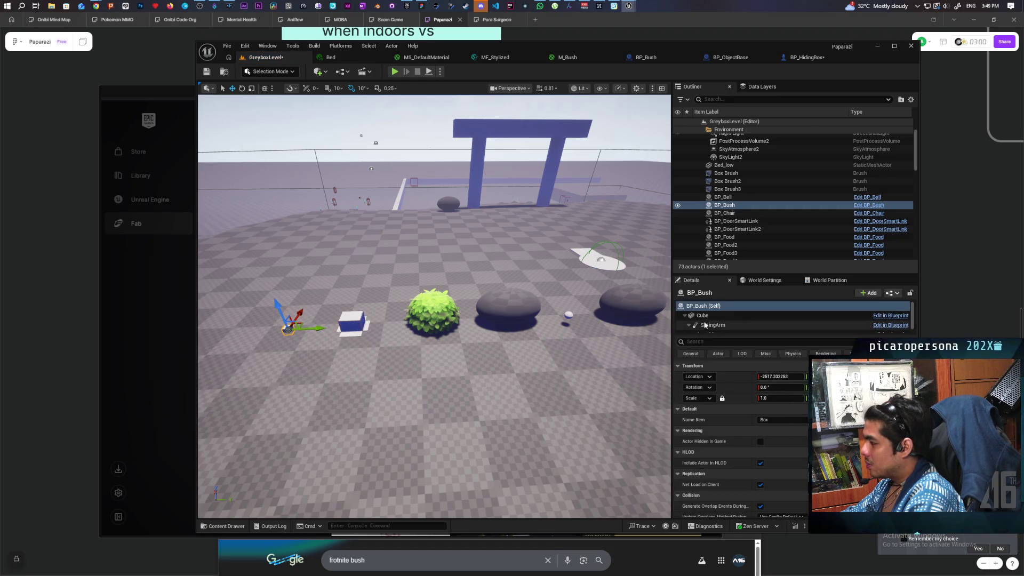
Give the new BP_Bush's Cube the stylized_bush mesh and M_Bush_Inst material, matching stylized_bush1
{"action": "left_click", "coordinate": [432, 319]}
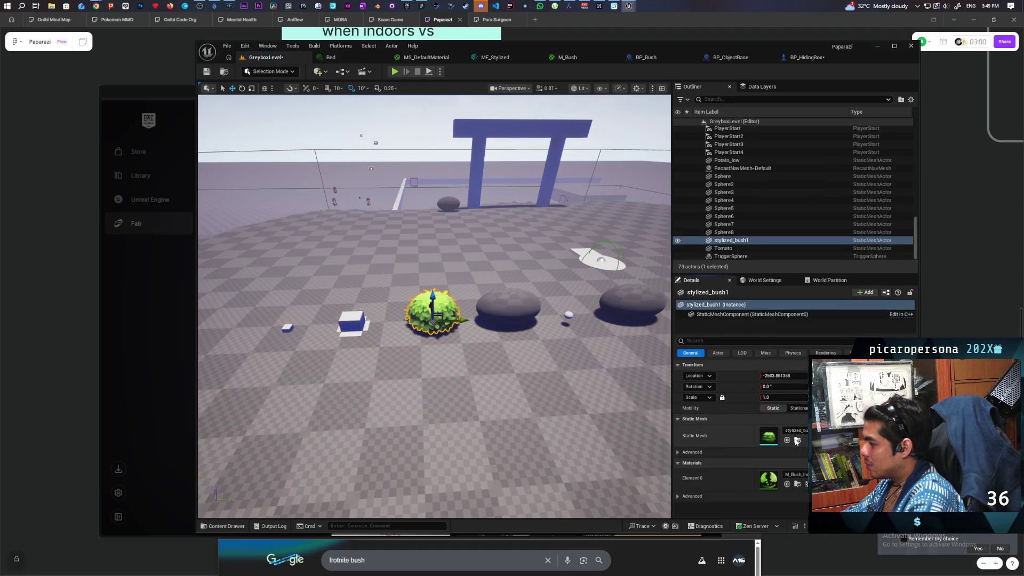
{"action": "left_click", "coordinate": [797, 440]}
{"action": "left_click", "coordinate": [292, 327]}
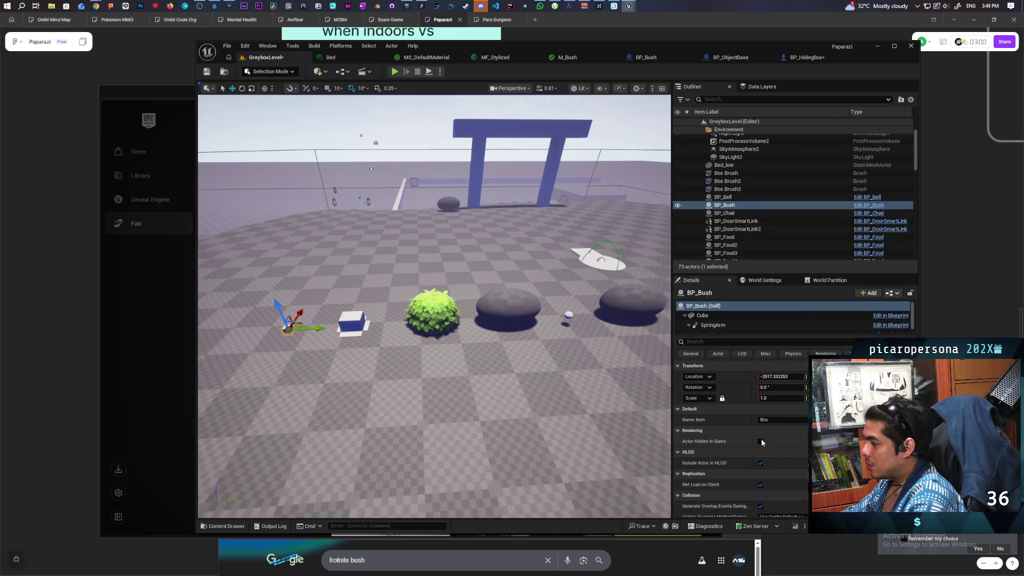
{"action": "left_click", "coordinate": [702, 315]}
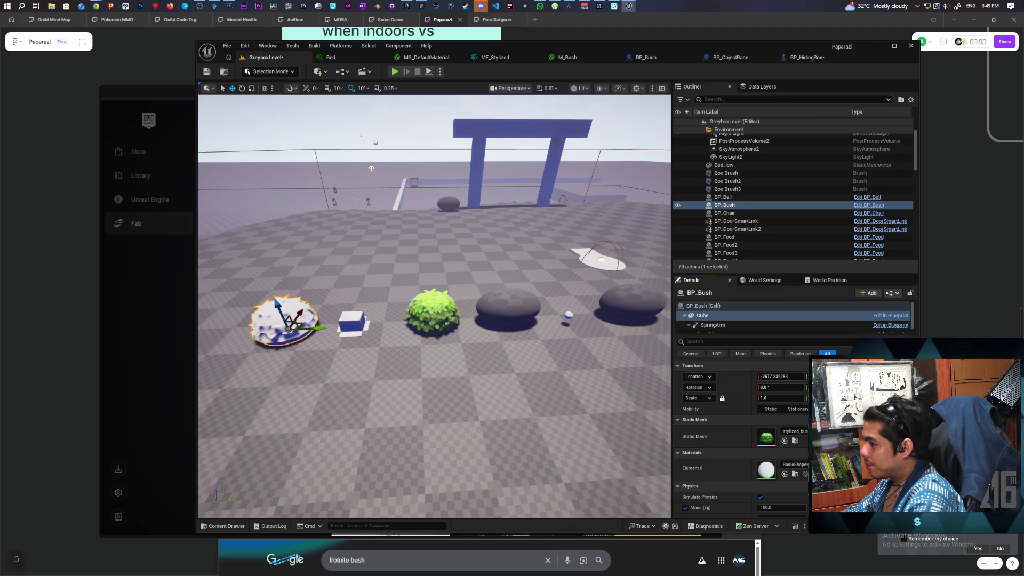
{"action": "left_click", "coordinate": [433, 313]}
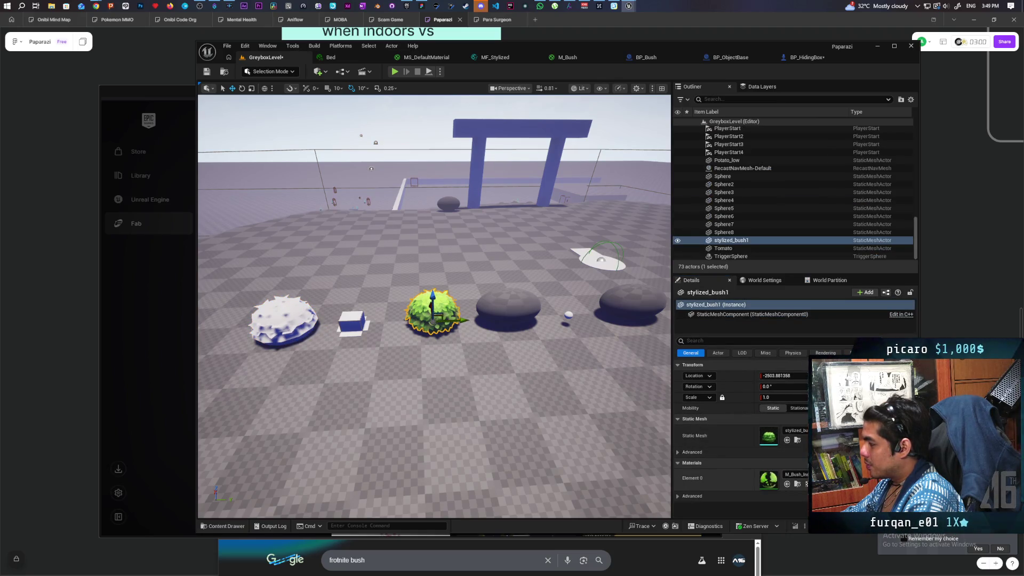
{"action": "left_click", "coordinate": [797, 483]}
{"action": "left_click", "coordinate": [282, 320]}
{"action": "left_click", "coordinate": [702, 315]}
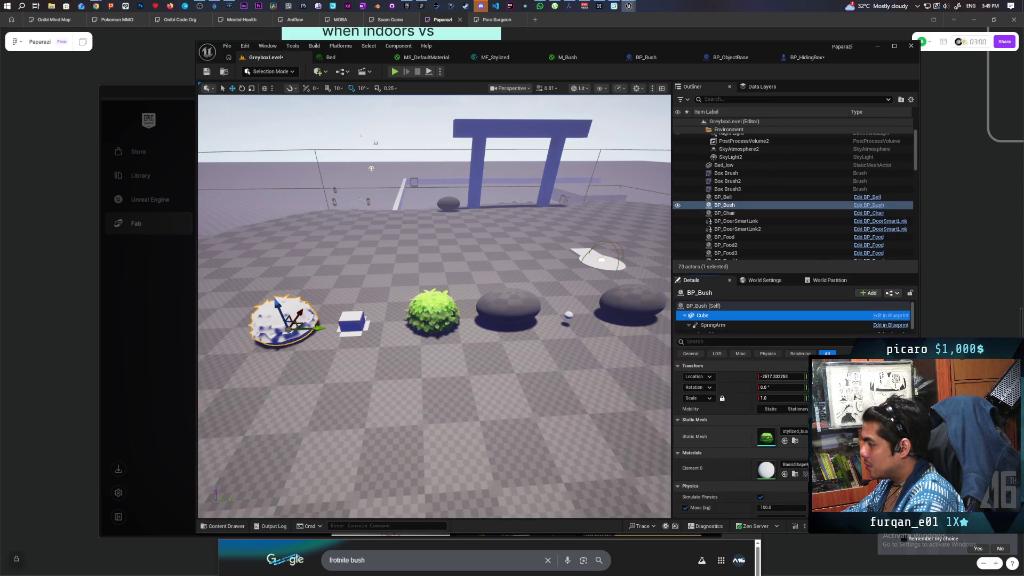
{"action": "left_click", "coordinate": [783, 474]}
{"action": "key", "text": "f"}
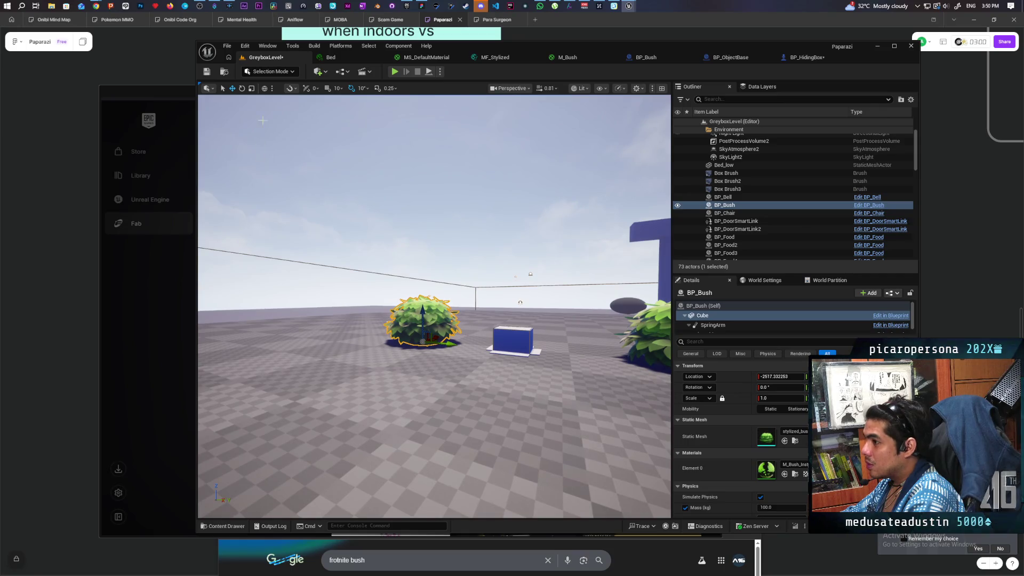
Set the new bush actor's Name Item to 'Bush'
{"action": "left_click_drag", "start_coordinate": [420, 207], "coordinate": [420, 207]}
{"action": "left_click_drag", "start_coordinate": [316, 122], "coordinate": [316, 122]}
{"action": "left_click", "coordinate": [316, 122]}
{"action": "left_click_drag", "start_coordinate": [412, 244], "coordinate": [412, 244]}
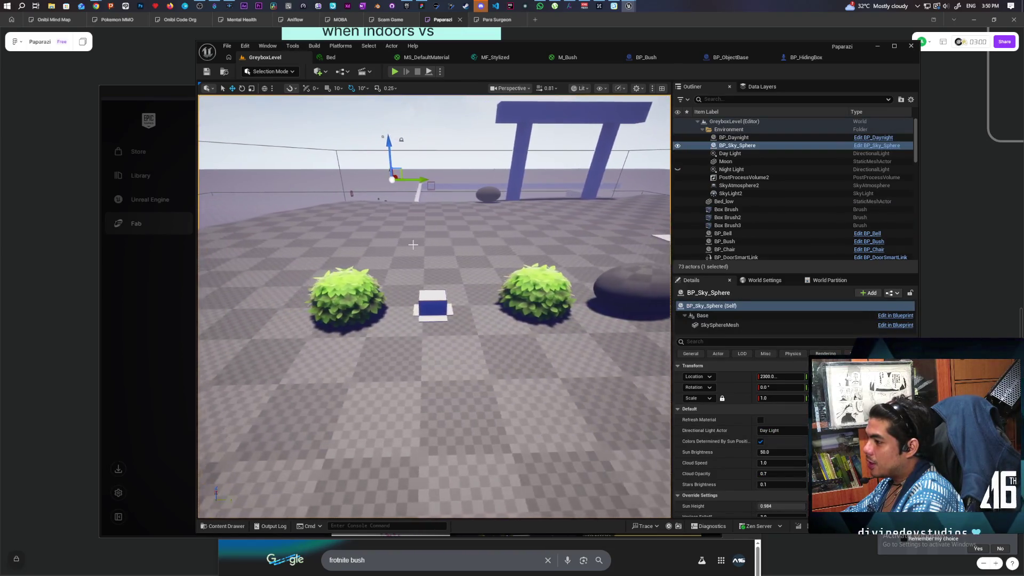
{"action": "left_click", "coordinate": [376, 292]}
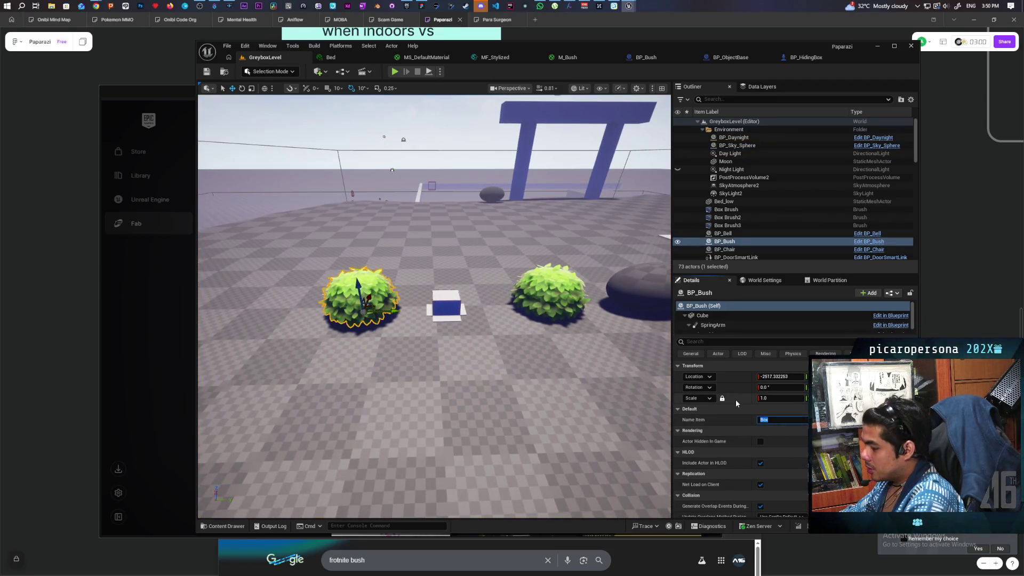
{"action": "type", "text": "Bush"}
{"action": "key", "text": "Return"}
Save the level and apply the actor's instance changes back to the BP_Bush blueprint
{"action": "left_click", "coordinate": [207, 71]}
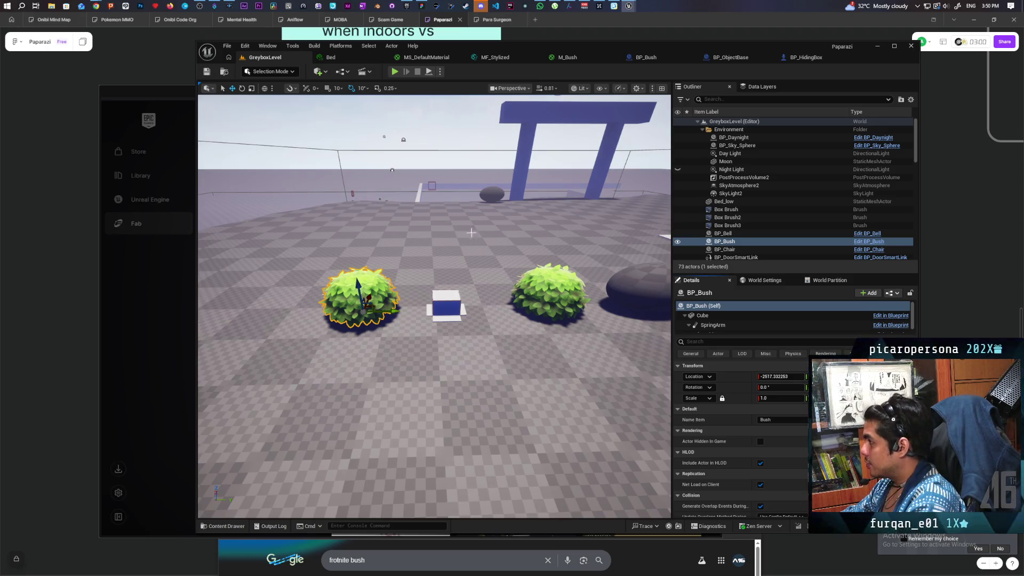
{"action": "left_click", "coordinate": [892, 293]}
{"action": "left_click", "coordinate": [915, 341]}
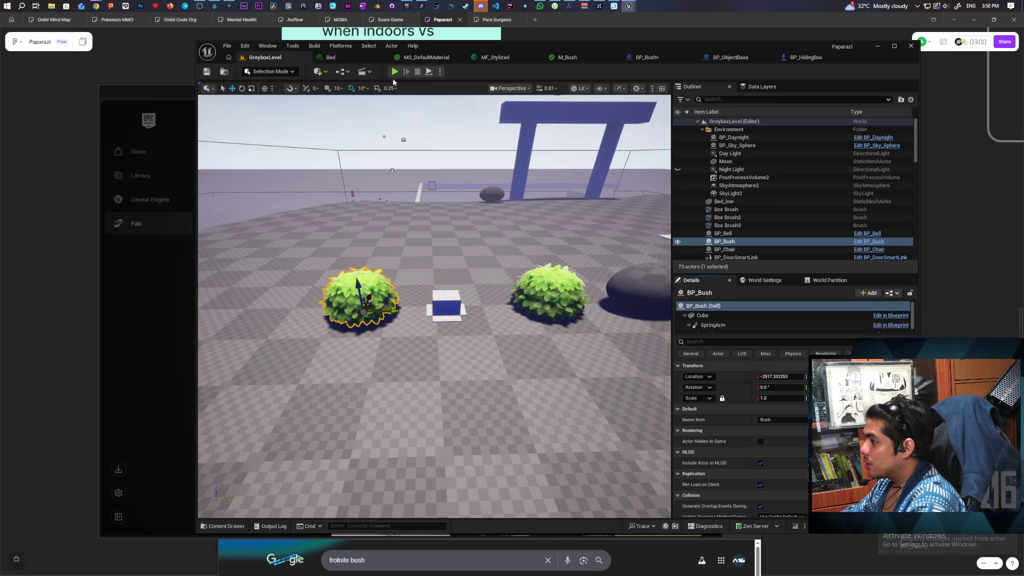
{"action": "key", "text": "alt+p"}
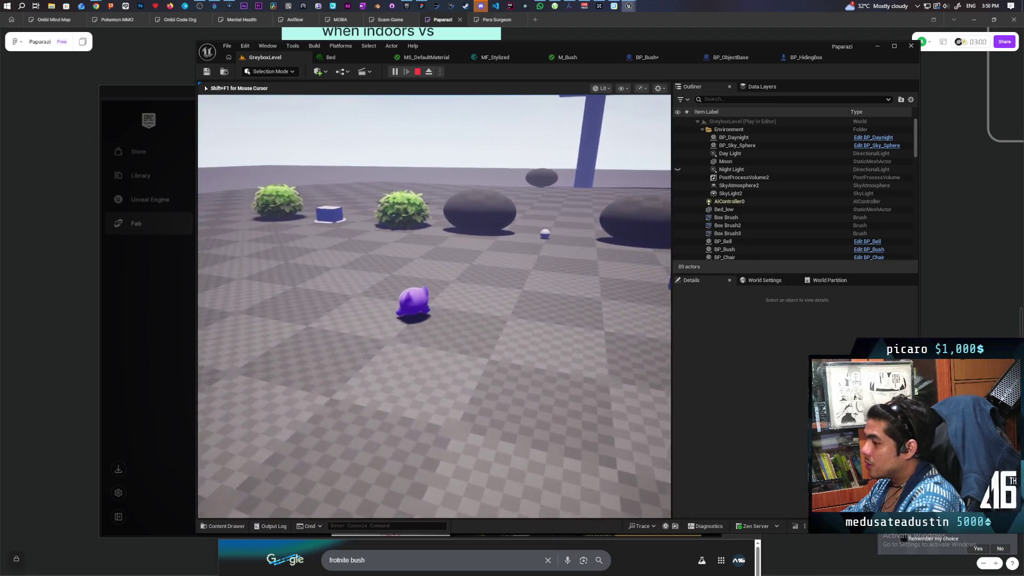
{"action": "key", "text": "w"}
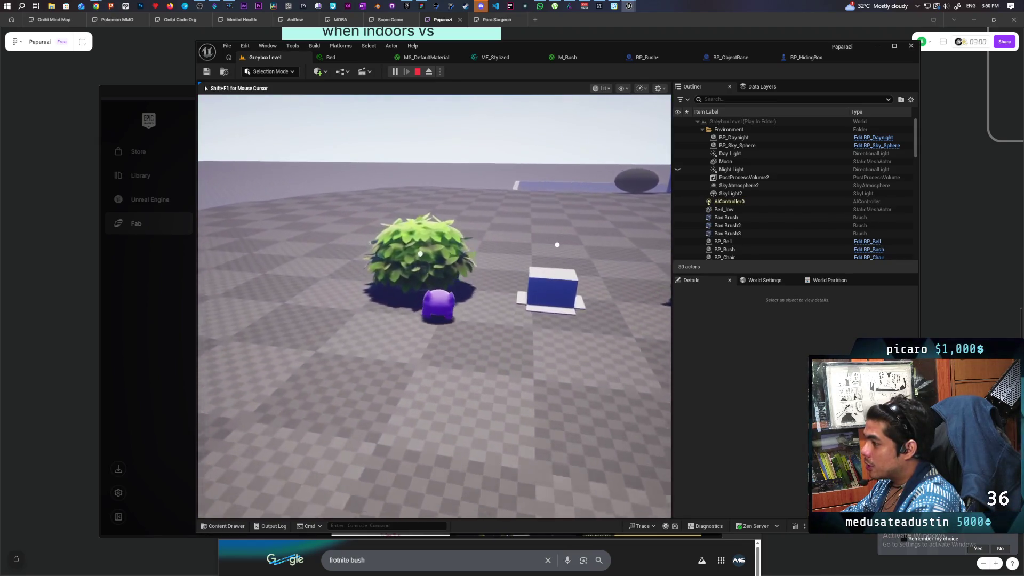
{"action": "key", "text": "f"}
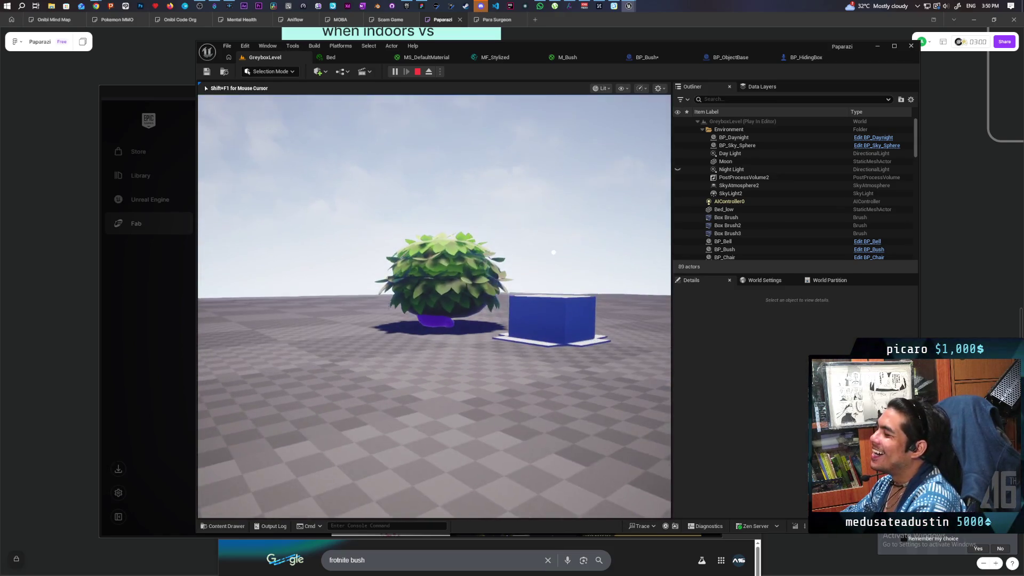
{"action": "key", "text": "f"}
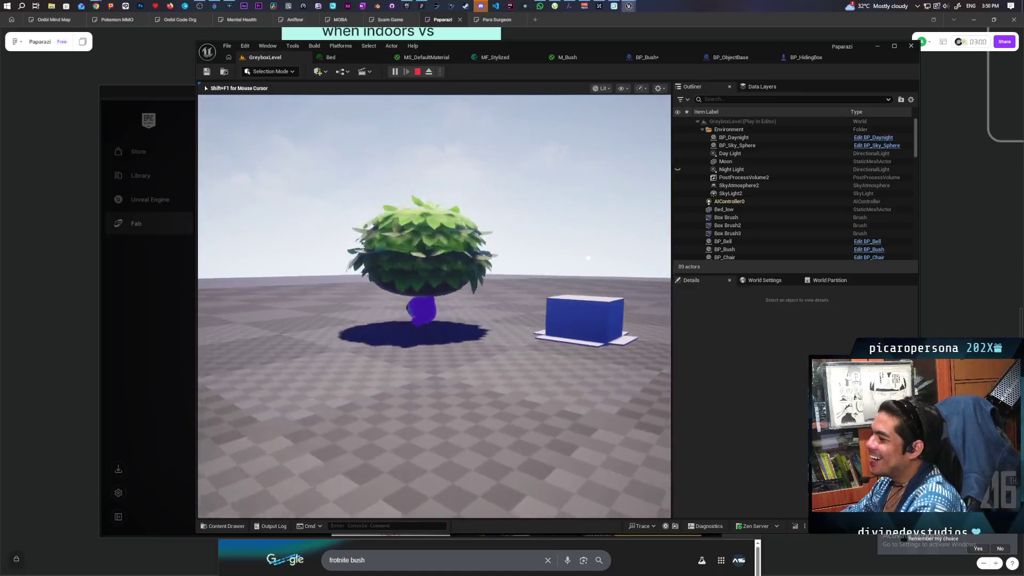
{"action": "key", "text": "Escape"}
{"action": "left_click", "coordinate": [451, 317]}
{"action": "left_click_drag", "start_coordinate": [451, 318], "coordinate": [477, 394]}
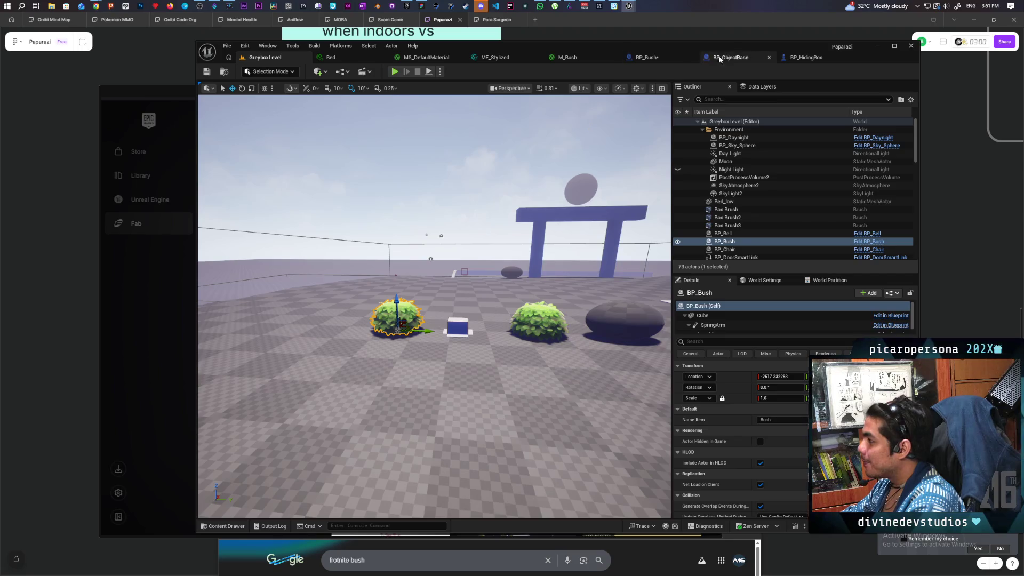
Add the Interact interface event to BP_Bush's event graph and compile
{"action": "left_click", "coordinate": [646, 57]}
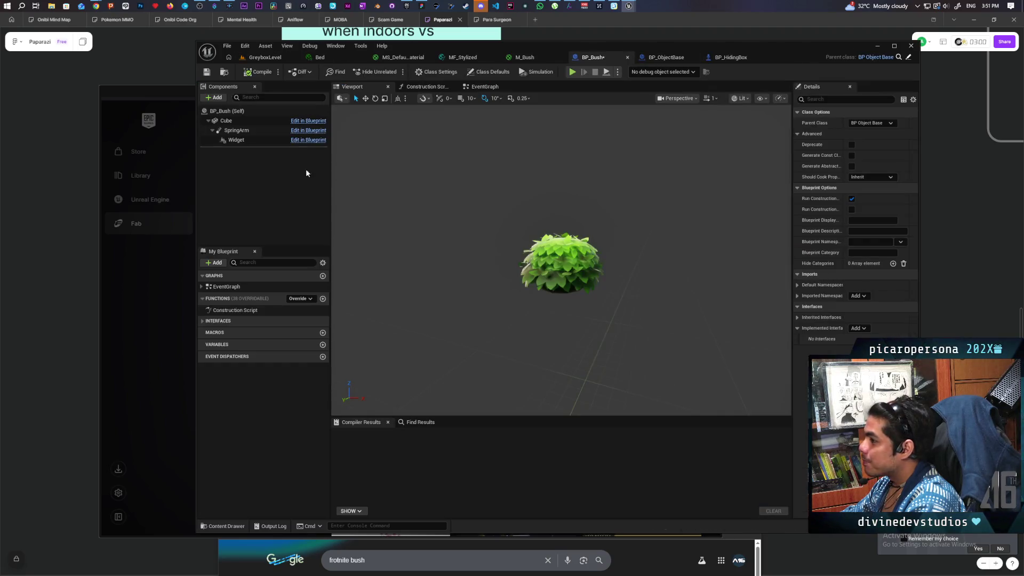
{"action": "left_click", "coordinate": [226, 121]}
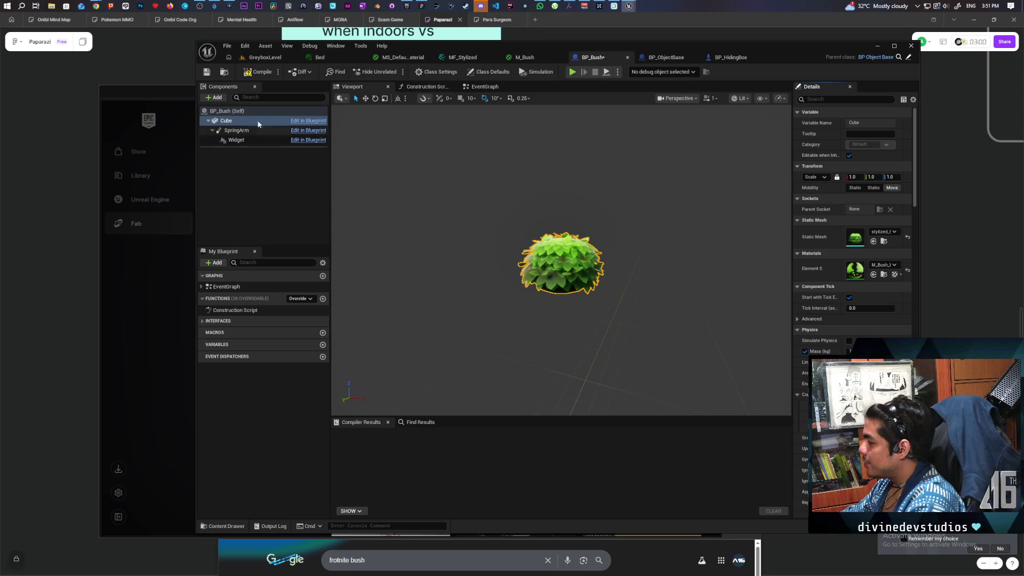
{"action": "left_click", "coordinate": [255, 72]}
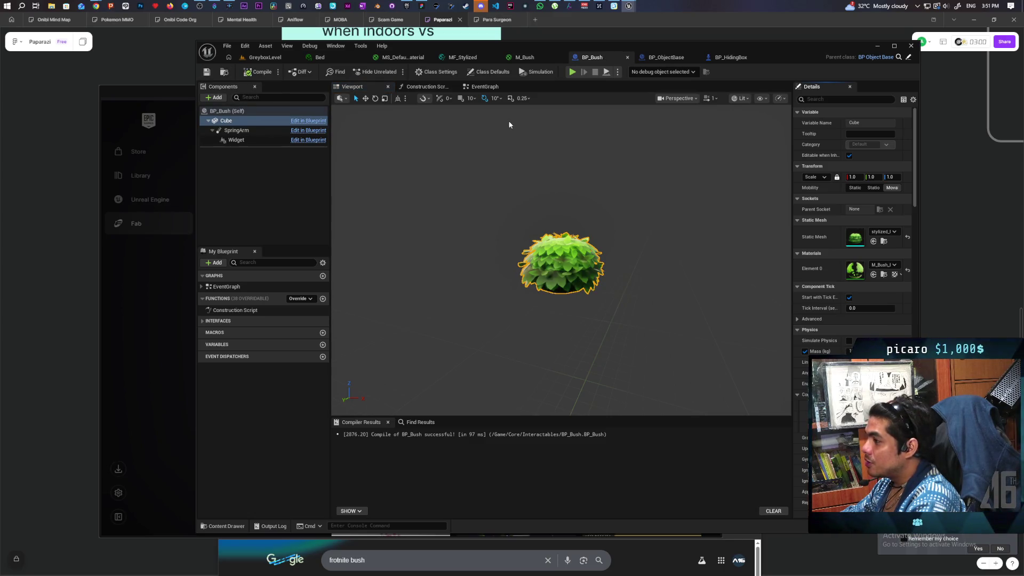
{"action": "left_click", "coordinate": [302, 321]}
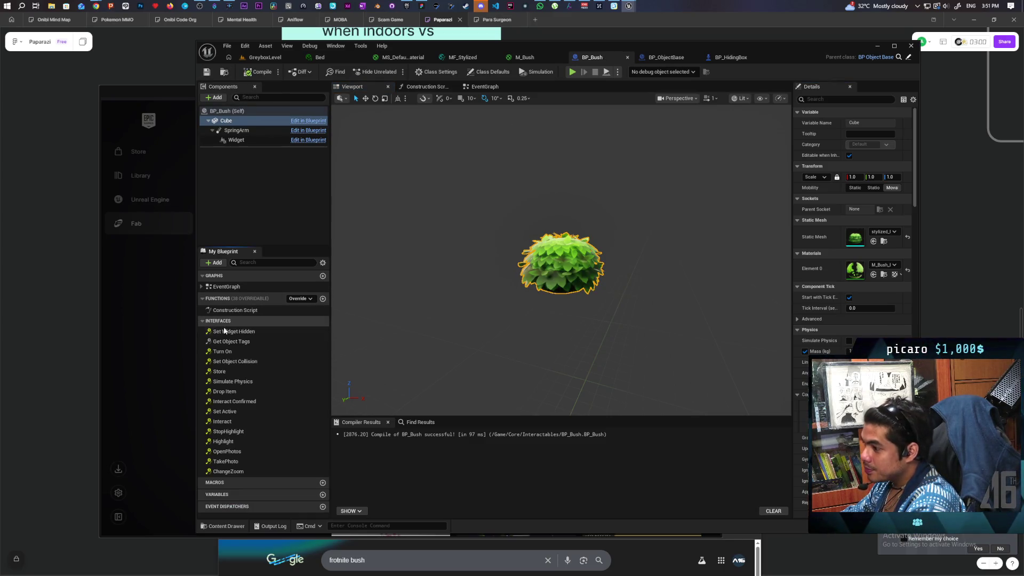
{"action": "double_click", "coordinate": [242, 420]}
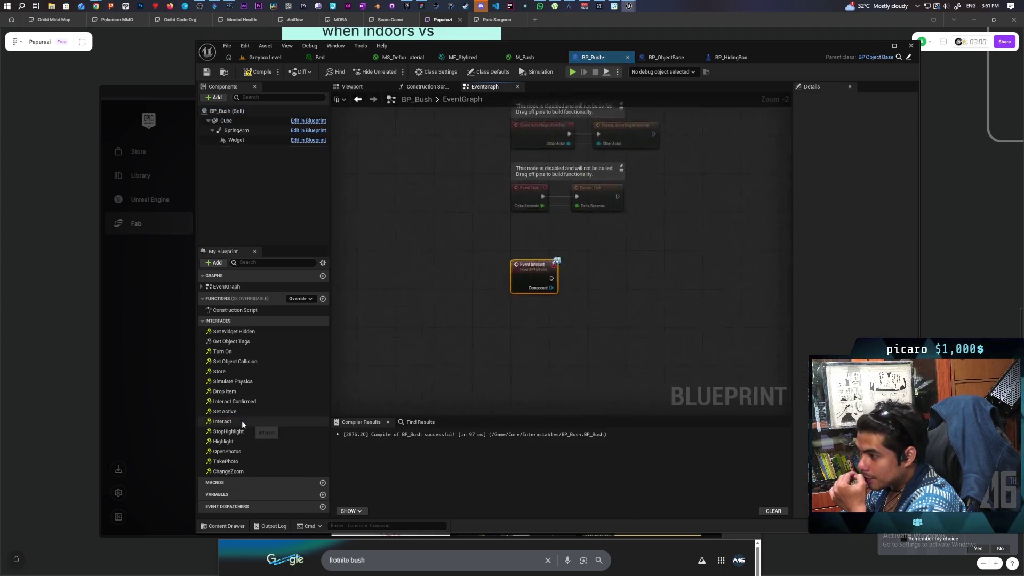
{"action": "mouse_move", "coordinate": [466, 229]}
{"action": "left_mouse_down"}
{"action": "mouse_move", "coordinate": [461, 284]}
{"action": "mouse_move", "coordinate": [466, 273]}
{"action": "left_mouse_up"}
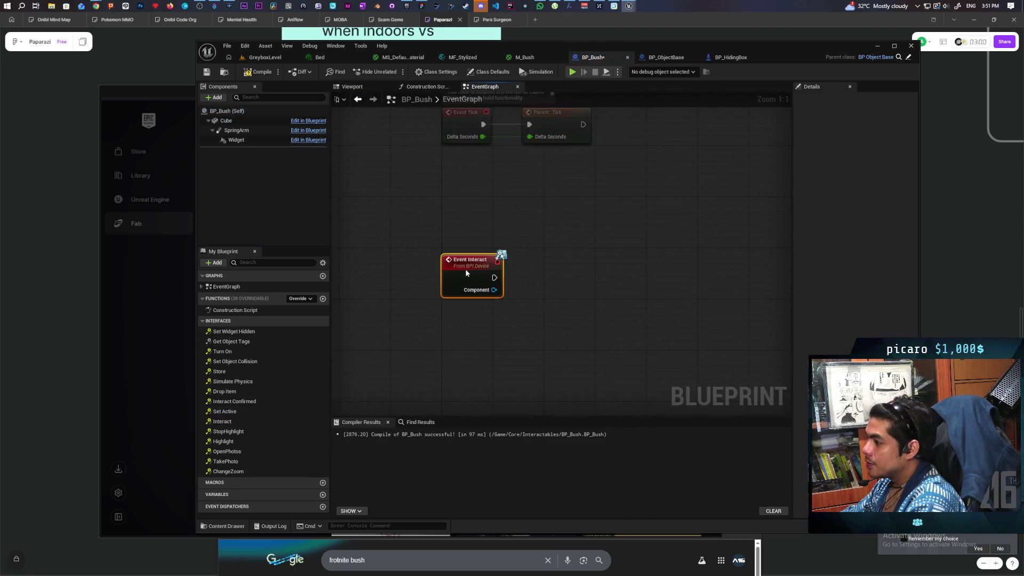
{"action": "left_click", "coordinate": [257, 72]}
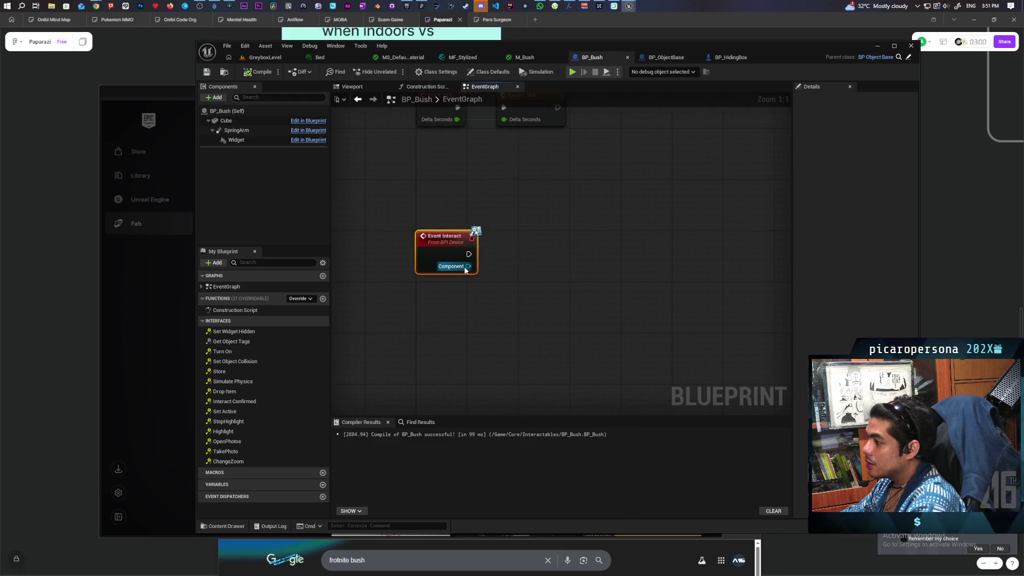
Convert Event Interact's Component output with an As BP Third Person Character getter
{"action": "mouse_move", "coordinate": [465, 270]}
{"action": "left_mouse_down"}
{"action": "mouse_move", "coordinate": [498, 354]}
{"action": "mouse_move", "coordinate": [492, 345]}
{"action": "left_mouse_up"}
{"action": "type", "text": "get"}
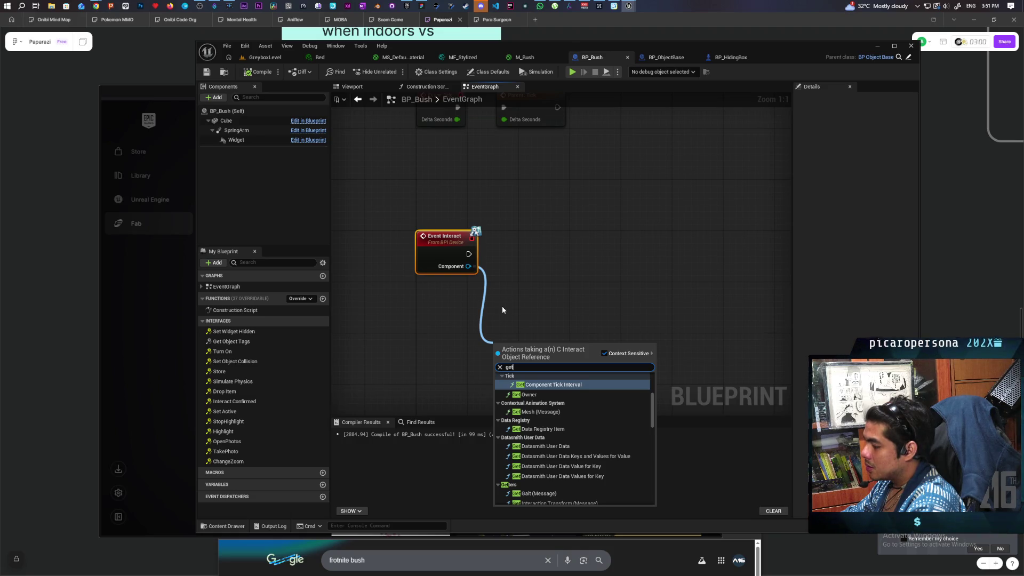
{"action": "type", "text": " as"}
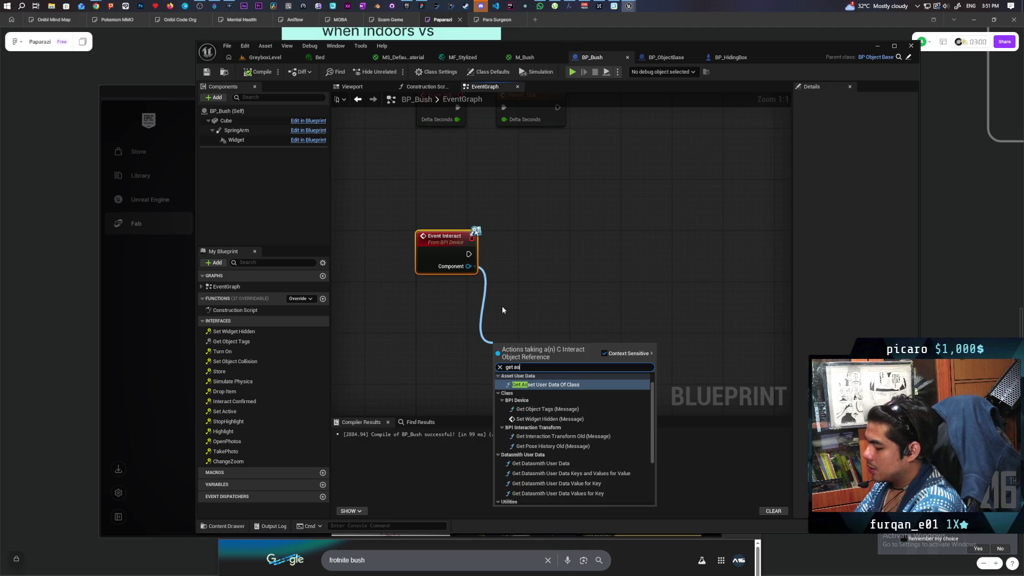
{"action": "type", "text": " bp"}
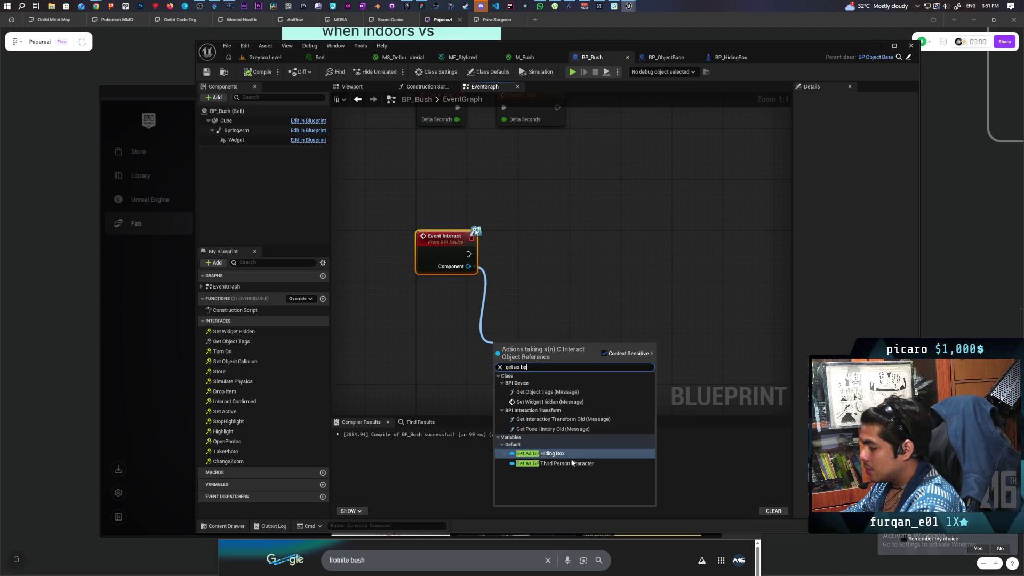
{"action": "left_click", "coordinate": [543, 464]}
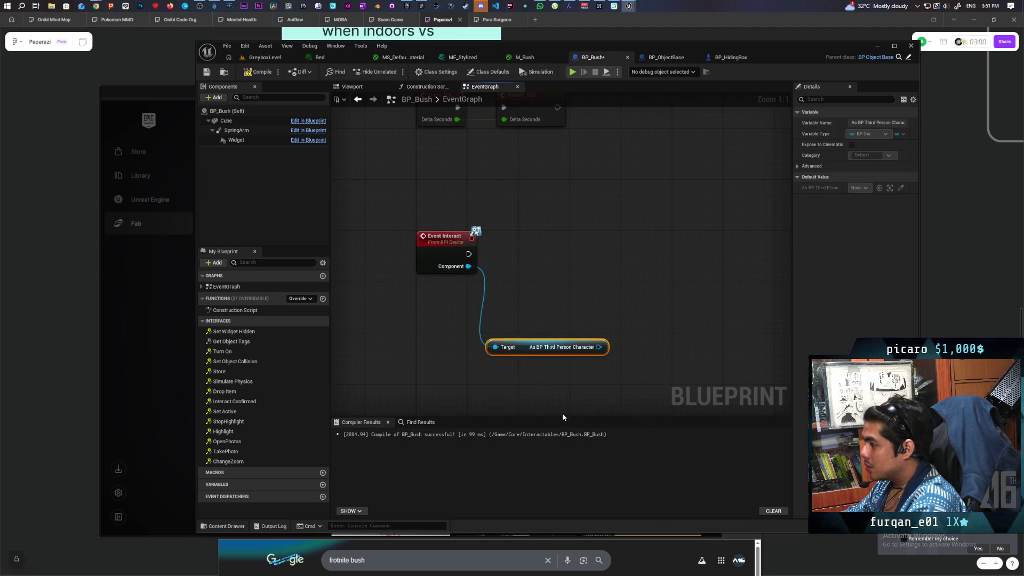
{"action": "mouse_move", "coordinate": [523, 347]}
{"action": "left_mouse_down"}
{"action": "mouse_move", "coordinate": [437, 312]}
{"action": "mouse_move", "coordinate": [448, 299]}
{"action": "mouse_move", "coordinate": [453, 308]}
{"action": "left_mouse_up"}
{"action": "left_click", "coordinate": [237, 76]}
Add Set Actor Location on the character, run it from Event Interact, and save
{"action": "mouse_move", "coordinate": [575, 321]}
{"action": "left_mouse_down"}
{"action": "mouse_move", "coordinate": [501, 333]}
{"action": "mouse_move", "coordinate": [486, 300]}
{"action": "left_mouse_up"}
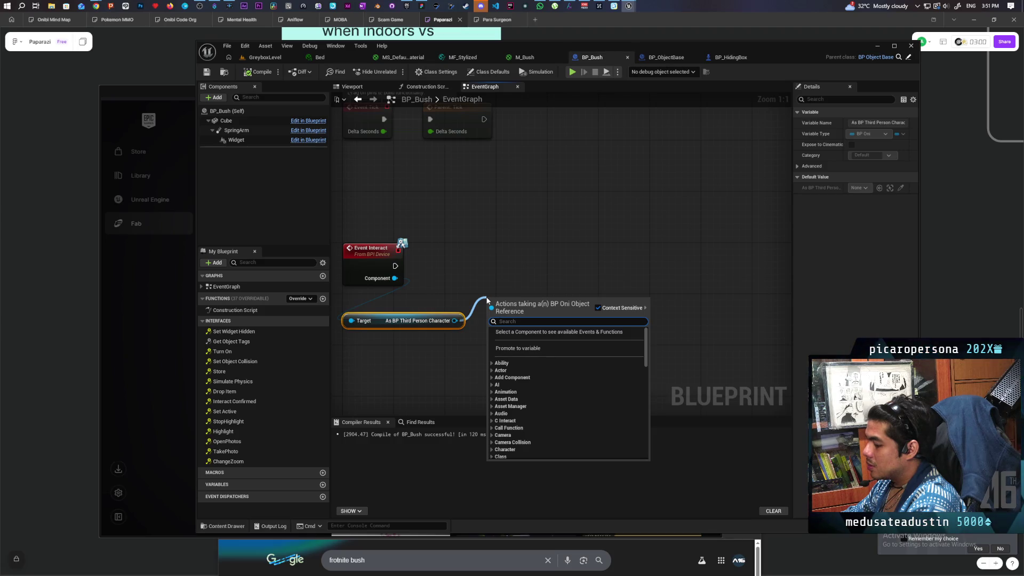
{"action": "type", "text": "set loca"}
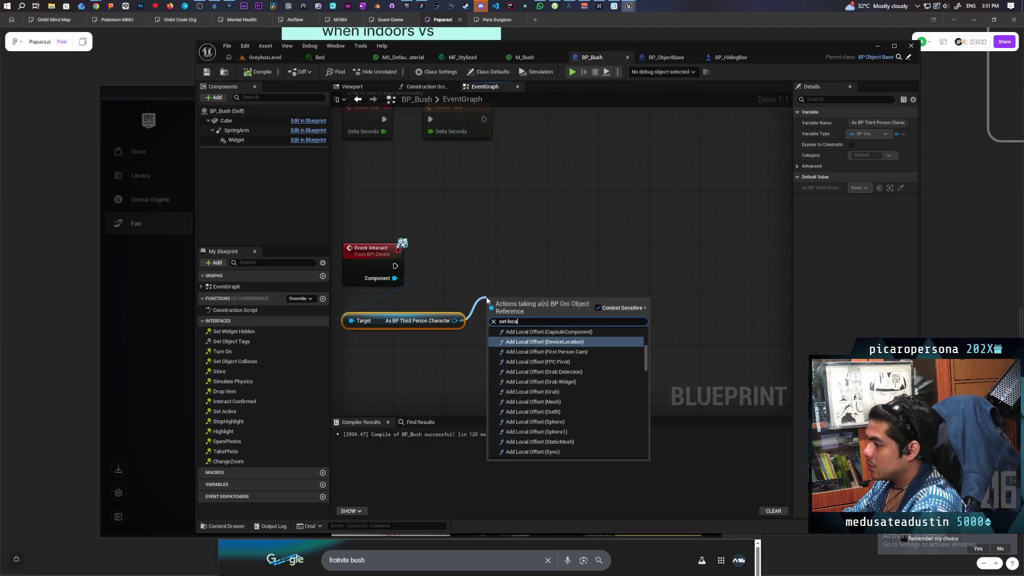
{"action": "key", "text": "BackSpace"}
{"action": "key", "text": "BackSpace"}
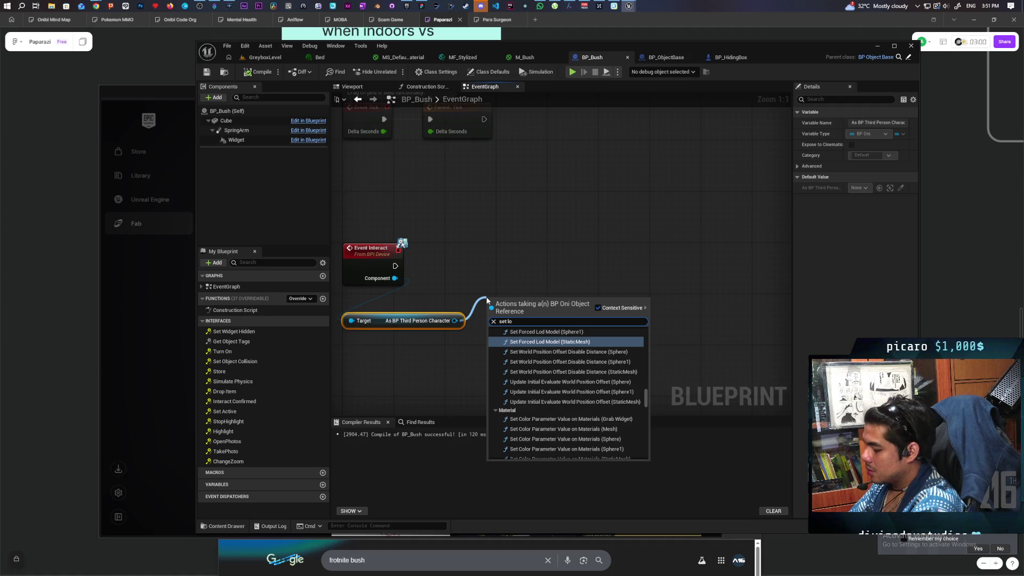
{"action": "type", "text": "cation"}
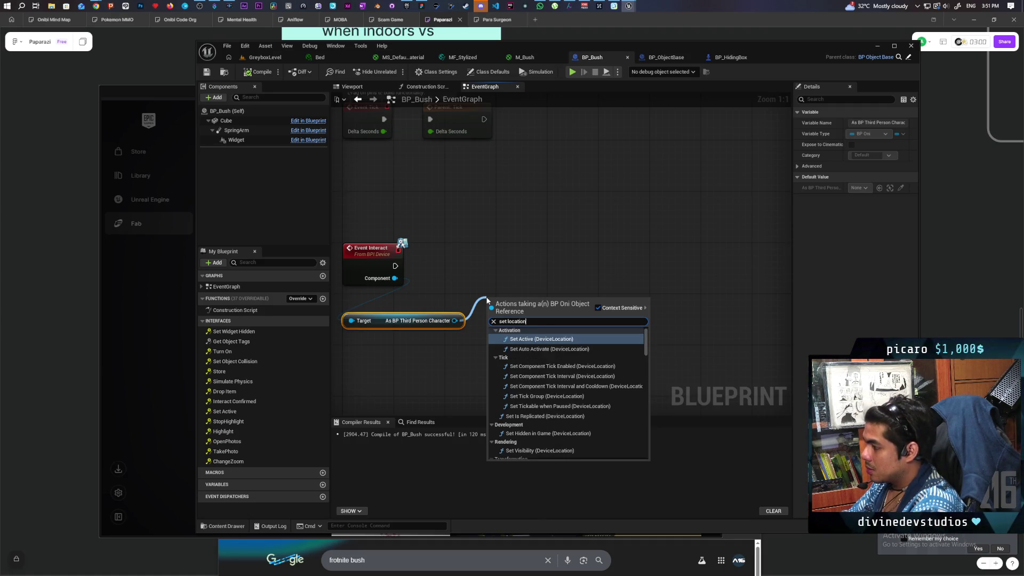
{"action": "key", "text": "BackSpace"}
{"action": "key", "text": "BackSpace"}
{"action": "key", "text": "BackSpace"}
{"action": "type", "text": "act"}
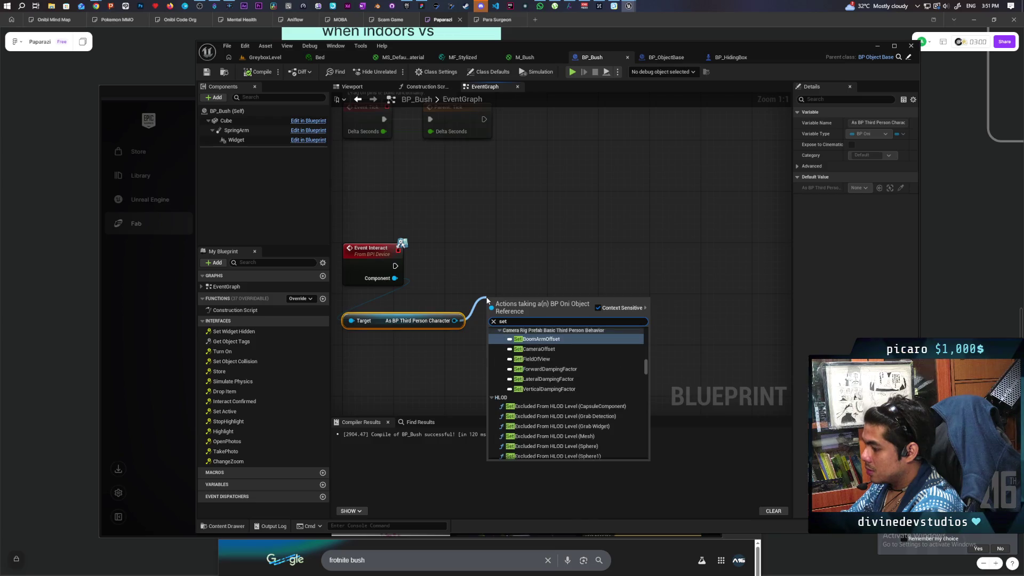
{"action": "type", "text": "or lo"}
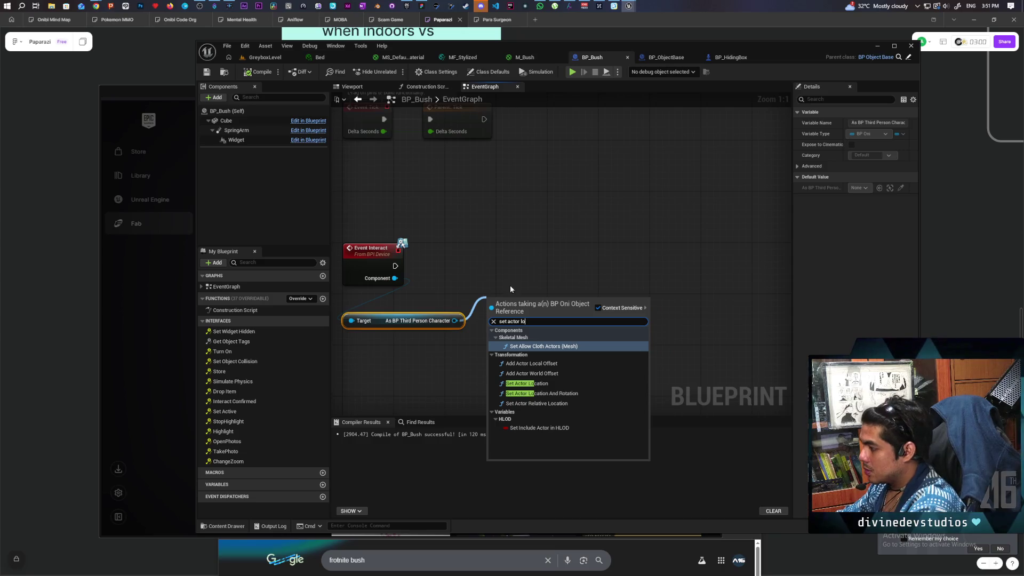
{"action": "left_click", "coordinate": [527, 383]}
{"action": "left_click_drag", "start_coordinate": [512, 299], "coordinate": [569, 249]}
{"action": "left_click_drag", "start_coordinate": [395, 265], "coordinate": [548, 266]}
{"action": "left_click_drag", "start_coordinate": [626, 265], "coordinate": [664, 266]}
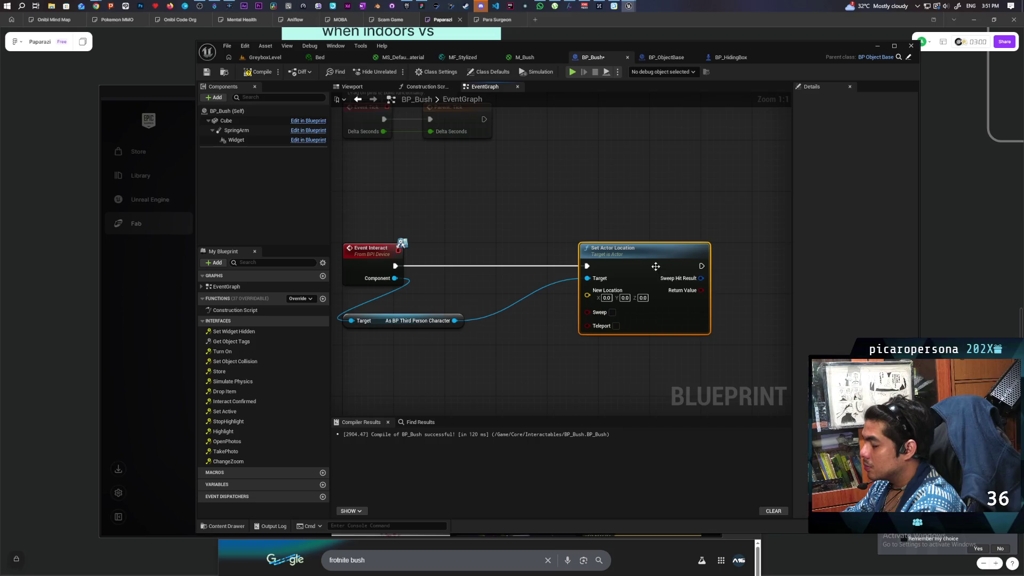
{"action": "left_click", "coordinate": [206, 72]}
Feed a self Get Actor Location into Set Actor Location's New Location pin
{"action": "mouse_move", "coordinate": [322, 184]}
{"action": "left_mouse_down"}
{"action": "mouse_move", "coordinate": [370, 155]}
{"action": "mouse_move", "coordinate": [495, 255]}
{"action": "left_mouse_up"}
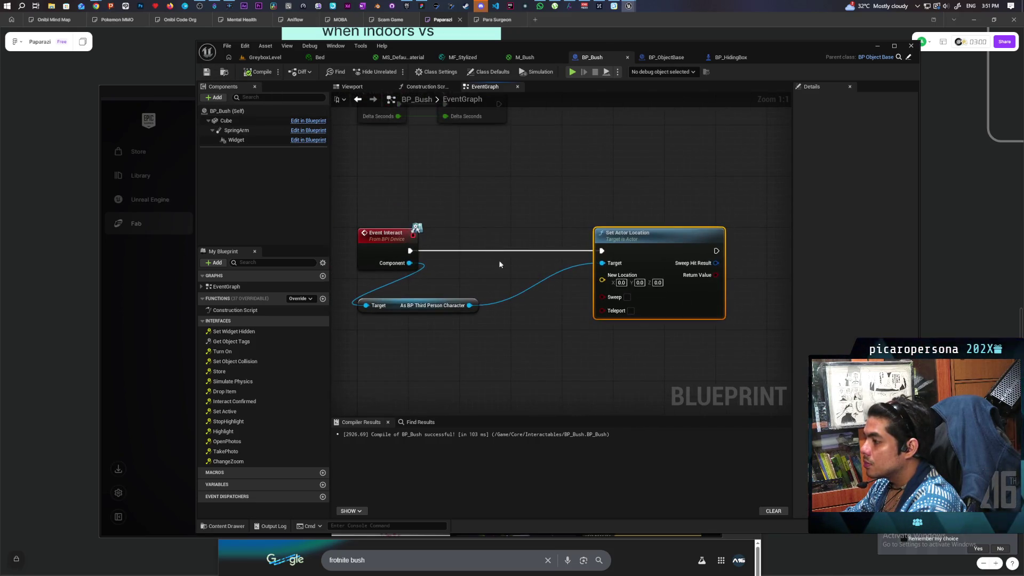
{"action": "right_click", "coordinate": [477, 208]}
{"action": "type", "text": "get actor location"}
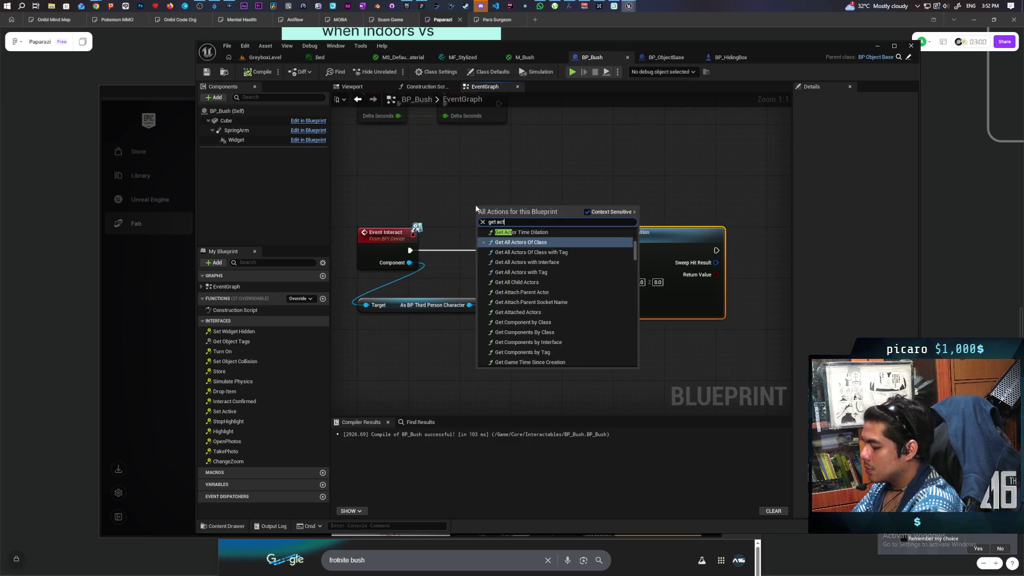
{"action": "key", "text": "Return"}
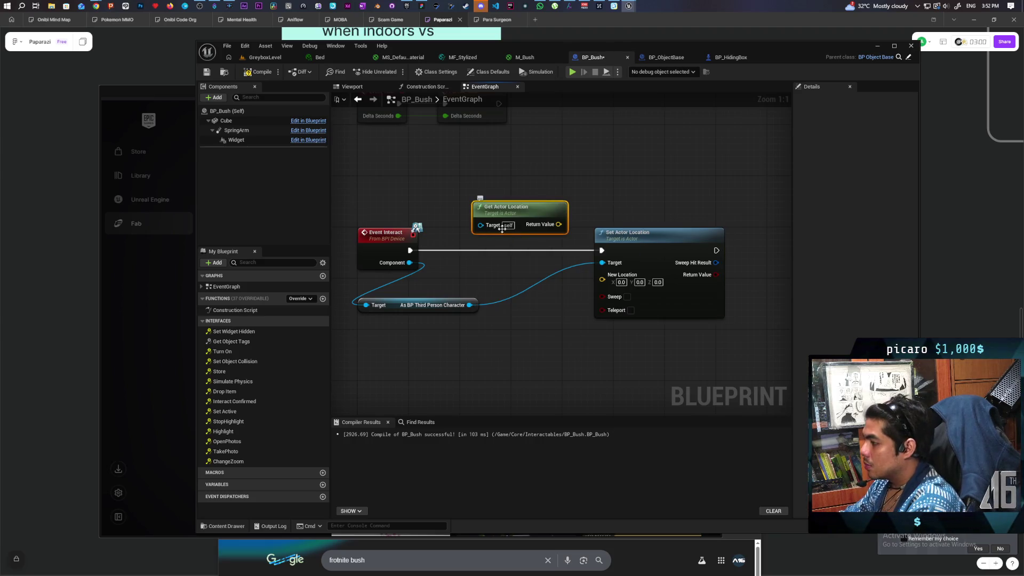
{"action": "left_click_drag", "start_coordinate": [558, 225], "coordinate": [602, 275]}
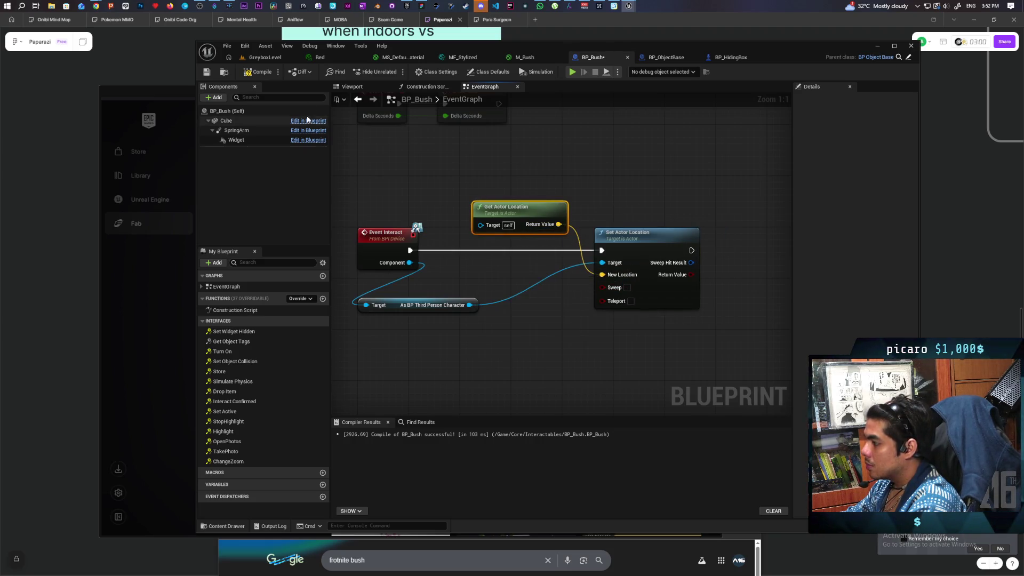
{"action": "left_click", "coordinate": [272, 57]}
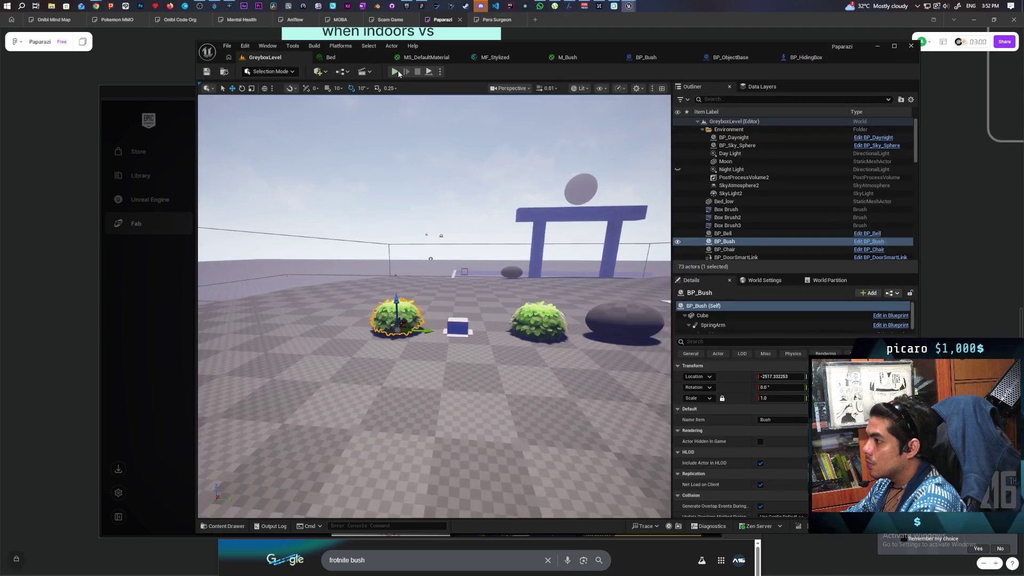
Play-test the level: walk to the bush, press F to hide, then stop the session
{"action": "left_click", "coordinate": [396, 72]}
{"action": "key", "text": "w"}
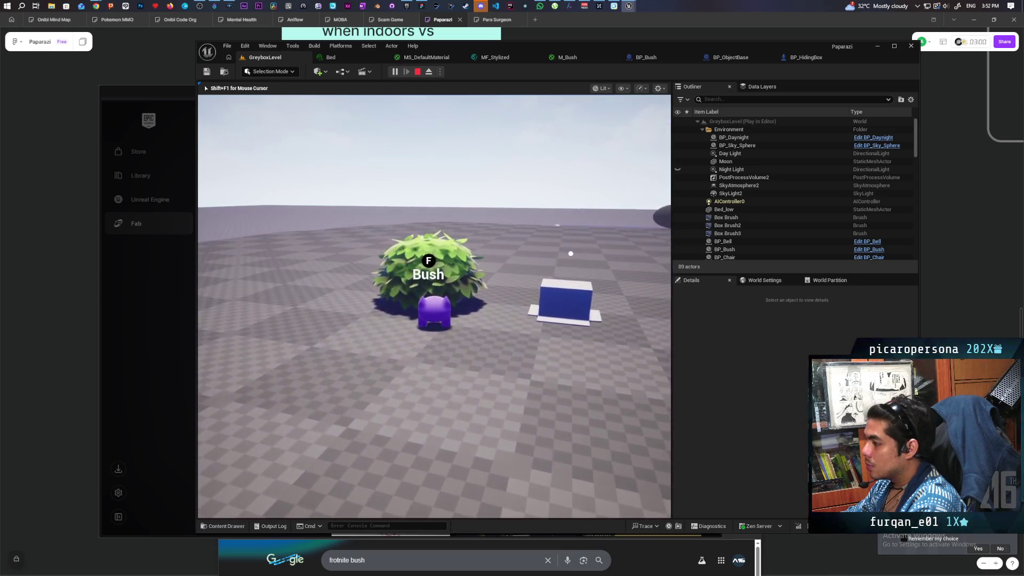
{"action": "key", "text": "f"}
{"action": "key", "text": "Escape"}
{"action": "mouse_move", "coordinate": [434, 307]}
{"action": "left_mouse_down"}
{"action": "mouse_move", "coordinate": [438, 341]}
{"action": "mouse_move", "coordinate": [432, 267]}
{"action": "left_mouse_up"}
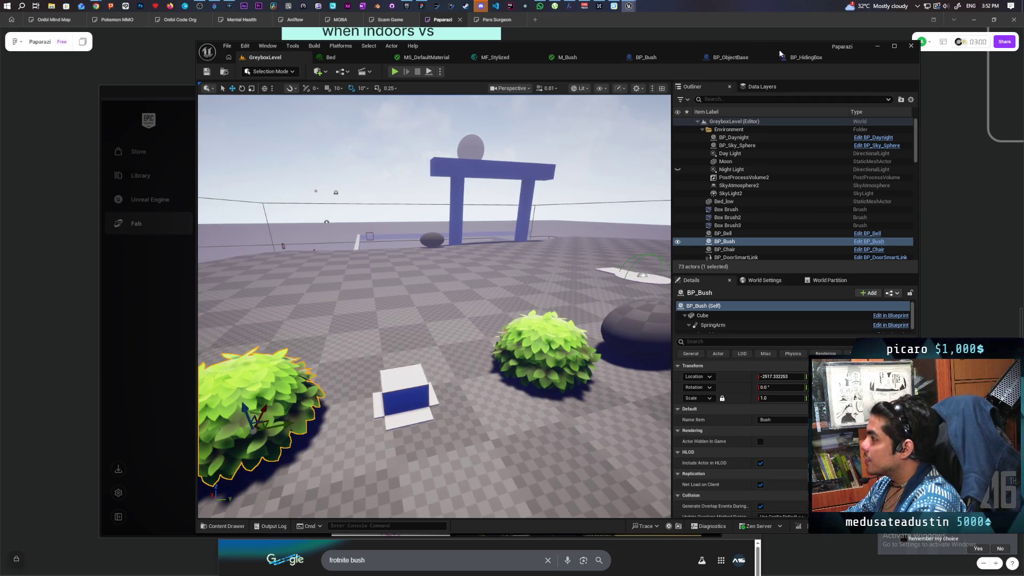
Review the Set Actor Location and offset nodes in BP_HidingBox's Interact graph
{"action": "left_click", "coordinate": [807, 60]}
{"action": "scroll", "coordinate": [479, 199], "scroll_direction": "down", "scroll_amount": 3}
{"action": "scroll", "coordinate": [518, 205], "scroll_direction": "up", "scroll_amount": 4}
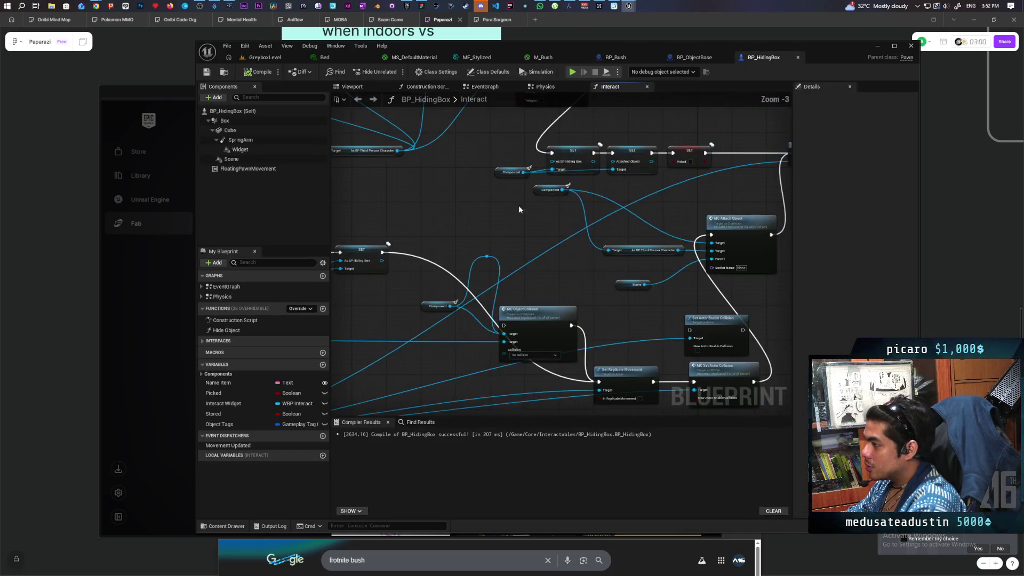
{"action": "mouse_move", "coordinate": [471, 206]}
{"action": "left_mouse_down"}
{"action": "mouse_move", "coordinate": [463, 274]}
{"action": "mouse_move", "coordinate": [622, 326]}
{"action": "left_mouse_up"}
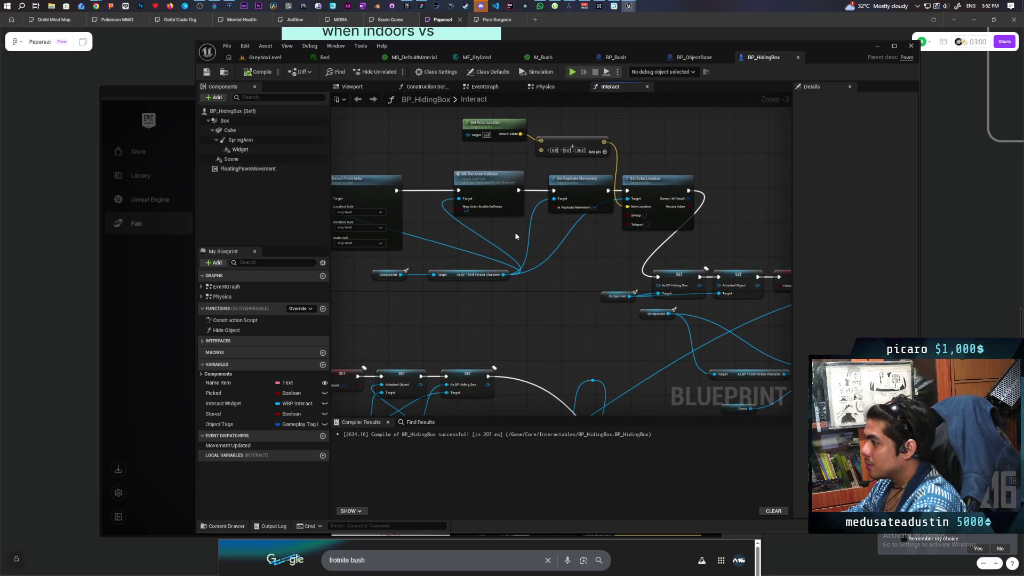
{"action": "mouse_move", "coordinate": [507, 251]}
{"action": "left_mouse_down"}
{"action": "mouse_move", "coordinate": [612, 260]}
{"action": "mouse_move", "coordinate": [496, 270]}
{"action": "mouse_move", "coordinate": [506, 270]}
{"action": "left_mouse_up"}
{"action": "scroll", "coordinate": [512, 270], "scroll_direction": "up", "scroll_amount": 2}
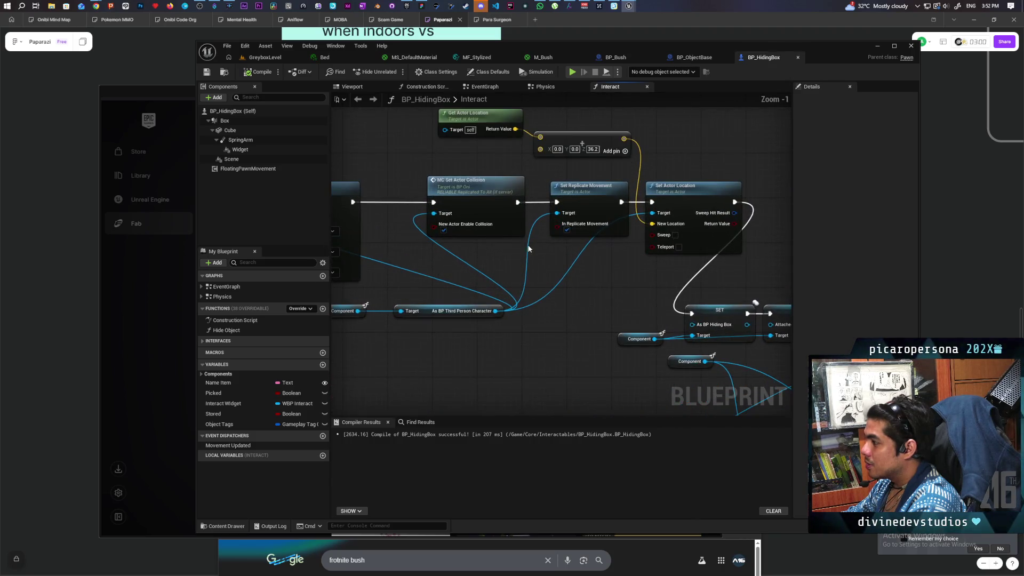
{"action": "left_click", "coordinate": [552, 198]}
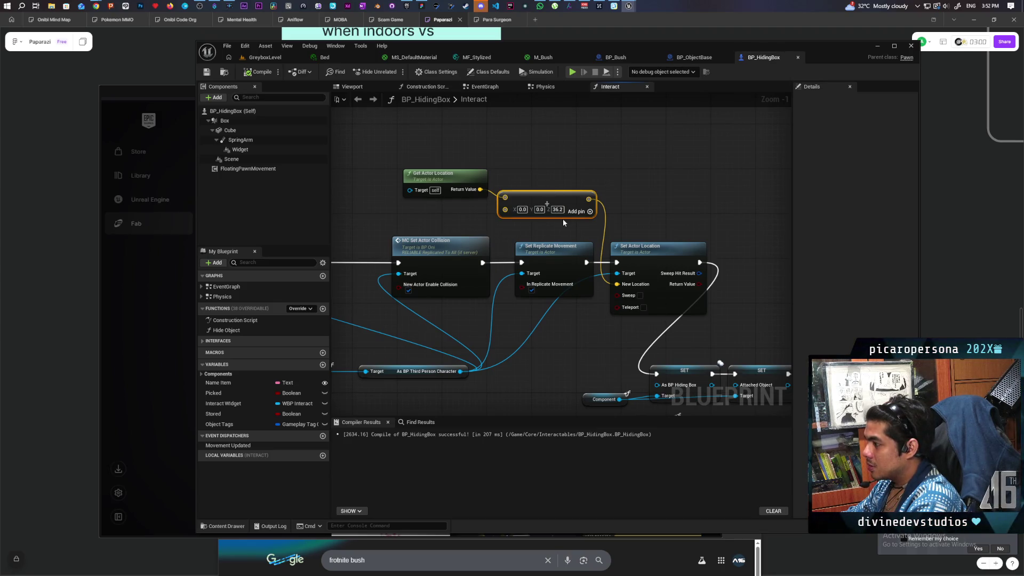
{"action": "scroll", "coordinate": [562, 219], "scroll_direction": "down", "scroll_amount": 3}
{"action": "scroll", "coordinate": [578, 216], "scroll_direction": "up", "scroll_amount": 2}
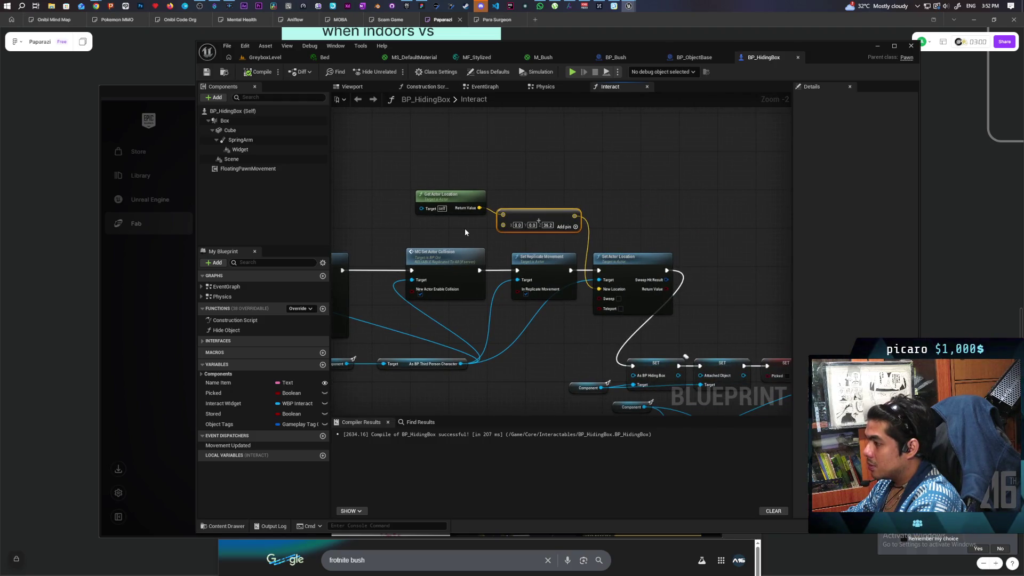
{"action": "left_click", "coordinate": [693, 58]}
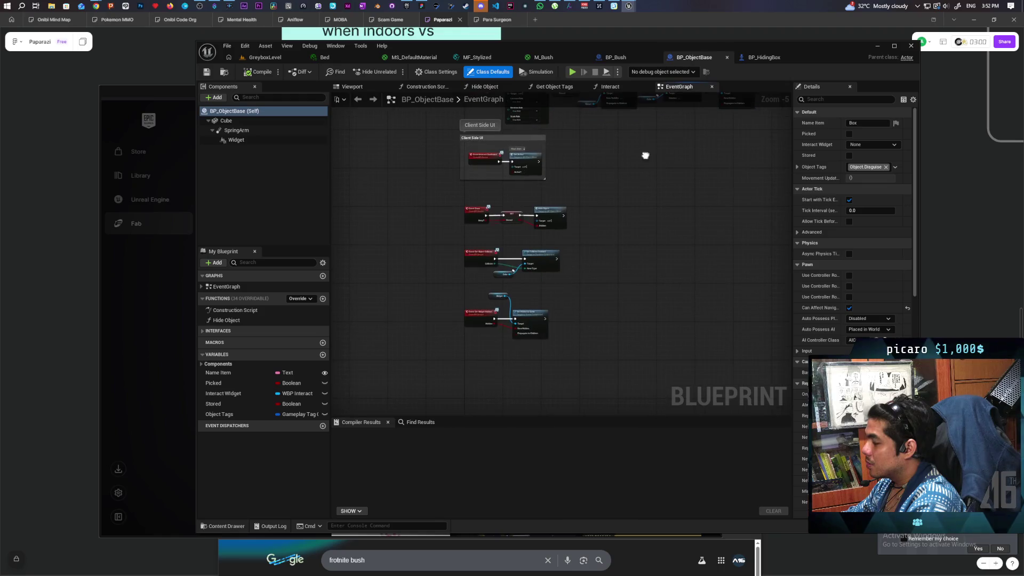
In BP_Bush, paste the (0, 0, 36.2) Add node and wire Get Actor Location through it into New Location
{"action": "left_click", "coordinate": [615, 57]}
{"action": "key", "text": "ctrl+v"}
{"action": "mouse_move", "coordinate": [539, 221]}
{"action": "left_mouse_down"}
{"action": "mouse_move", "coordinate": [452, 182]}
{"action": "mouse_move", "coordinate": [570, 158]}
{"action": "left_mouse_up"}
{"action": "mouse_move", "coordinate": [661, 159]}
{"action": "left_mouse_down"}
{"action": "mouse_move", "coordinate": [633, 255]}
{"action": "mouse_move", "coordinate": [602, 275]}
{"action": "left_mouse_up"}
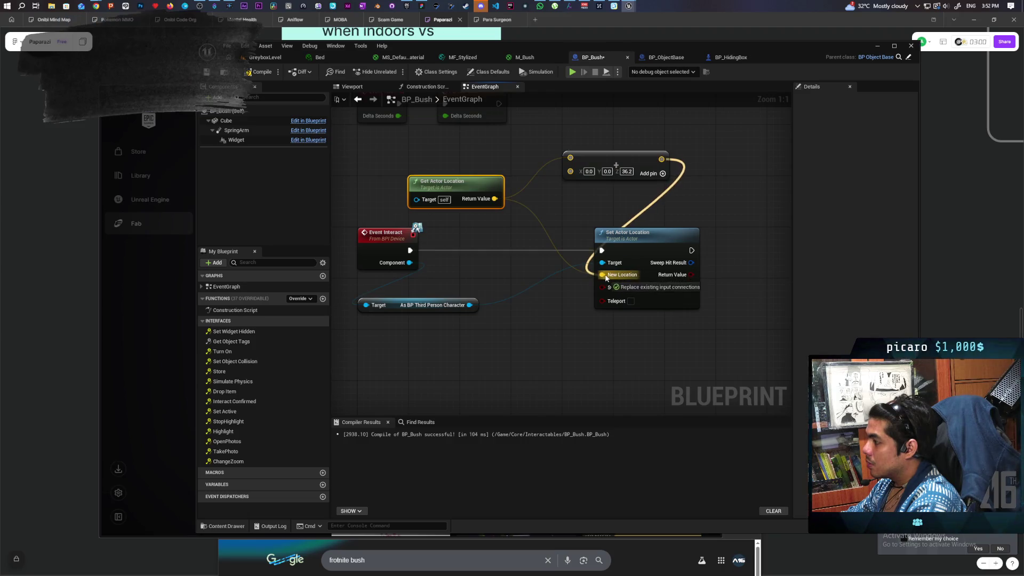
{"action": "left_click", "coordinate": [258, 71]}
Play-test GreyboxLevel by walking to the bush and interacting with E, then stop
{"action": "left_click", "coordinate": [269, 58]}
{"action": "left_click", "coordinate": [389, 72]}
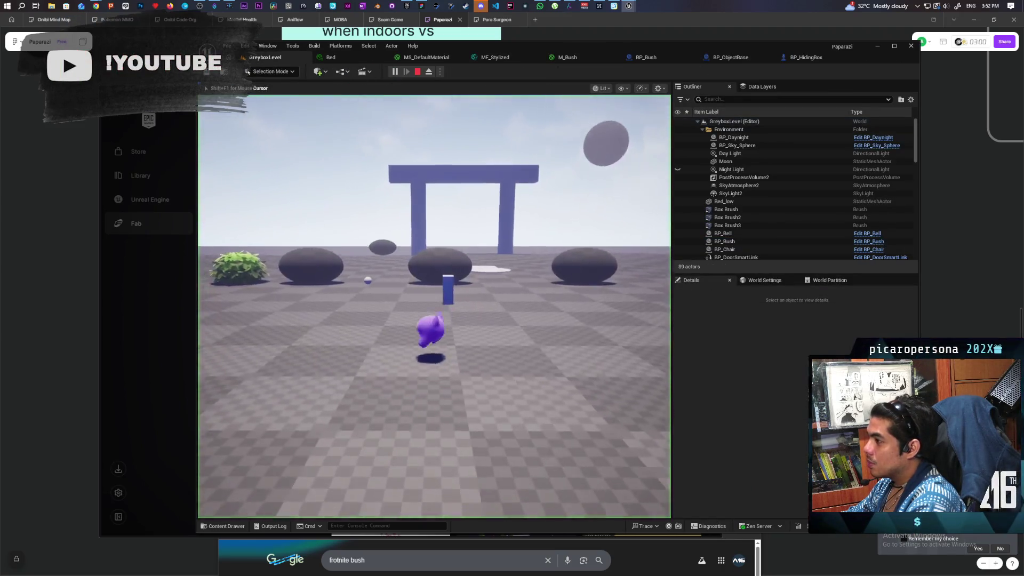
{"action": "key", "text": "w"}
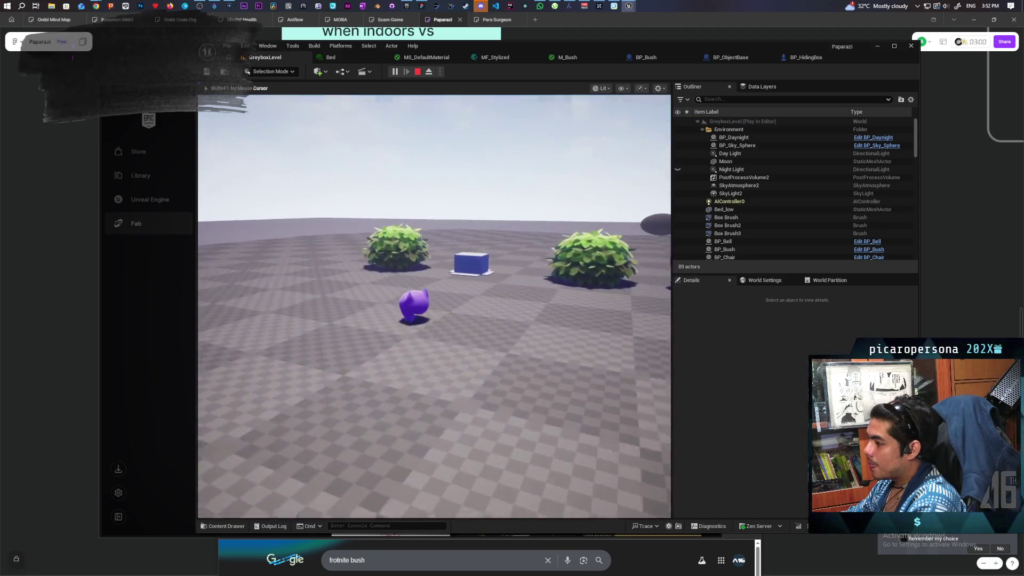
{"action": "key", "text": "e"}
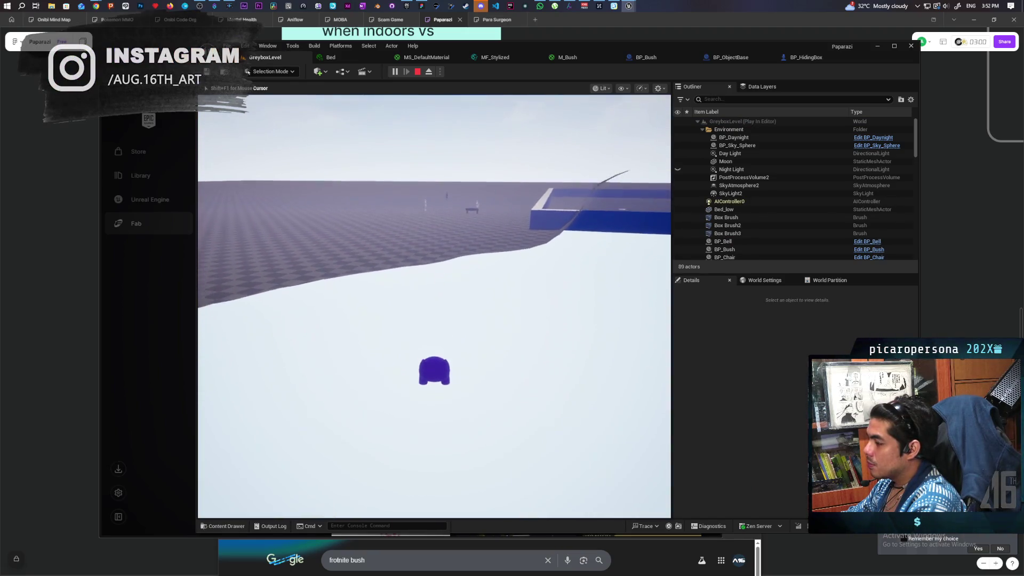
{"action": "key", "text": "Escape"}
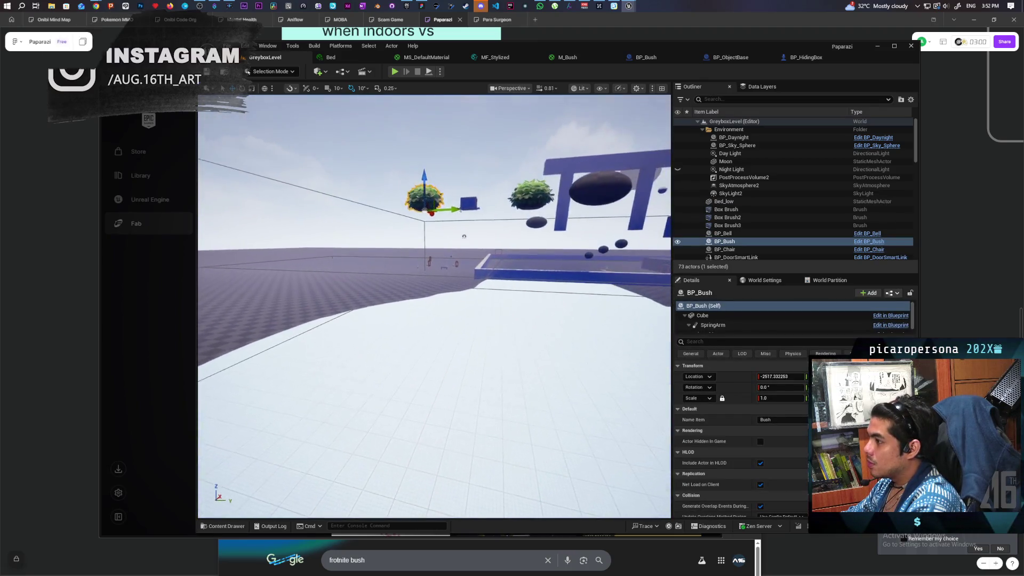
{"action": "key", "text": "w"}
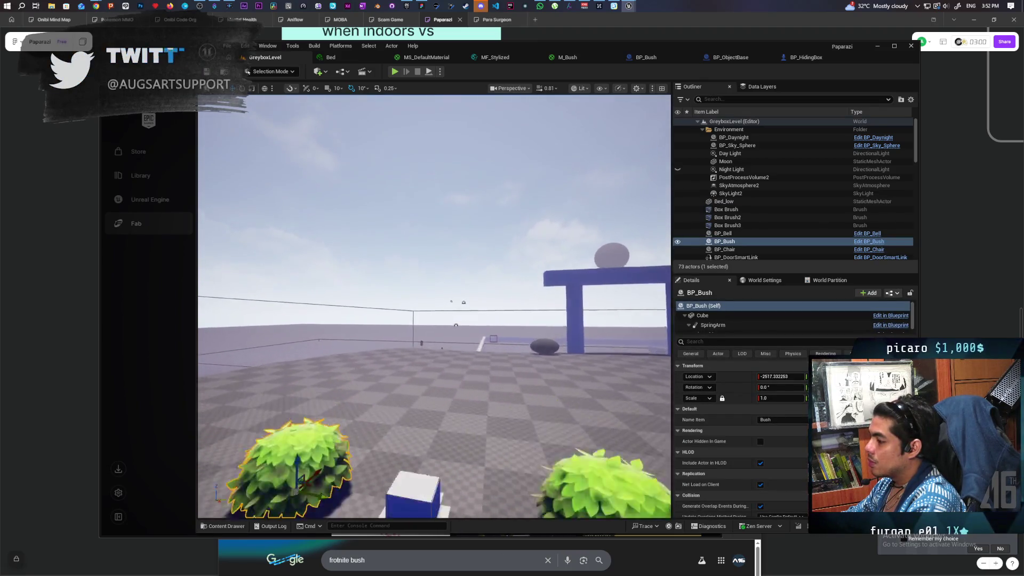
{"action": "scroll", "coordinate": [434, 187], "scroll_direction": "down", "scroll_amount": 5}
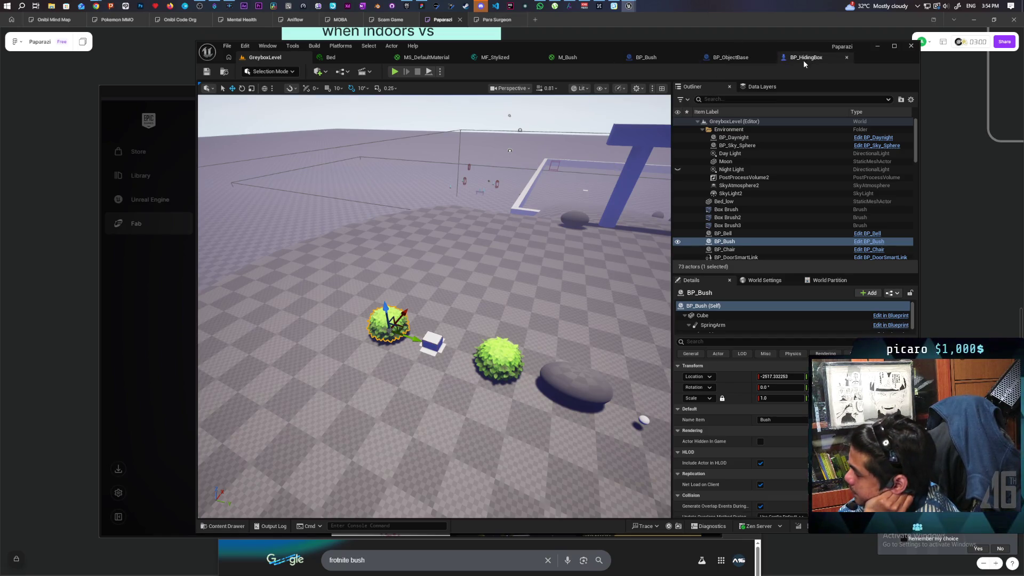
Review the BP_ObjectBase and BP_HidingBox graphs, then return to the BP_Bush event graph
{"action": "left_click", "coordinate": [723, 58]}
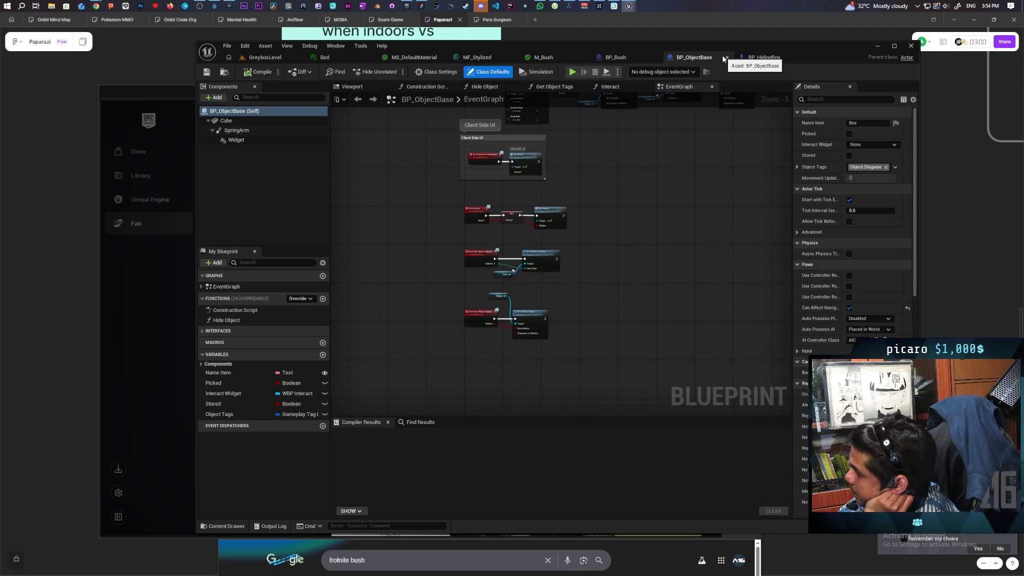
{"action": "left_click", "coordinate": [759, 57]}
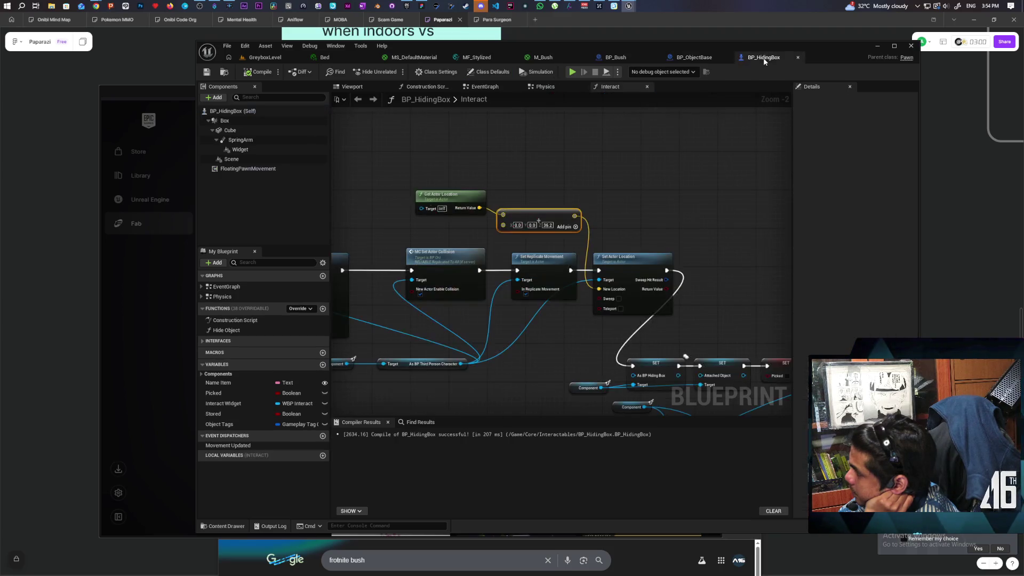
{"action": "left_click", "coordinate": [699, 57]}
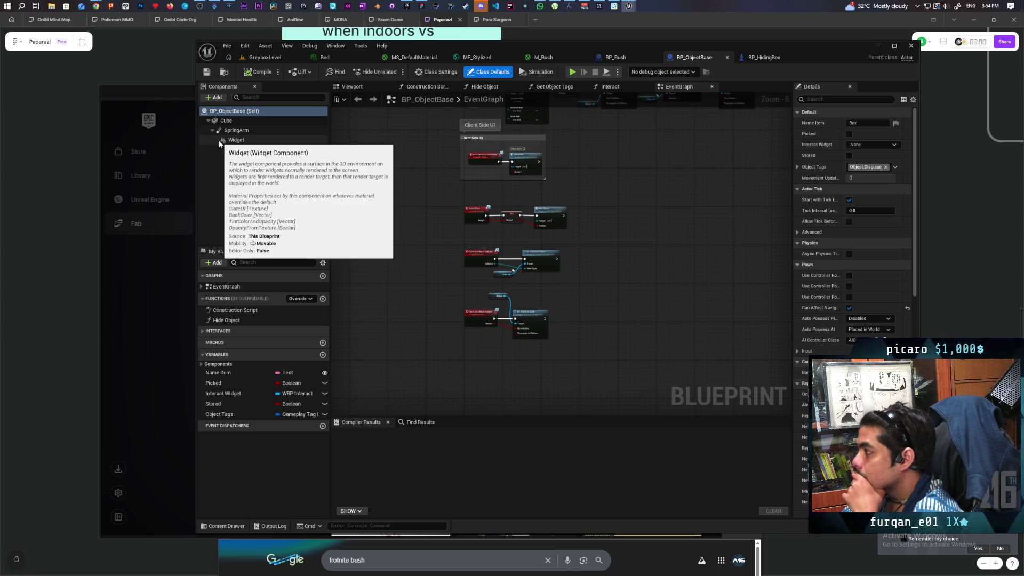
{"action": "left_click", "coordinate": [614, 57]}
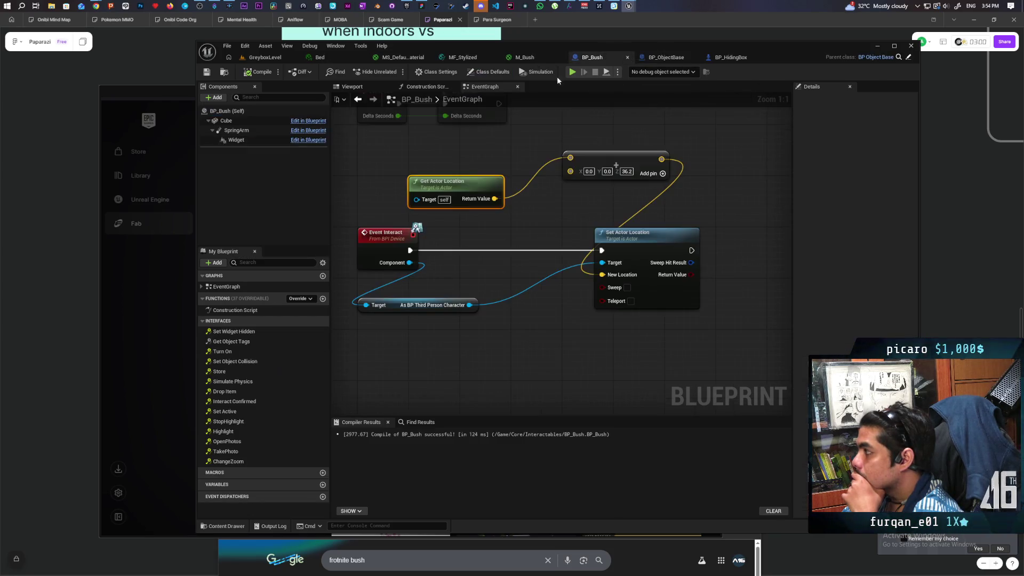
Set the Cube component's collision object type to WorldStatic, then compile and save BP_Bush
{"action": "left_click", "coordinate": [251, 120]}
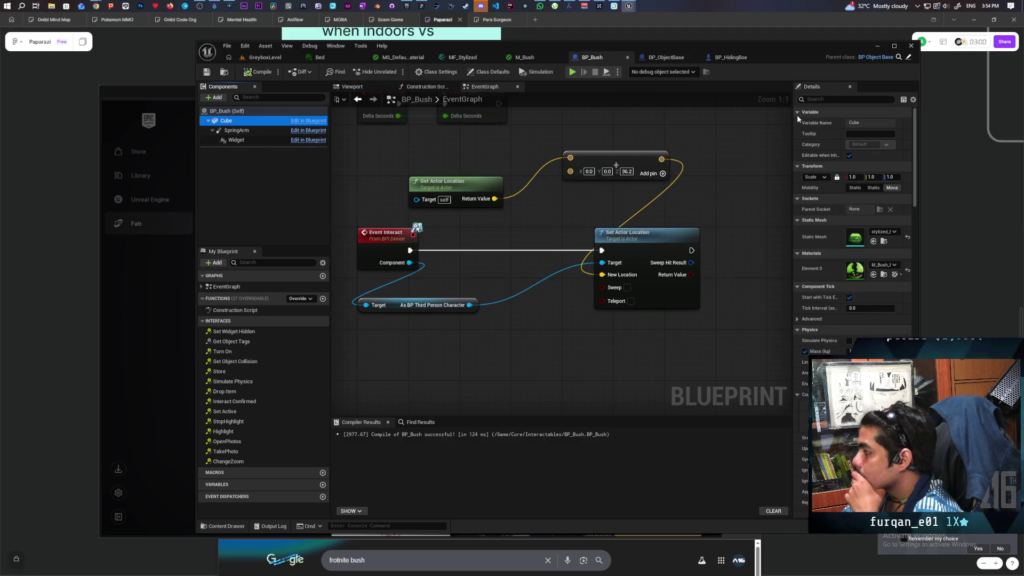
{"action": "left_click", "coordinate": [803, 99]}
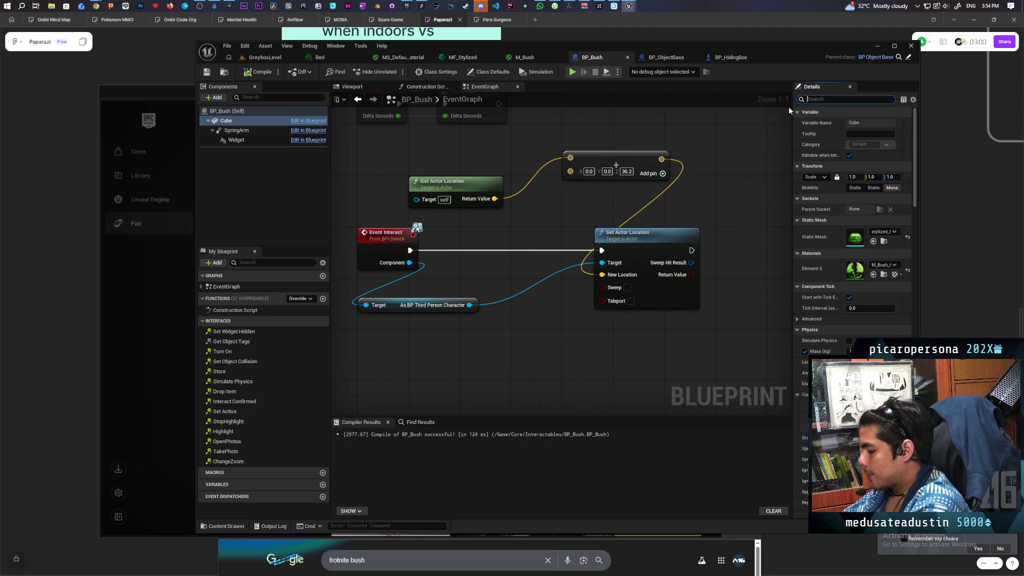
{"action": "type", "text": "collisi"}
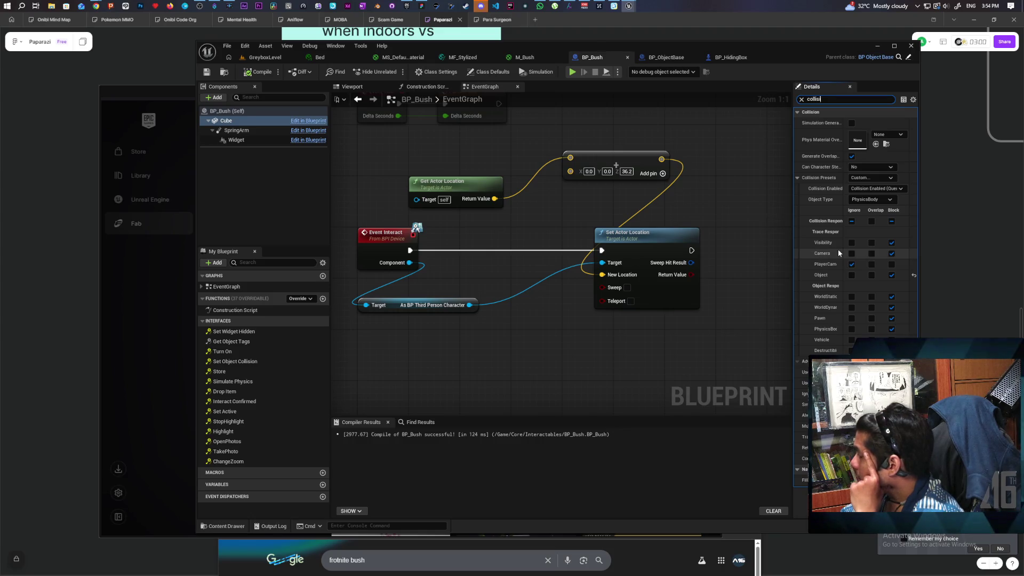
{"action": "left_click", "coordinate": [883, 199]}
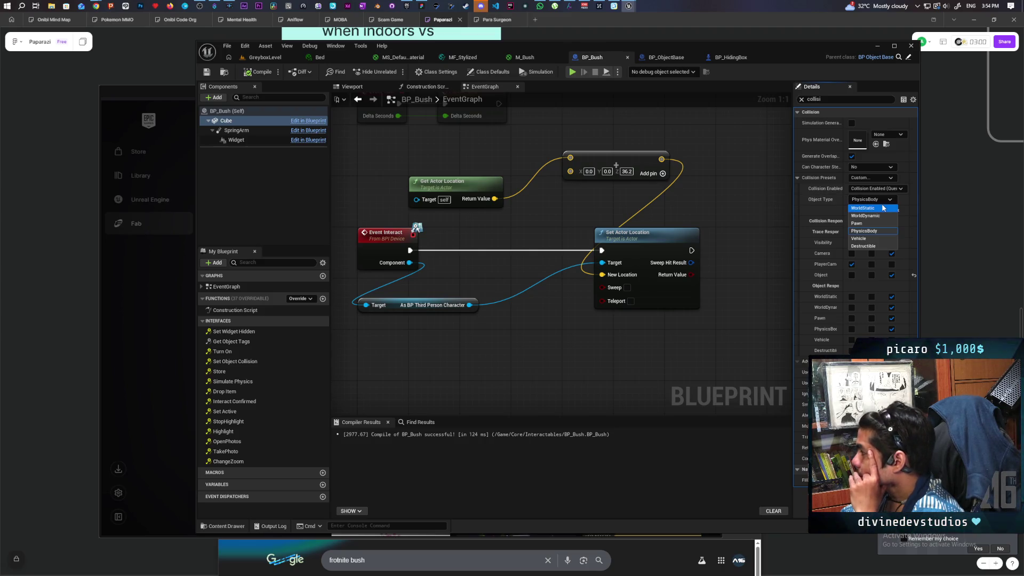
{"action": "left_click", "coordinate": [882, 208]}
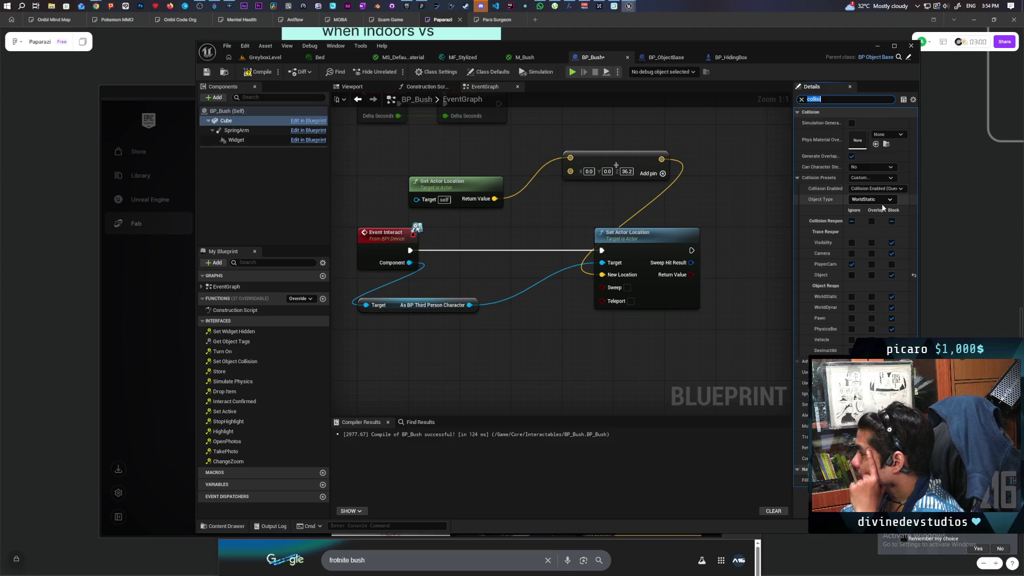
{"action": "left_click", "coordinate": [258, 72]}
{"action": "left_click", "coordinate": [208, 72]}
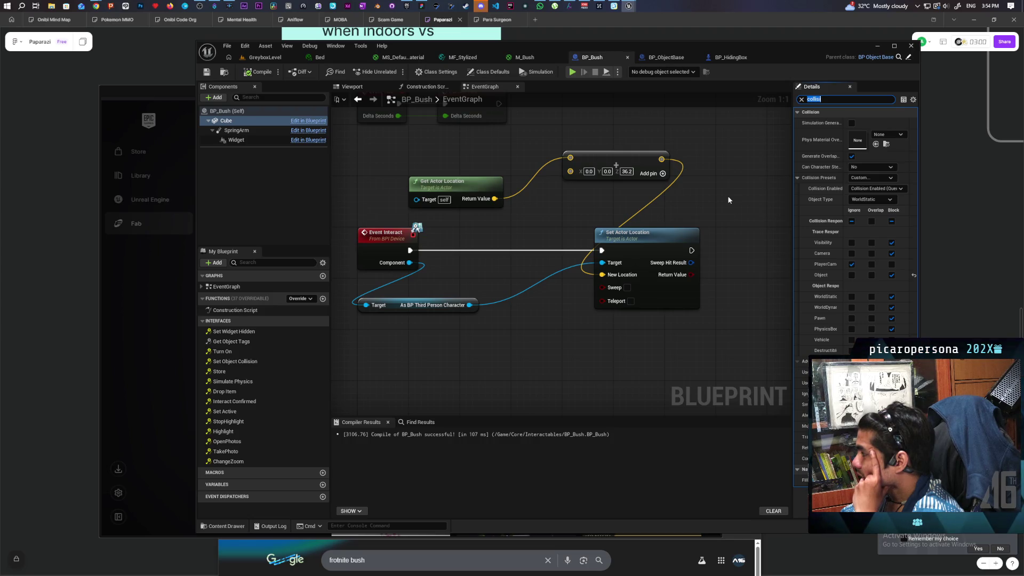
{"action": "left_click", "coordinate": [271, 62]}
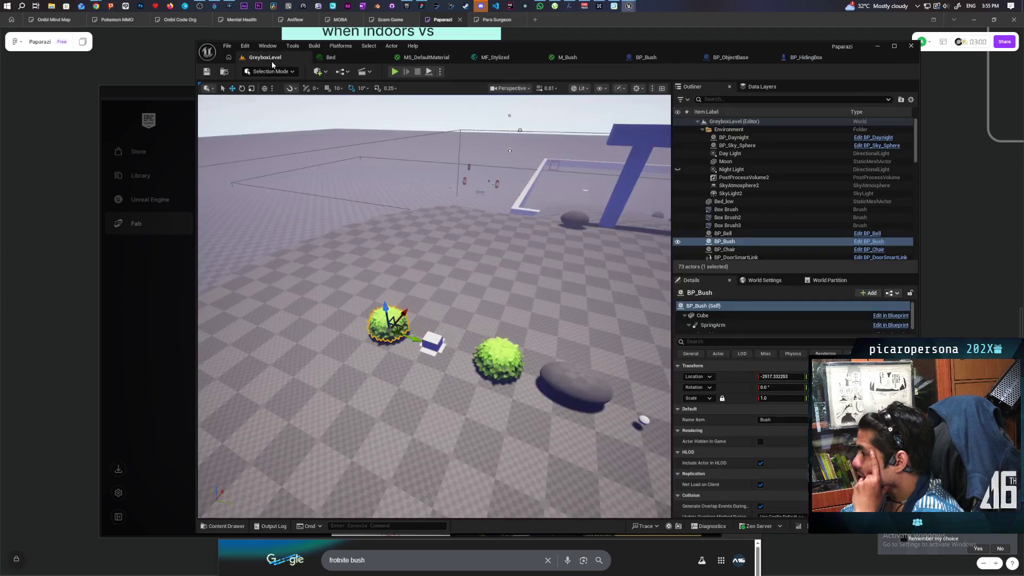
Select the Landscape instance and filter its Details for the collision preset and object type
{"action": "left_click", "coordinate": [442, 286]}
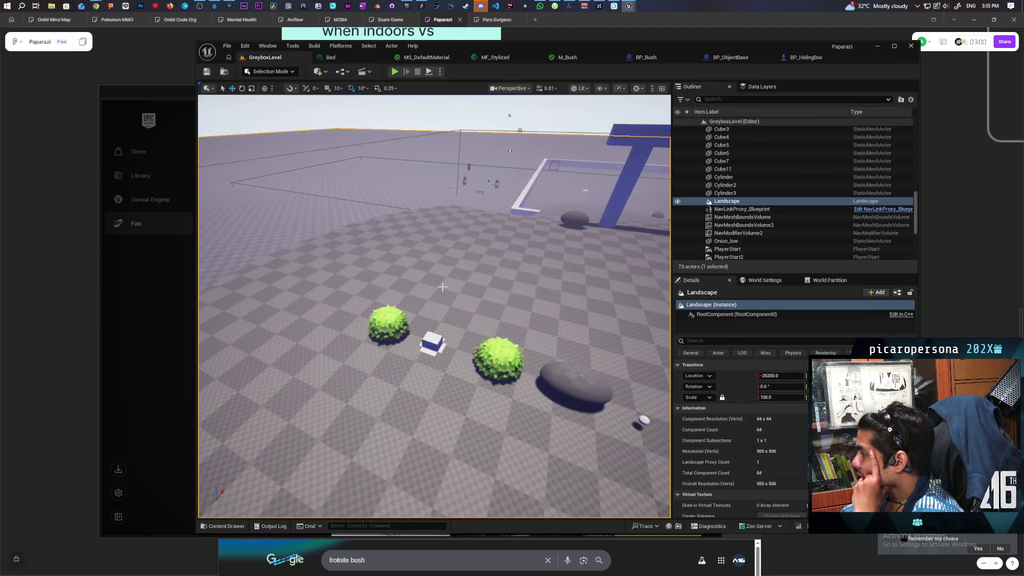
{"action": "left_click", "coordinate": [719, 313]}
{"action": "left_click", "coordinate": [711, 349]}
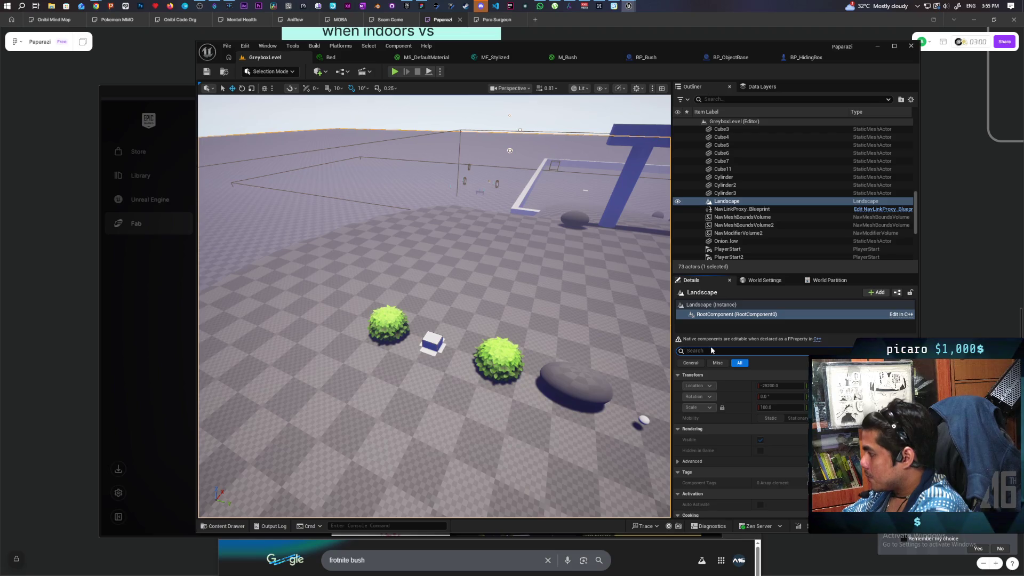
{"action": "type", "text": "collisi"}
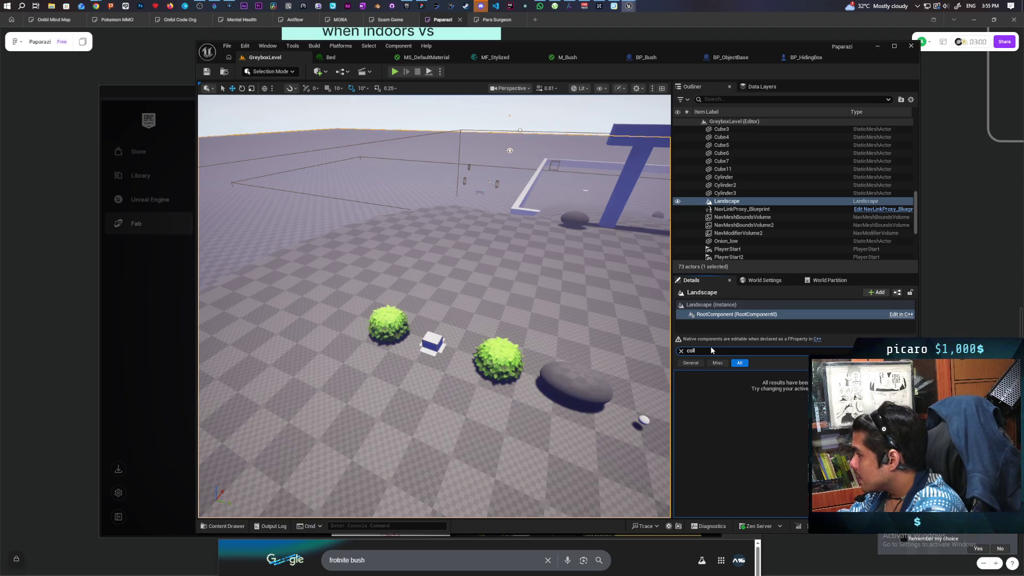
{"action": "key", "text": "BackSpace"}
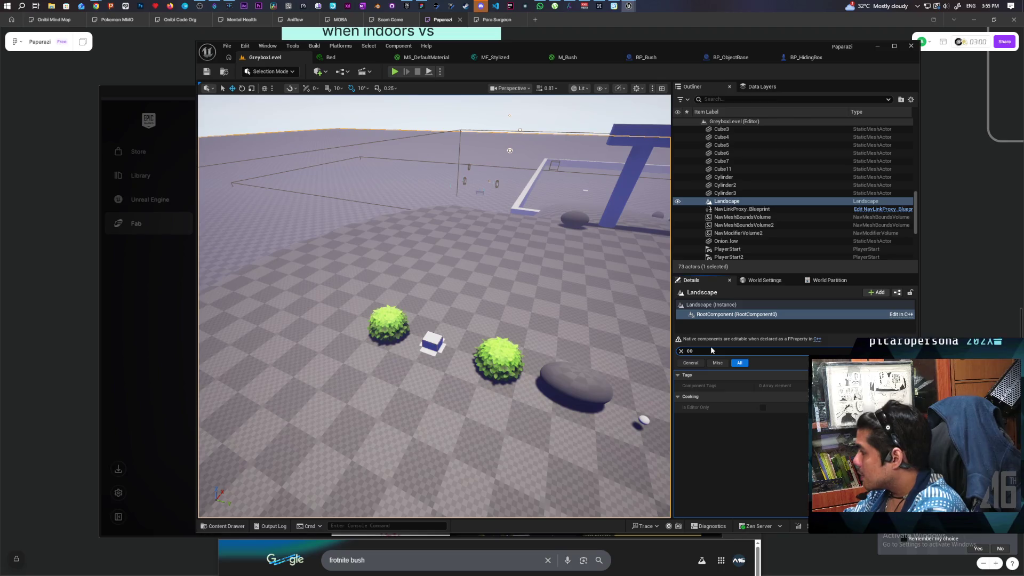
{"action": "left_click", "coordinate": [724, 306]}
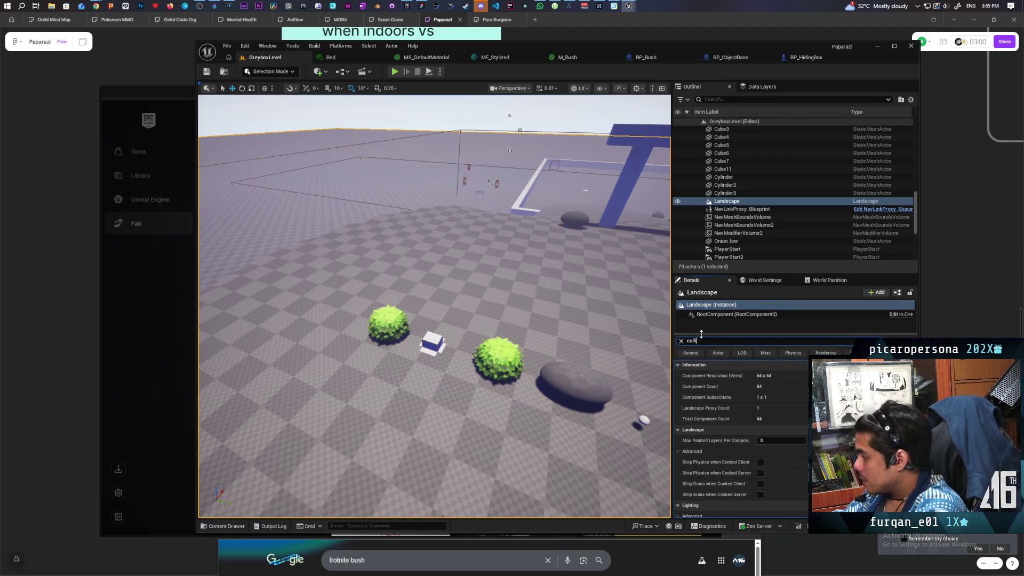
{"action": "type", "text": "si"}
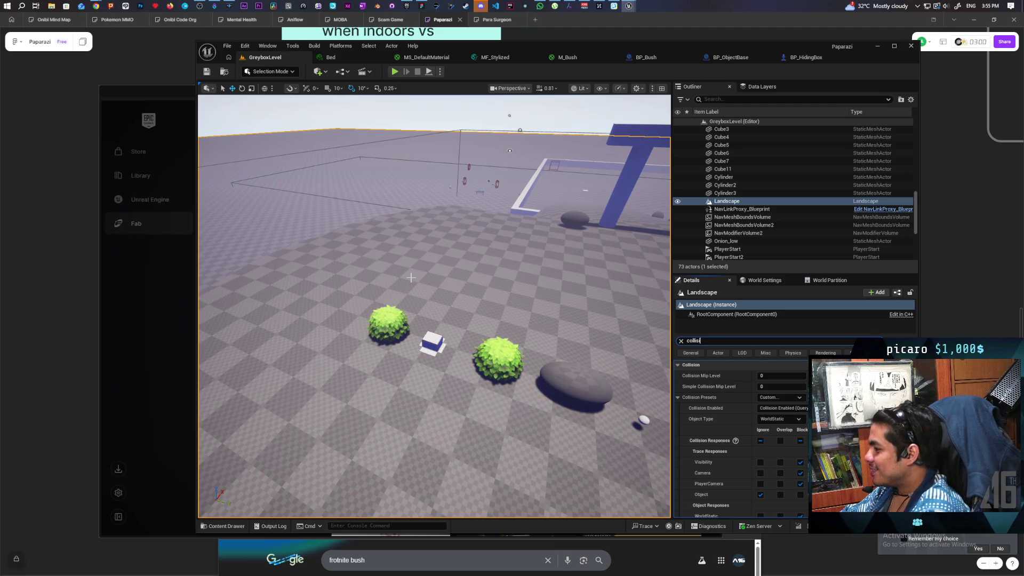
{"action": "mouse_move", "coordinate": [496, 293]}
{"action": "left_mouse_down"}
{"action": "mouse_move", "coordinate": [544, 294]}
{"action": "mouse_move", "coordinate": [520, 294]}
{"action": "mouse_move", "coordinate": [520, 330]}
{"action": "mouse_move", "coordinate": [498, 312]}
{"action": "mouse_move", "coordinate": [498, 296]}
{"action": "left_mouse_up"}
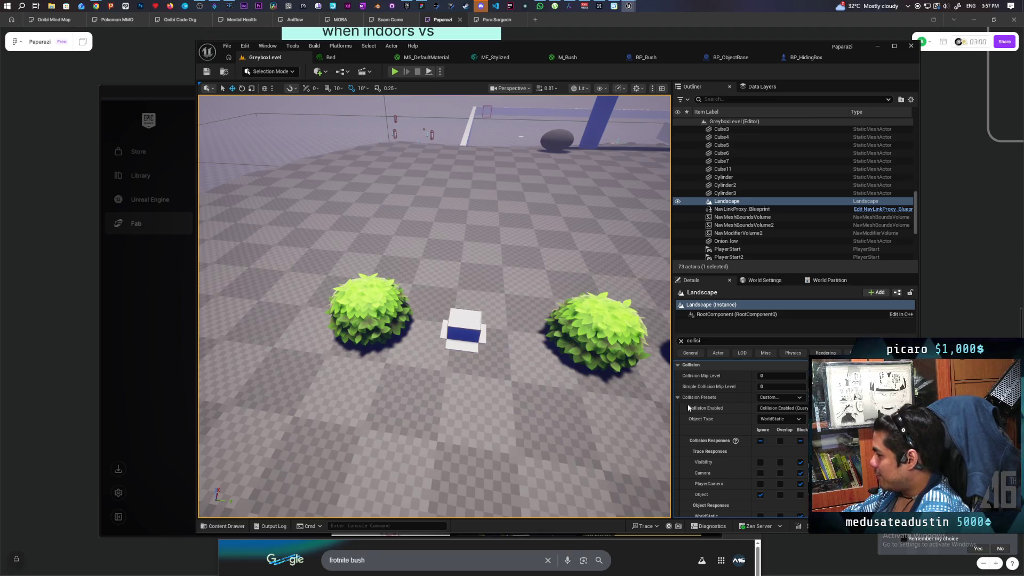
Look over the bushes in the viewport, then open BP_ObjectBase's event graph via the BP_Bush tab
{"action": "scroll", "coordinate": [738, 427], "scroll_direction": "down", "scroll_amount": 1}
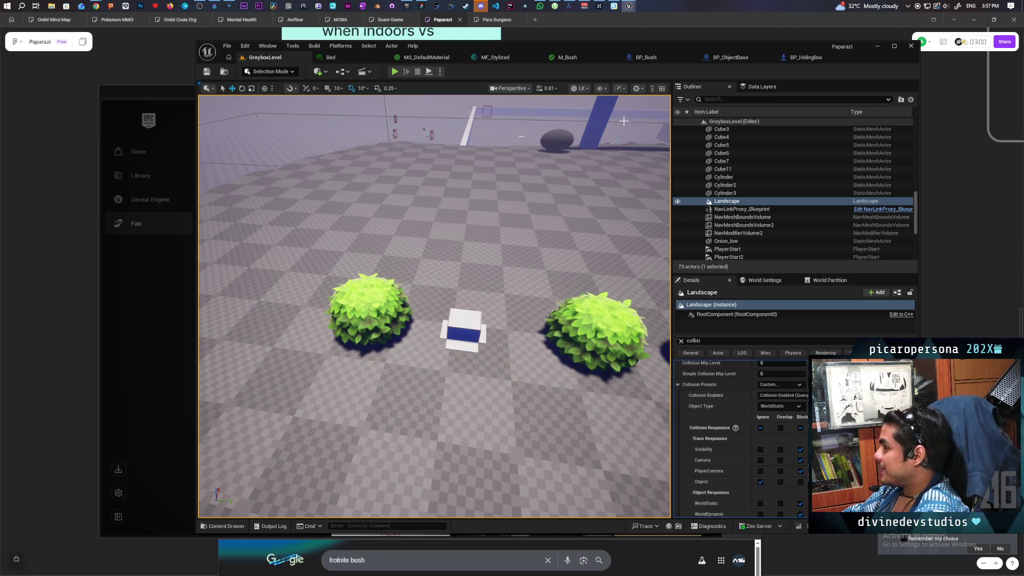
{"action": "left_click", "coordinate": [658, 58]}
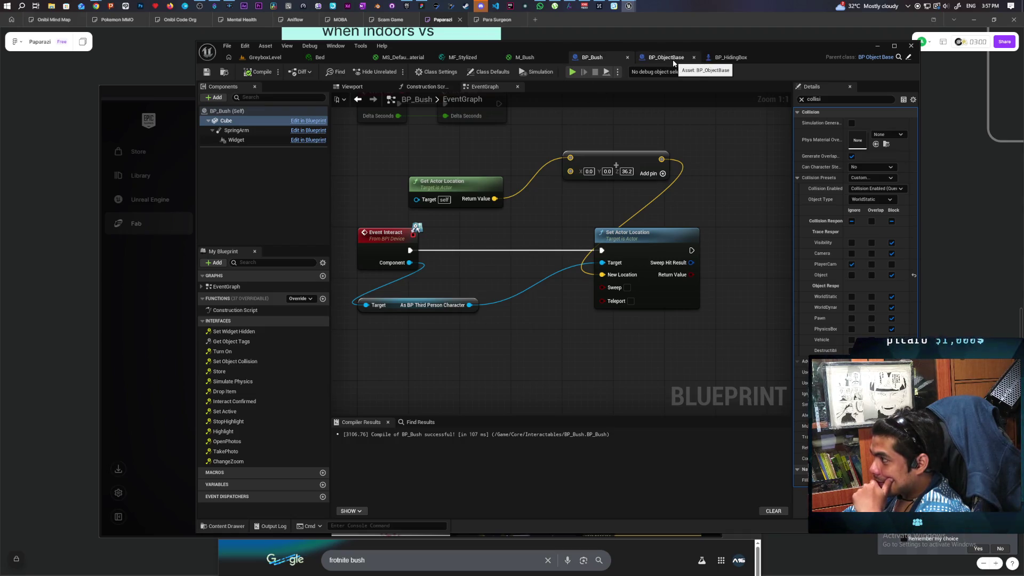
{"action": "left_click", "coordinate": [645, 58]}
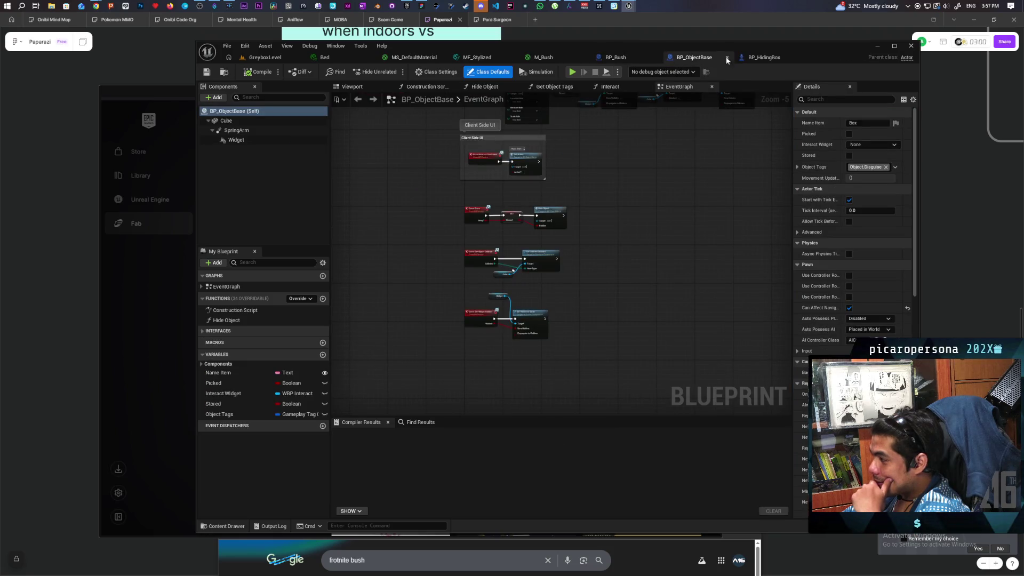
Open BP_HidingBox's Interact graph and locate the MC Object Collision node
{"action": "left_click", "coordinate": [756, 58]}
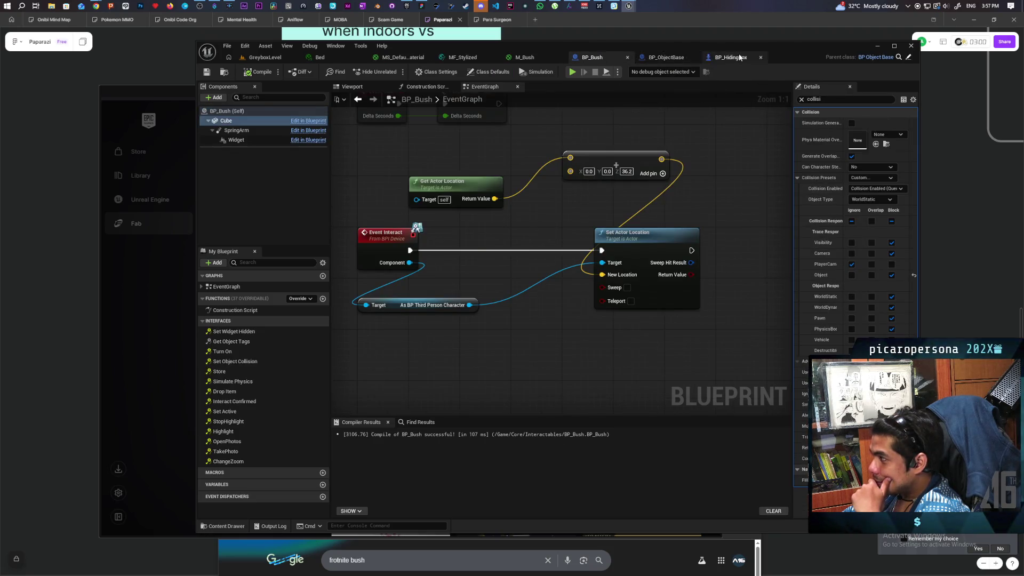
{"action": "scroll", "coordinate": [669, 244], "scroll_direction": "down", "scroll_amount": 3}
{"action": "scroll", "coordinate": [646, 208], "scroll_direction": "up", "scroll_amount": 3}
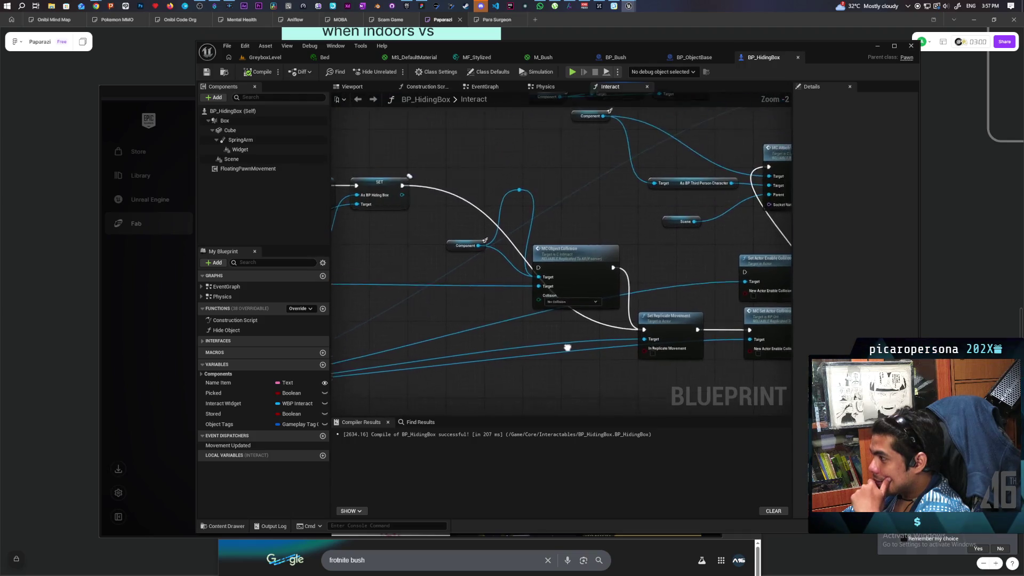
{"action": "scroll", "coordinate": [555, 353], "scroll_direction": "up", "scroll_amount": 2}
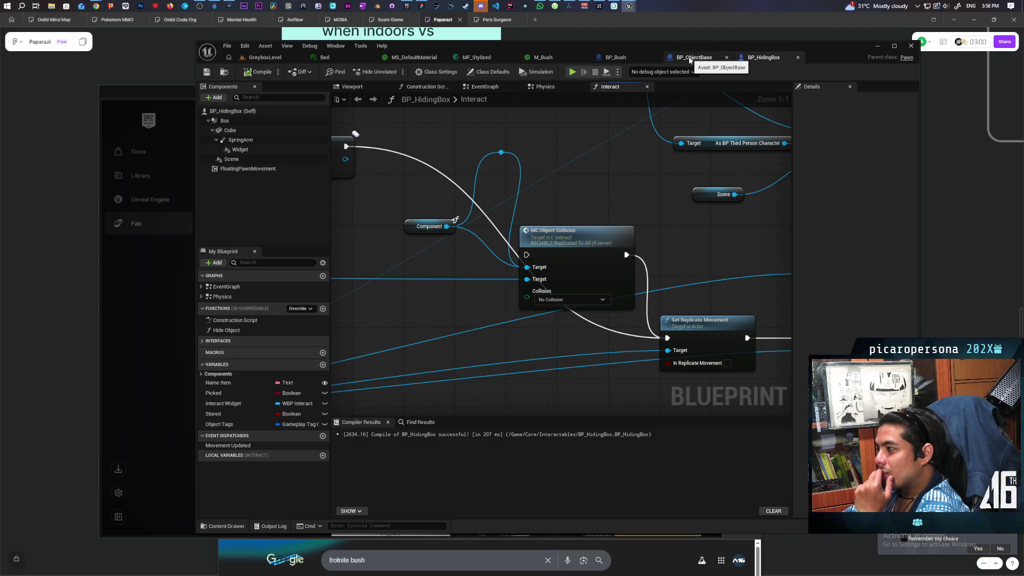
{"action": "scroll", "coordinate": [753, 227], "scroll_direction": "down", "scroll_amount": 2}
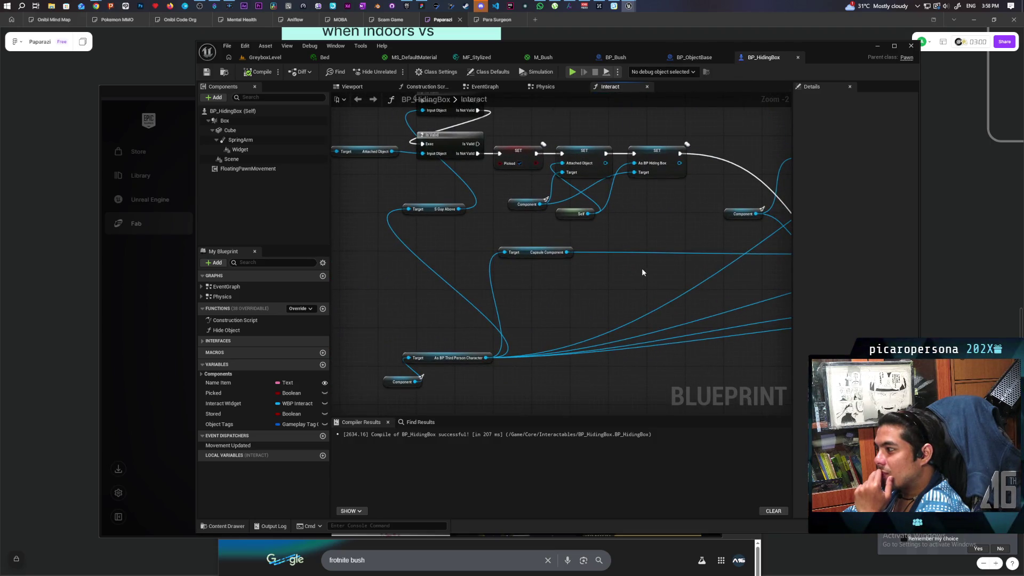
{"action": "mouse_move", "coordinate": [641, 270]}
{"action": "left_mouse_down"}
{"action": "mouse_move", "coordinate": [510, 274]}
{"action": "mouse_move", "coordinate": [628, 235]}
{"action": "mouse_move", "coordinate": [601, 281]}
{"action": "mouse_move", "coordinate": [468, 279]}
{"action": "mouse_move", "coordinate": [596, 264]}
{"action": "left_mouse_up"}
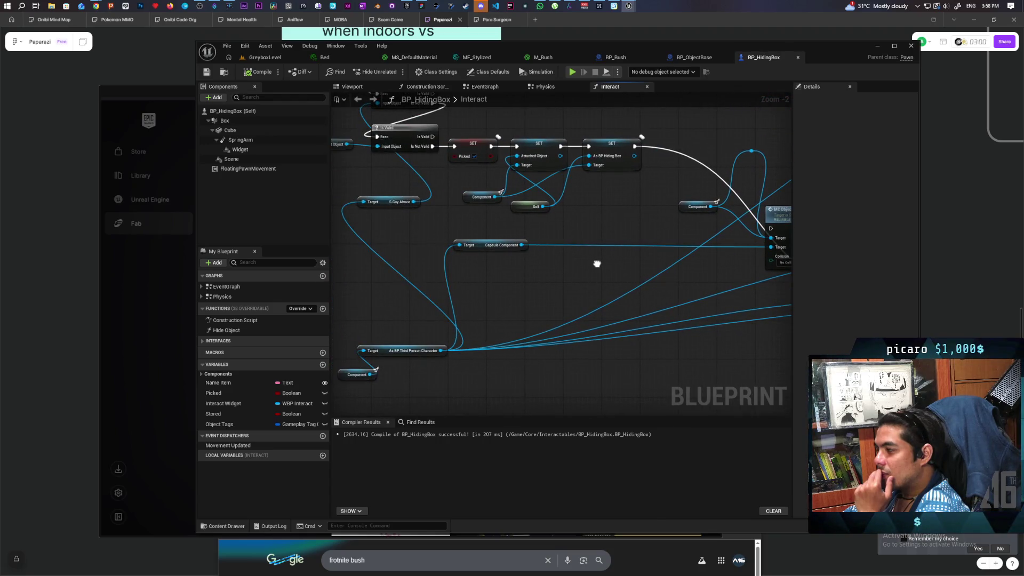
{"action": "left_click", "coordinate": [693, 57]}
{"action": "left_click", "coordinate": [749, 58]}
{"action": "mouse_move", "coordinate": [565, 248]}
{"action": "left_mouse_down"}
{"action": "mouse_move", "coordinate": [480, 293]}
{"action": "mouse_move", "coordinate": [542, 357]}
{"action": "mouse_move", "coordinate": [472, 371]}
{"action": "mouse_move", "coordinate": [455, 352]}
{"action": "mouse_move", "coordinate": [491, 354]}
{"action": "left_mouse_up"}
Select the Capsule Component, Component and MC Object Collision nodes and paste them into BP_Bush
{"action": "left_click", "coordinate": [425, 339]}
{"action": "left_click", "coordinate": [470, 233]}
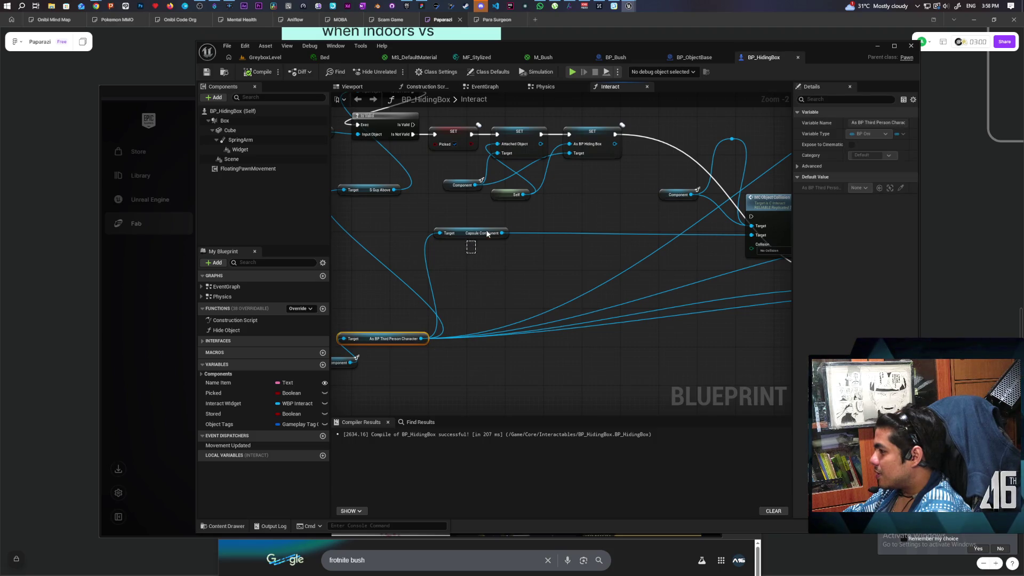
{"action": "left_click_drag", "start_coordinate": [469, 238], "coordinate": [398, 303]}
{"action": "left_click", "coordinate": [516, 236]}
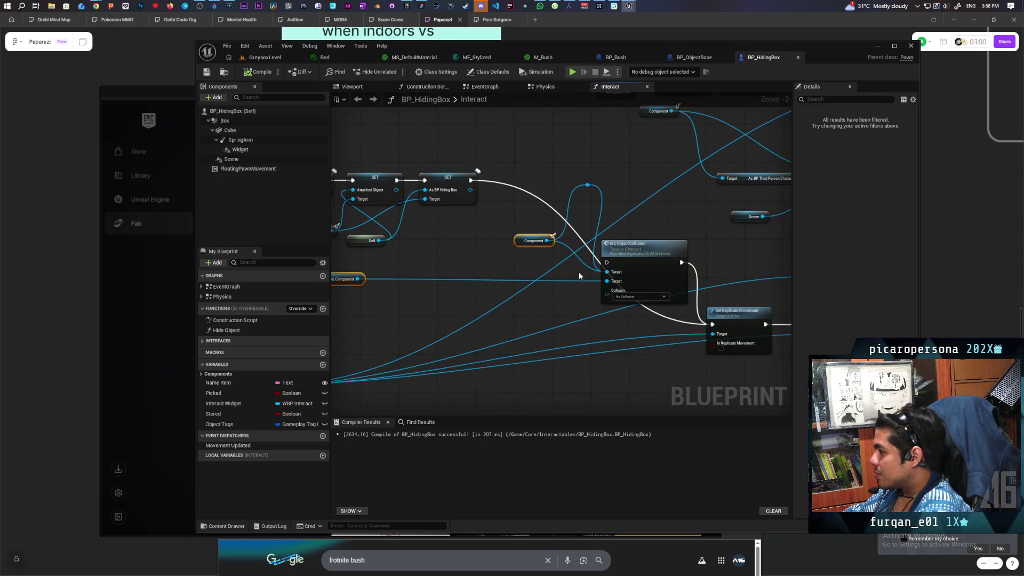
{"action": "left_click", "coordinate": [642, 244], "text": "ctrl"}
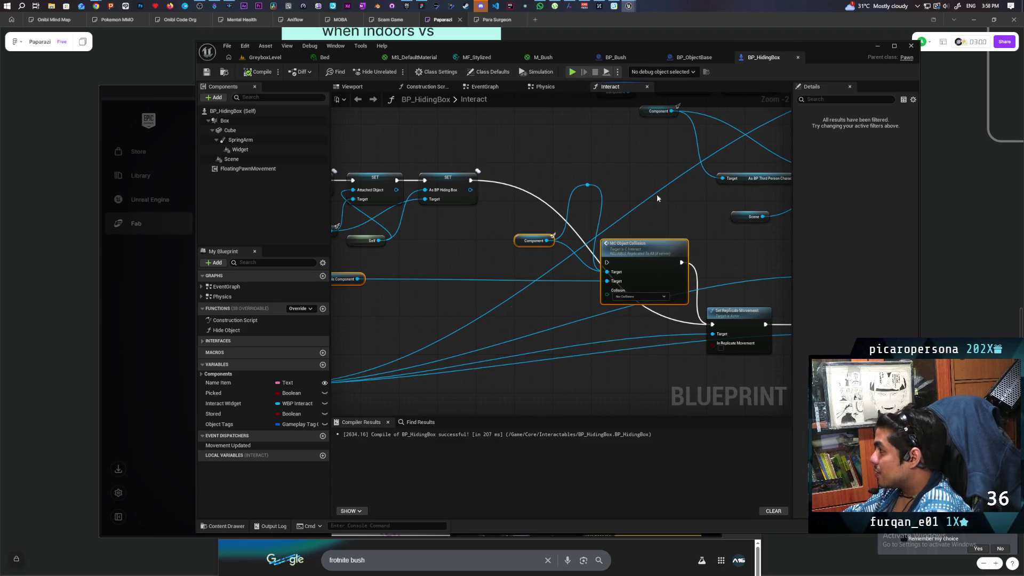
{"action": "left_click", "coordinate": [619, 57]}
{"action": "scroll", "coordinate": [584, 207], "scroll_direction": "down", "scroll_amount": 3}
{"action": "key", "text": "ctrl+v"}
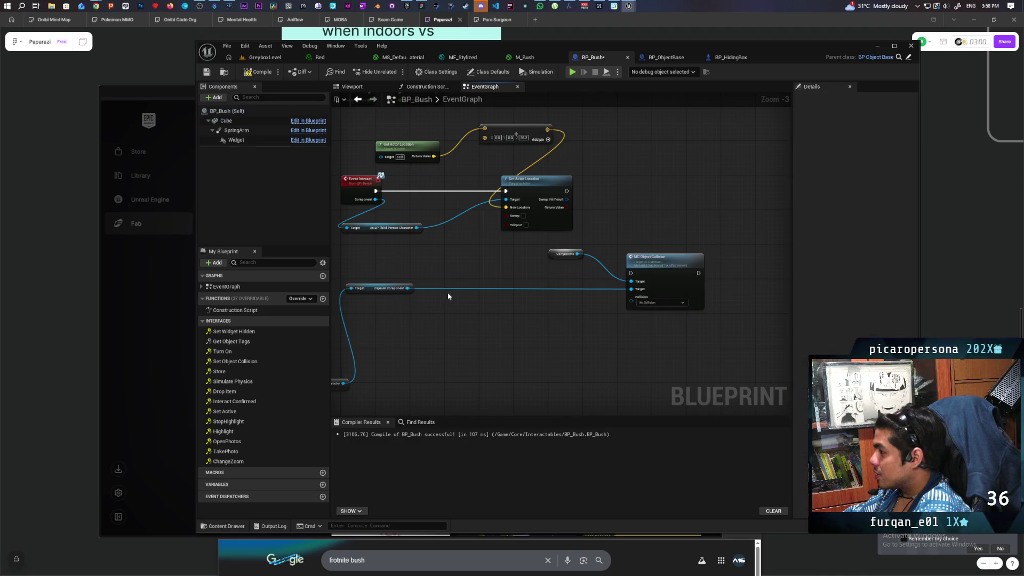
Wire the character cast into Capsule Component and route the execution through MC Object Collision
{"action": "mouse_move", "coordinate": [518, 251]}
{"action": "left_mouse_down"}
{"action": "mouse_move", "coordinate": [463, 256]}
{"action": "mouse_move", "coordinate": [505, 194]}
{"action": "mouse_move", "coordinate": [448, 288]}
{"action": "mouse_move", "coordinate": [414, 379]}
{"action": "mouse_move", "coordinate": [398, 241]}
{"action": "left_mouse_up"}
{"action": "left_click_drag", "start_coordinate": [561, 218], "coordinate": [493, 277]}
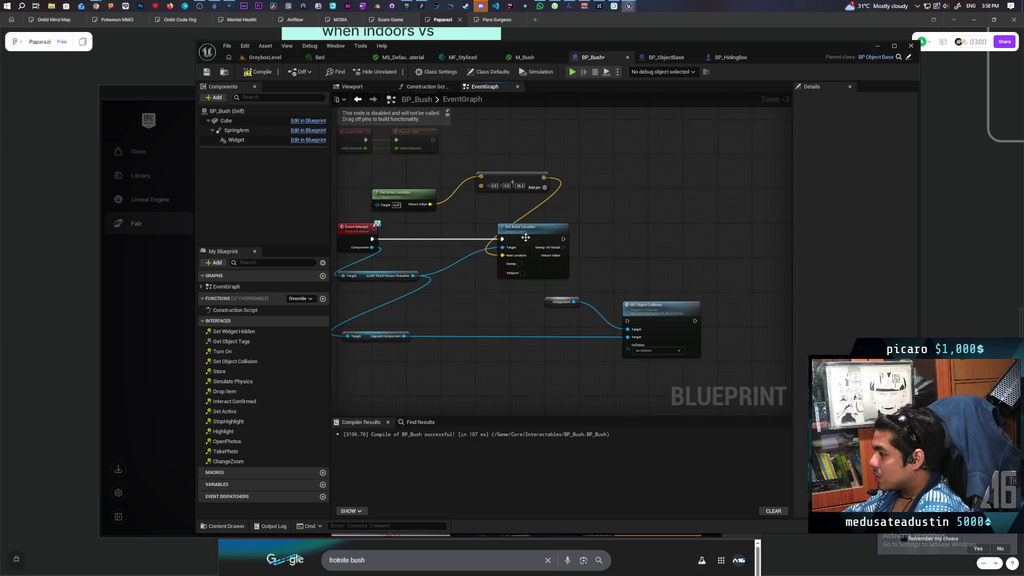
{"action": "left_click", "coordinate": [681, 241]}
{"action": "mouse_move", "coordinate": [572, 309]}
{"action": "left_mouse_down"}
{"action": "mouse_move", "coordinate": [652, 299]}
{"action": "mouse_move", "coordinate": [530, 261]}
{"action": "mouse_move", "coordinate": [562, 228]}
{"action": "mouse_move", "coordinate": [578, 231]}
{"action": "left_mouse_up"}
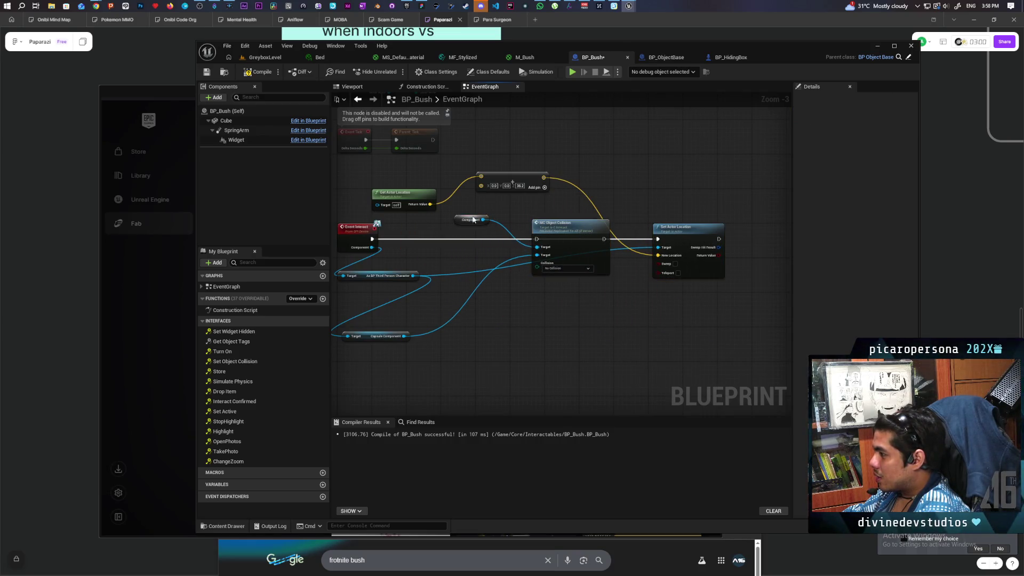
{"action": "scroll", "coordinate": [416, 234], "scroll_direction": "up", "scroll_amount": 2}
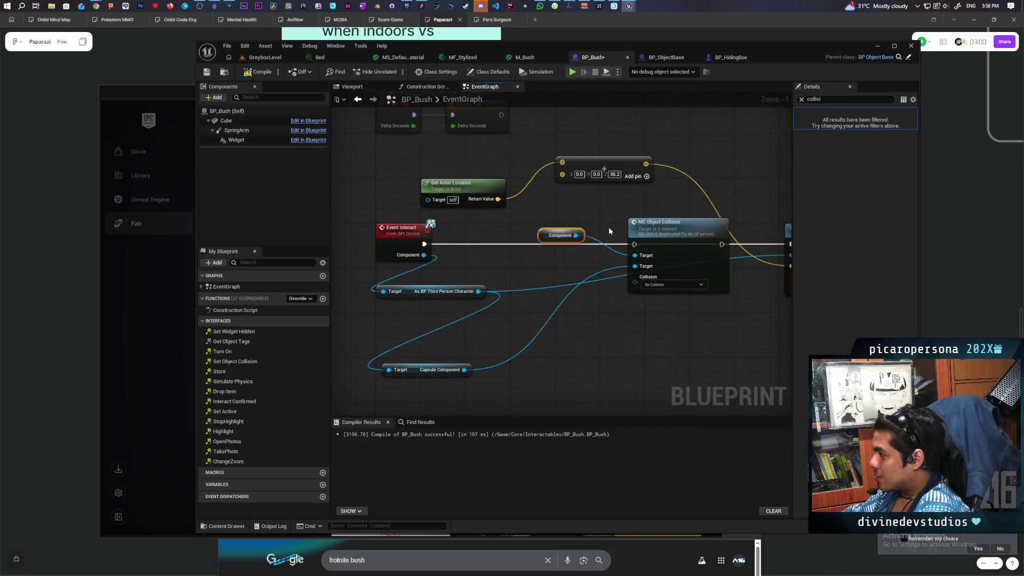
{"action": "left_click", "coordinate": [722, 244], "text": "alt"}
{"action": "mouse_move", "coordinate": [721, 243]}
{"action": "left_mouse_down"}
{"action": "mouse_move", "coordinate": [573, 246]}
{"action": "mouse_move", "coordinate": [642, 244]}
{"action": "left_mouse_up"}
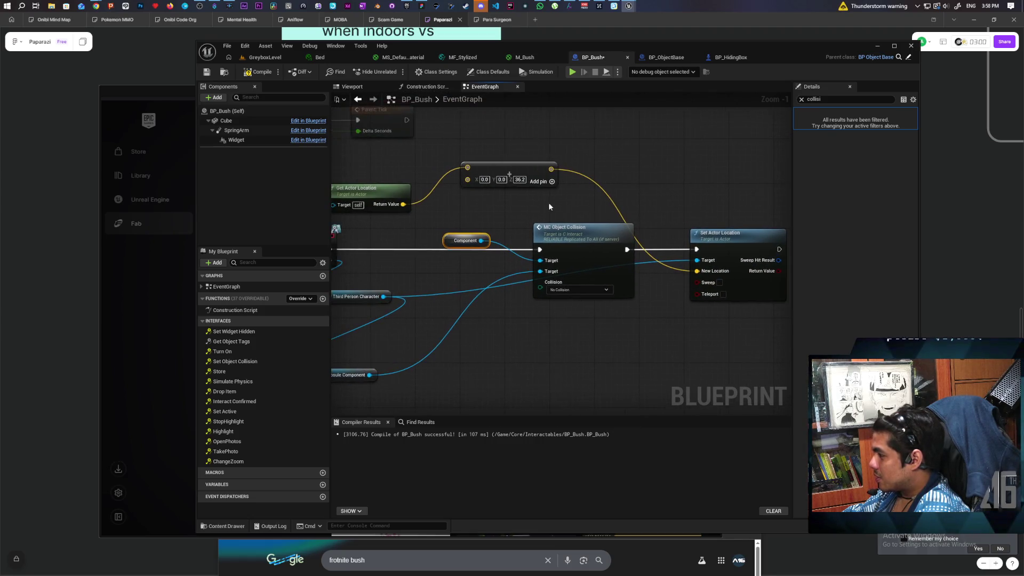
Connect Event Interact's Component to MC Object Collision's Target, delete the leftover Component node, and compile
{"action": "left_click_drag", "start_coordinate": [566, 361], "coordinate": [638, 220]}
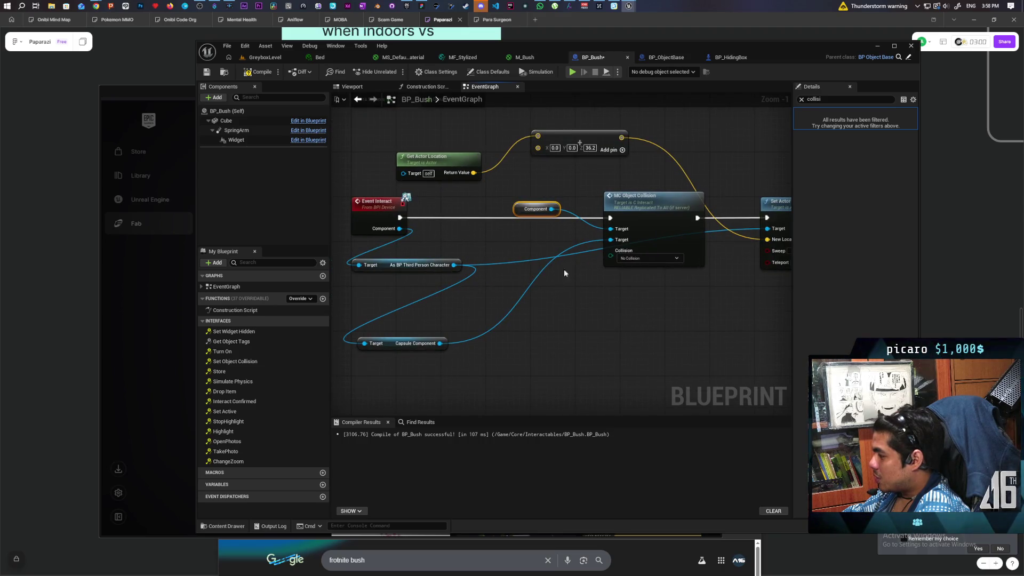
{"action": "left_click_drag", "start_coordinate": [398, 341], "coordinate": [511, 296]}
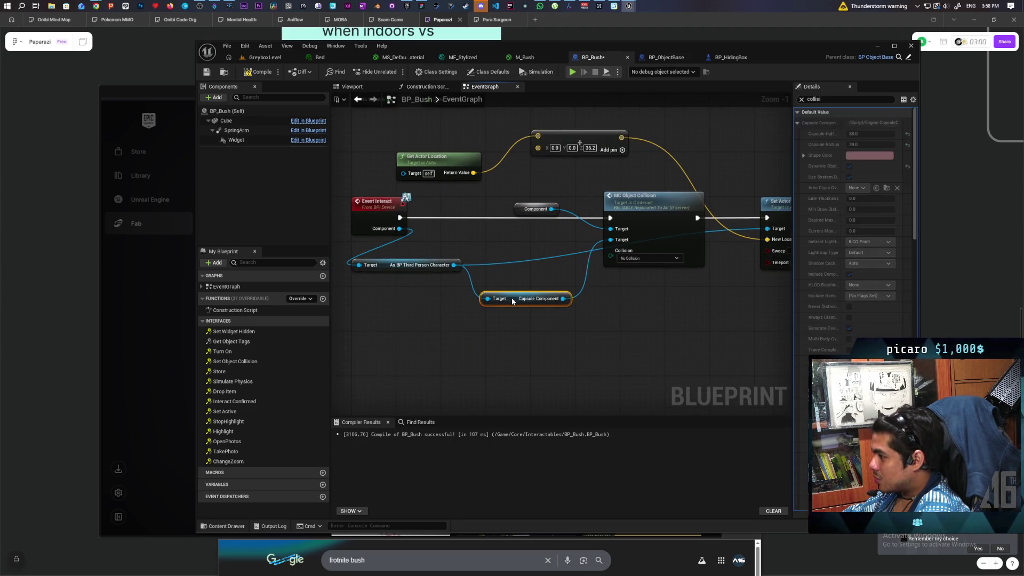
{"action": "left_click_drag", "start_coordinate": [518, 191], "coordinate": [556, 193]}
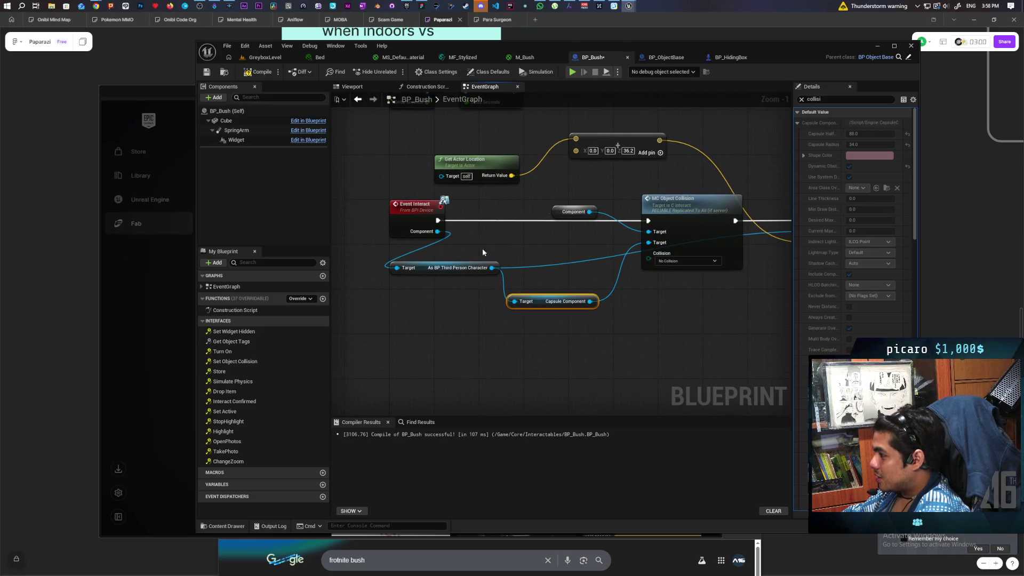
{"action": "left_click_drag", "start_coordinate": [437, 232], "coordinate": [648, 232]}
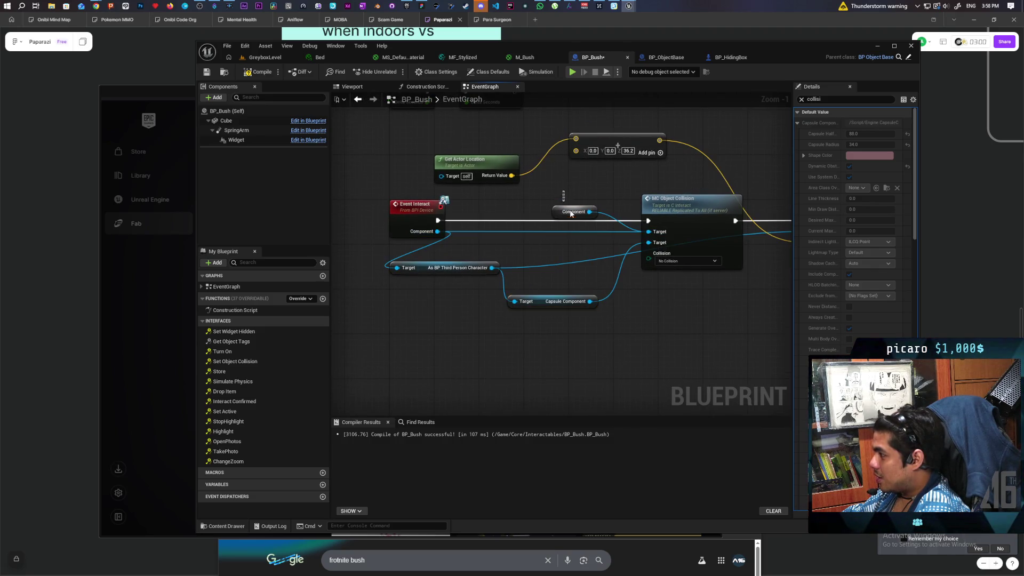
{"action": "left_click", "coordinate": [576, 206]}
{"action": "key", "text": "Delete"}
{"action": "scroll", "coordinate": [573, 200], "scroll_direction": "down", "scroll_amount": 1}
{"action": "left_click_drag", "start_coordinate": [566, 201], "coordinate": [502, 219]}
{"action": "left_click", "coordinate": [264, 73]}
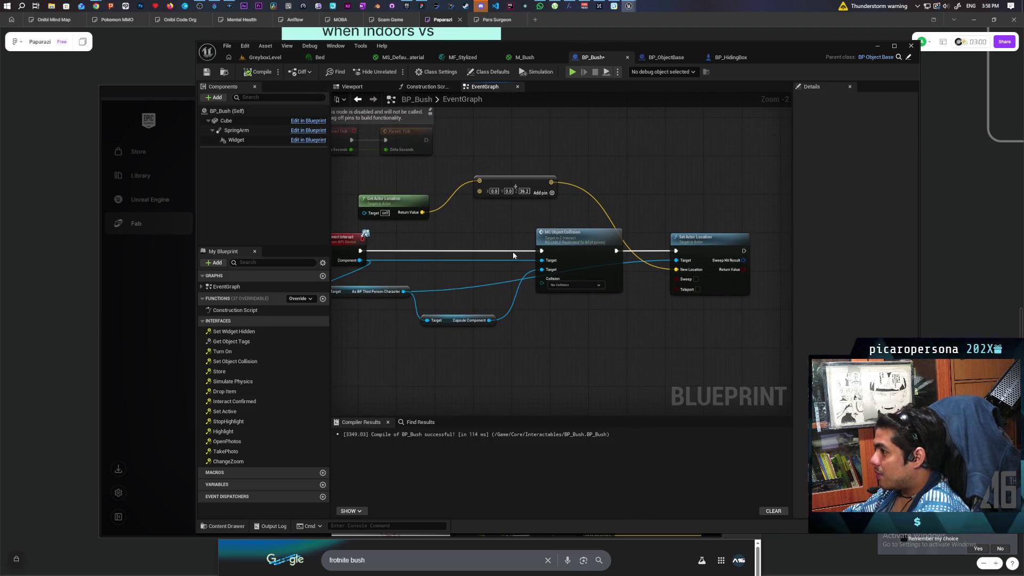
Drag from the character cast and search for 'set gravity ena'
{"action": "scroll", "coordinate": [533, 347], "scroll_direction": "up", "scroll_amount": 2}
{"action": "left_click_drag", "start_coordinate": [458, 318], "coordinate": [492, 298]}
{"action": "type", "text": "set"}
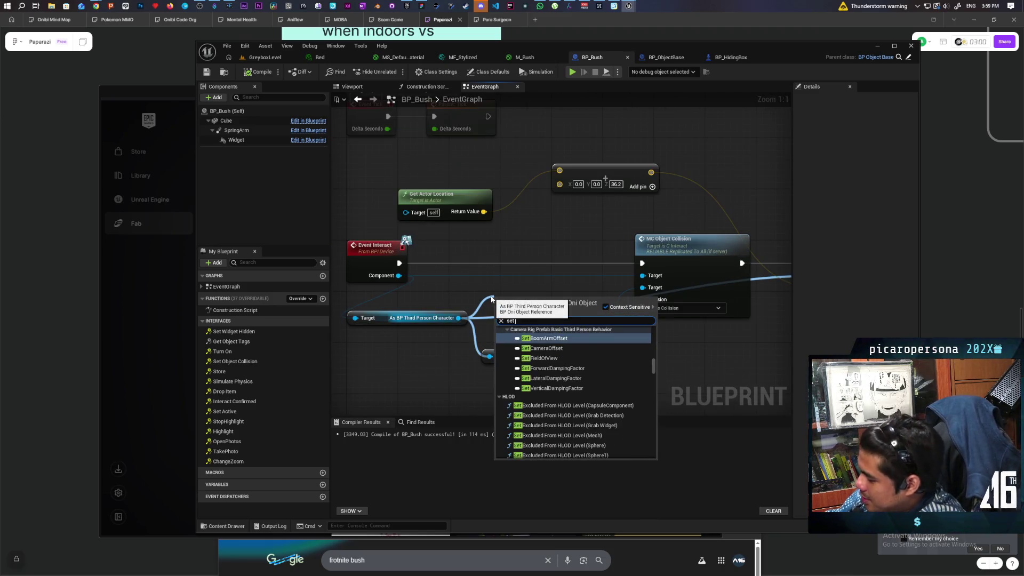
{"action": "type", "text": " gravity "}
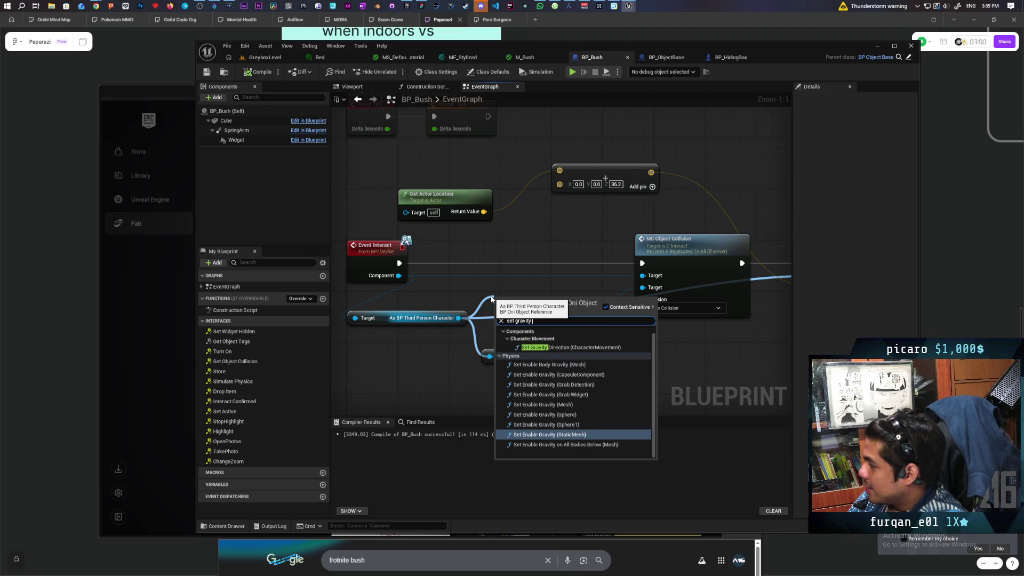
{"action": "type", "text": "enabl"}
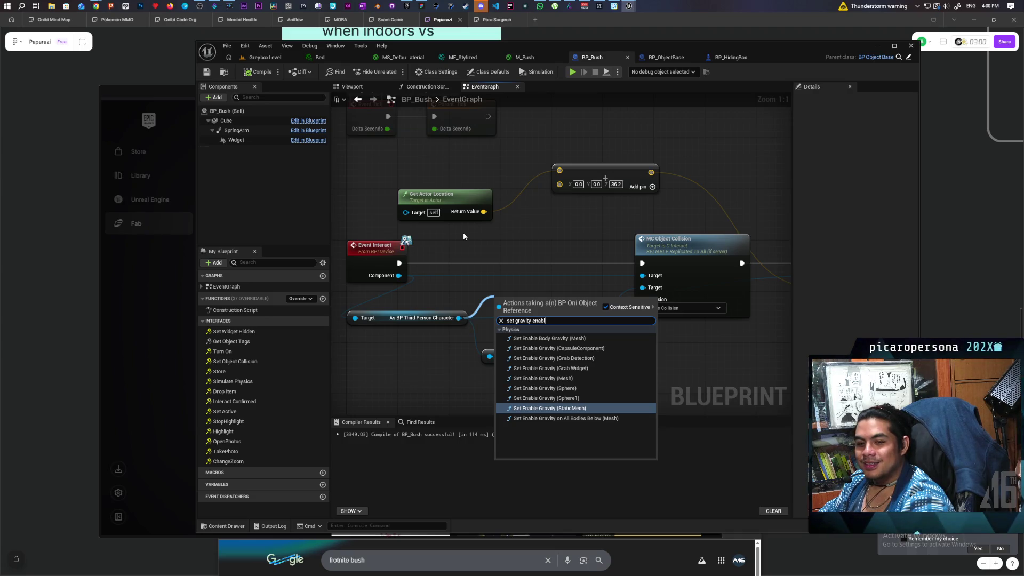
Cancel the gravity node search and recenter the graph on the interact logic
{"action": "left_click", "coordinate": [487, 374]}
{"action": "mouse_move", "coordinate": [484, 367]}
{"action": "left_mouse_down"}
{"action": "mouse_move", "coordinate": [621, 354]}
{"action": "mouse_move", "coordinate": [585, 338]}
{"action": "mouse_move", "coordinate": [594, 361]}
{"action": "mouse_move", "coordinate": [589, 337]}
{"action": "left_mouse_up"}
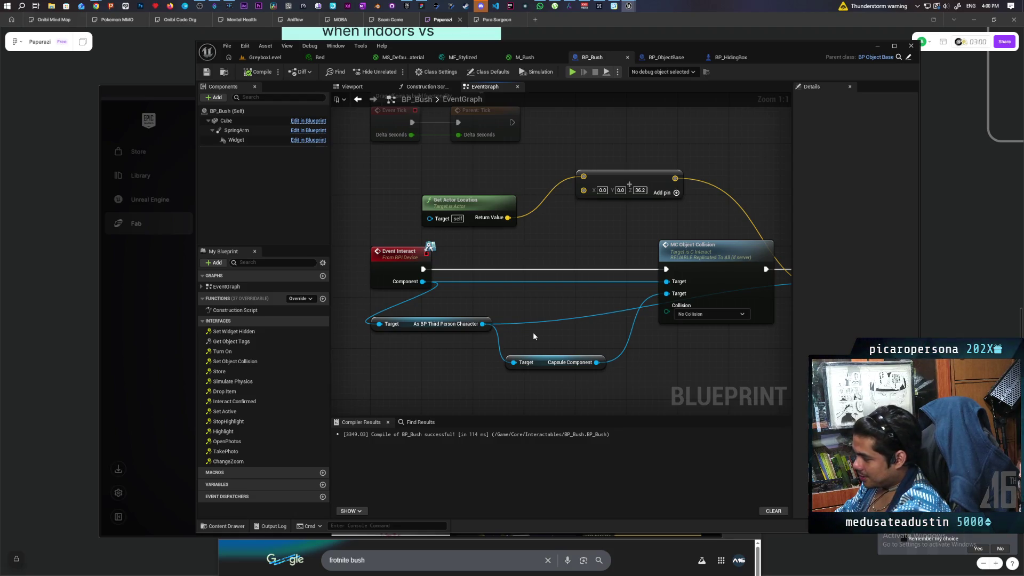
{"action": "mouse_move", "coordinate": [637, 380]}
{"action": "left_mouse_down"}
{"action": "mouse_move", "coordinate": [552, 366]}
{"action": "mouse_move", "coordinate": [585, 370]}
{"action": "left_mouse_up"}
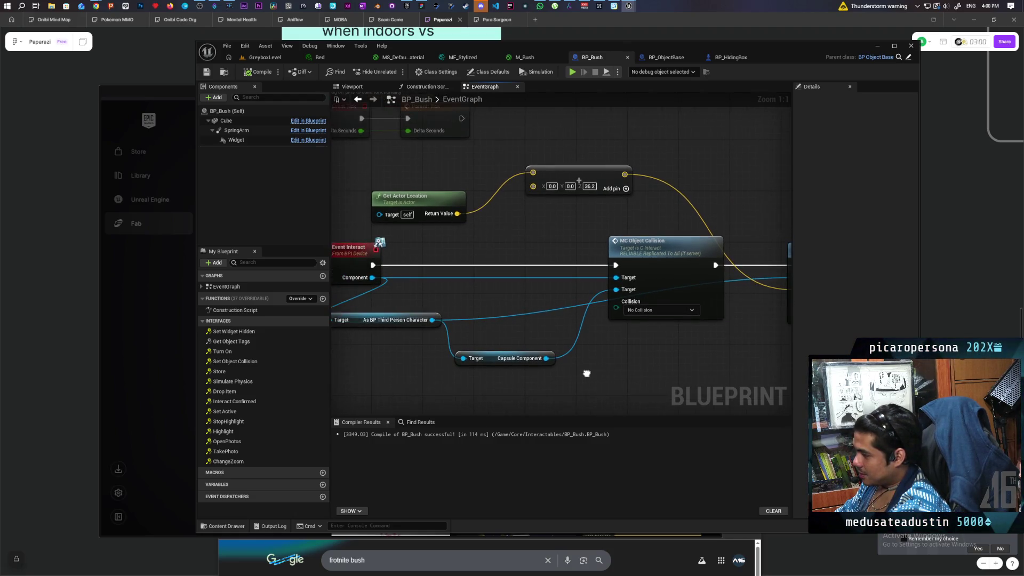
Play the level, walk the character through the bush, then stop and return to BP_Bush
{"action": "left_click", "coordinate": [265, 57]}
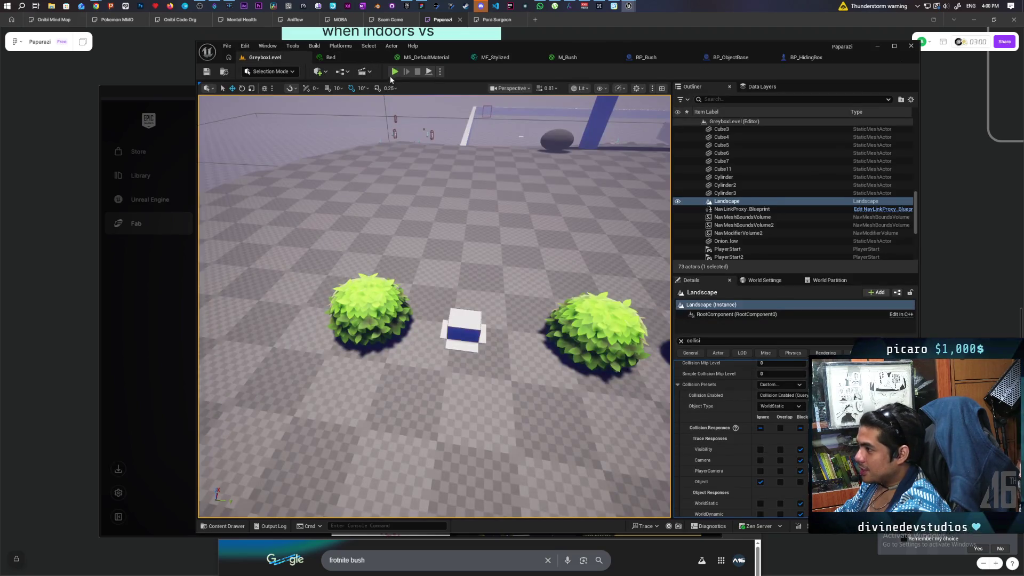
{"action": "left_click", "coordinate": [395, 71]}
{"action": "key", "text": "w"}
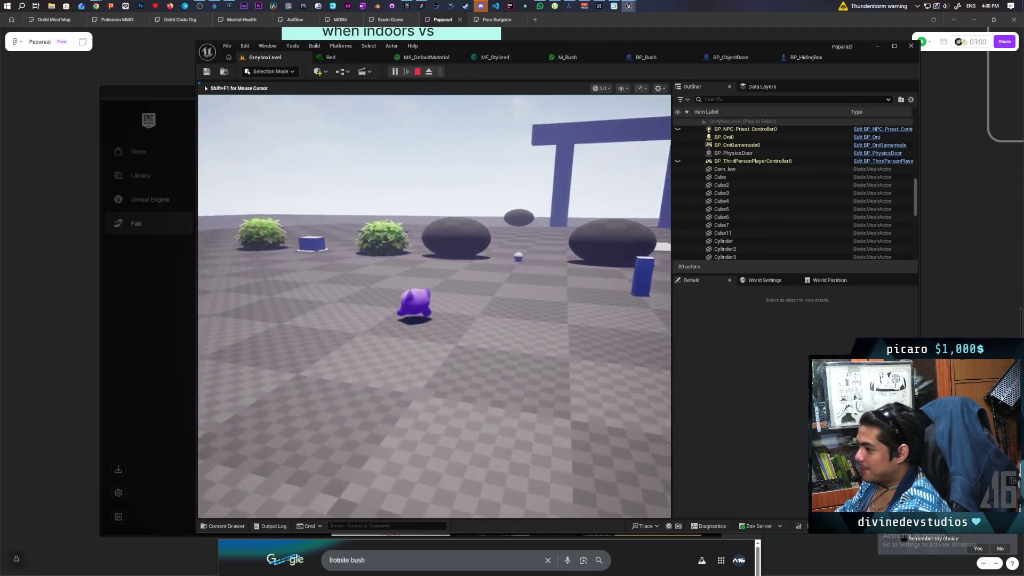
{"action": "key", "text": "w"}
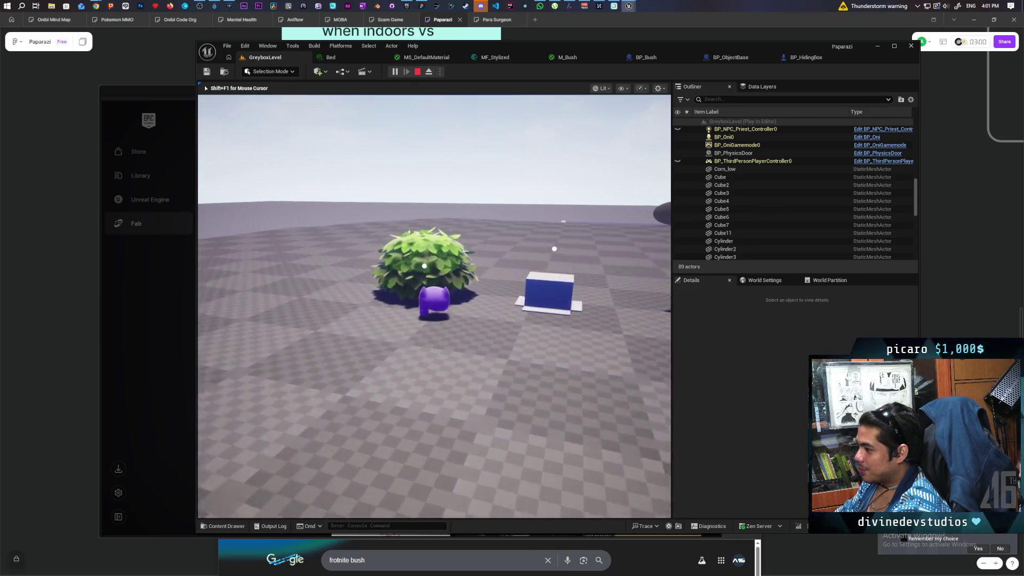
{"action": "key", "text": "Escape"}
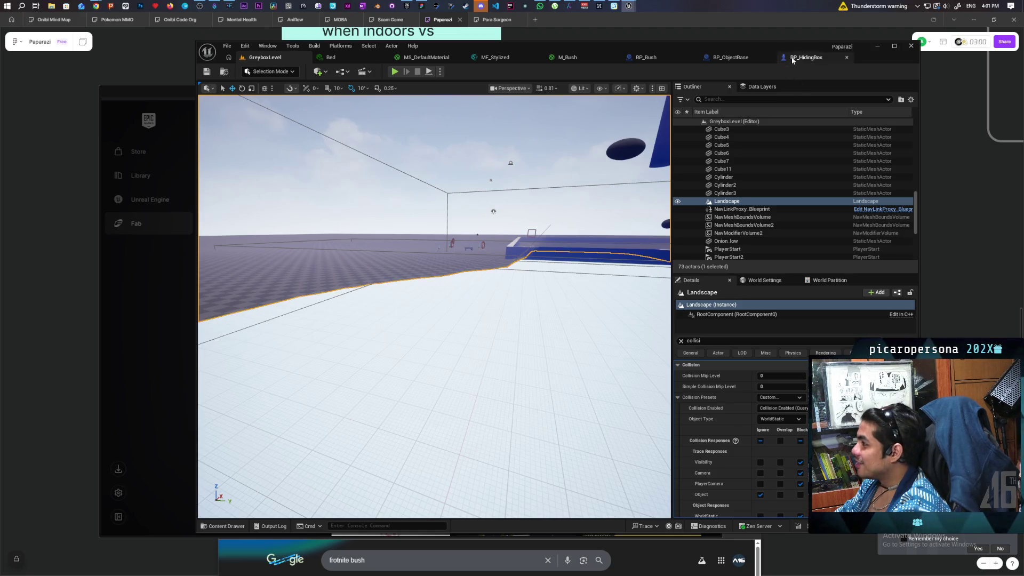
{"action": "left_click", "coordinate": [645, 57]}
Insert a Set Movement Mode node from the character cast between Event Interact and MC Object Collision
{"action": "mouse_move", "coordinate": [547, 234]}
{"action": "left_mouse_down"}
{"action": "mouse_move", "coordinate": [577, 181]}
{"action": "mouse_move", "coordinate": [628, 261]}
{"action": "mouse_move", "coordinate": [641, 330]}
{"action": "left_mouse_up"}
{"action": "left_click_drag", "start_coordinate": [491, 280], "coordinate": [491, 341]}
{"action": "type", "text": "set"}
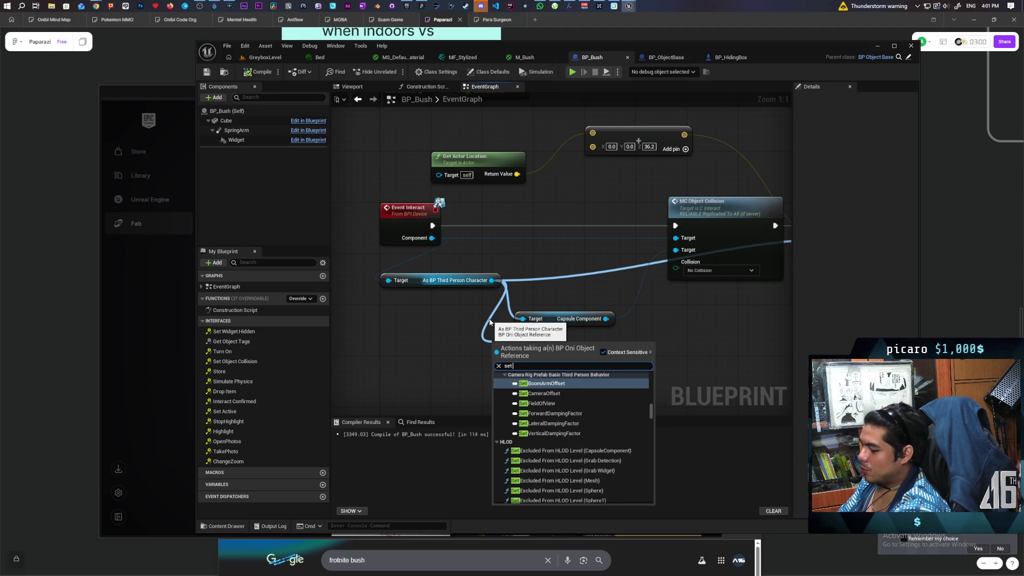
{"action": "type", "text": " moven"}
{"action": "key", "text": "BackSpace"}
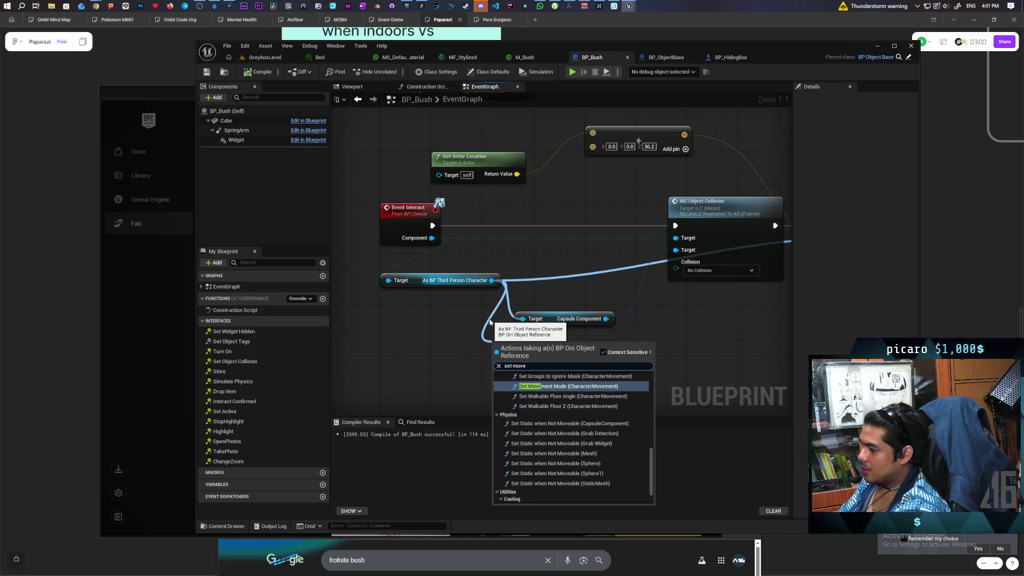
{"action": "key", "text": "Return"}
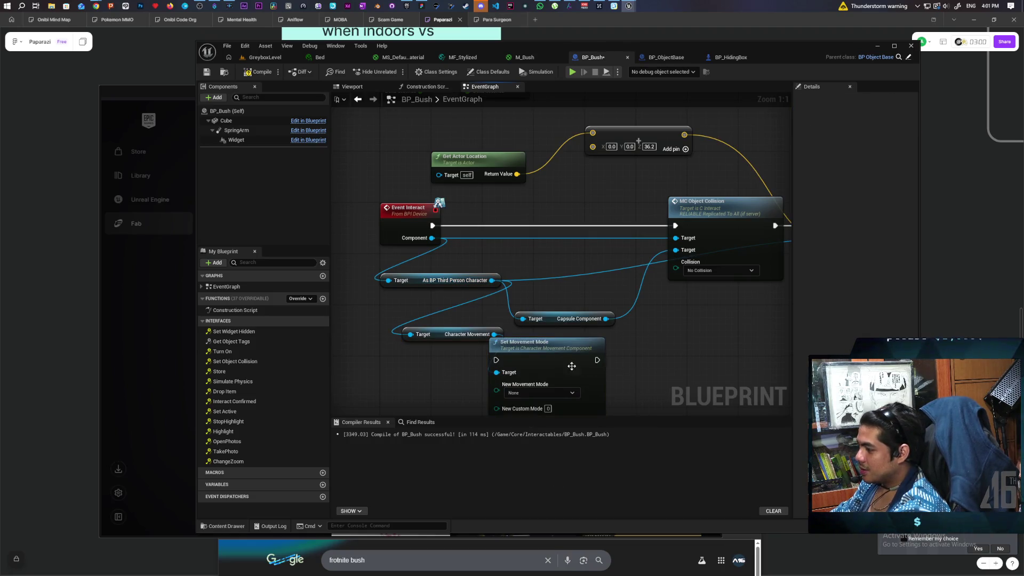
{"action": "left_click_drag", "start_coordinate": [563, 331], "coordinate": [576, 209]}
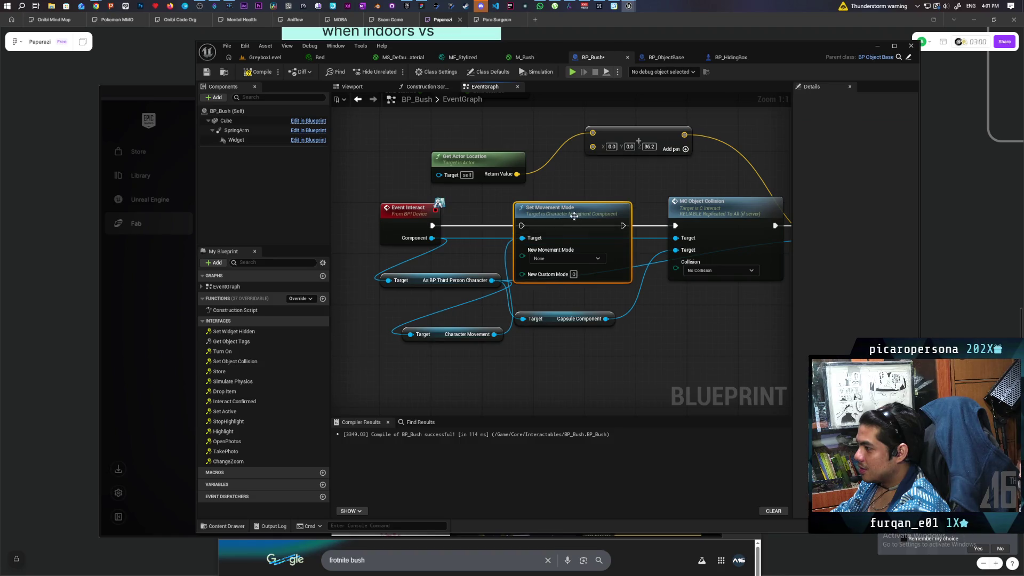
{"action": "right_click", "coordinate": [443, 227]}
{"action": "left_click_drag", "start_coordinate": [432, 226], "coordinate": [521, 225]}
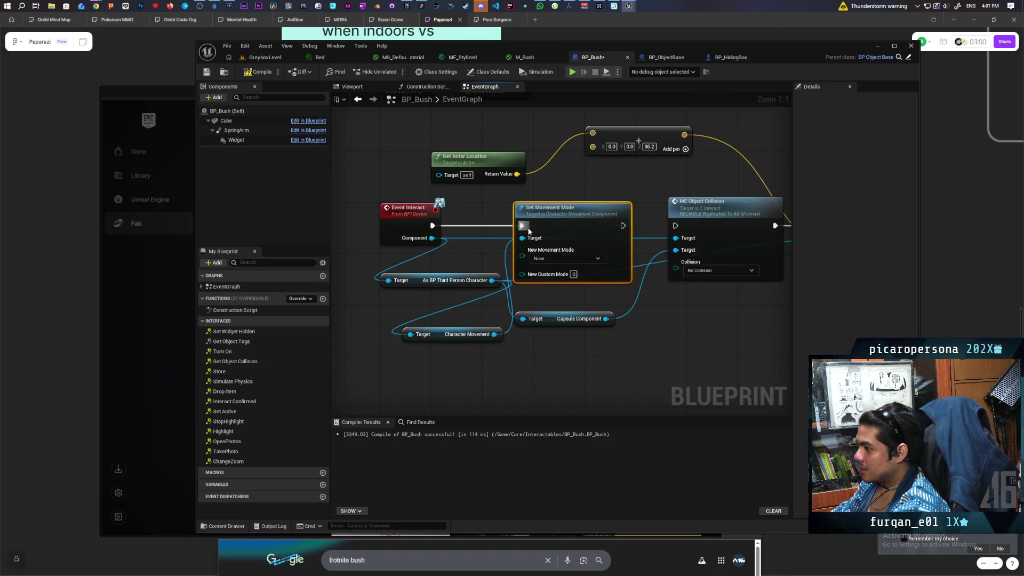
{"action": "left_click_drag", "start_coordinate": [623, 226], "coordinate": [681, 227]}
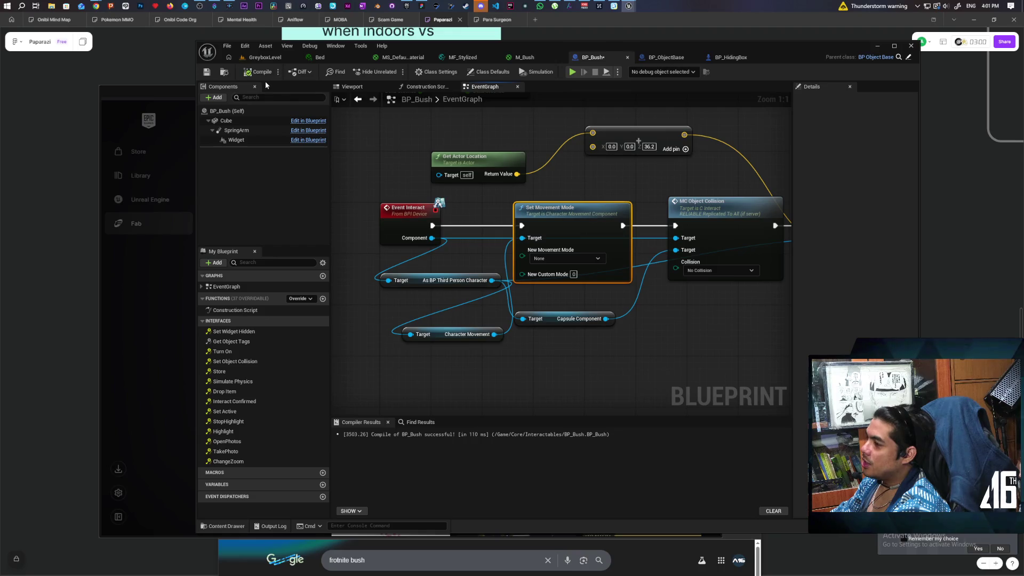
{"action": "left_click", "coordinate": [269, 58]}
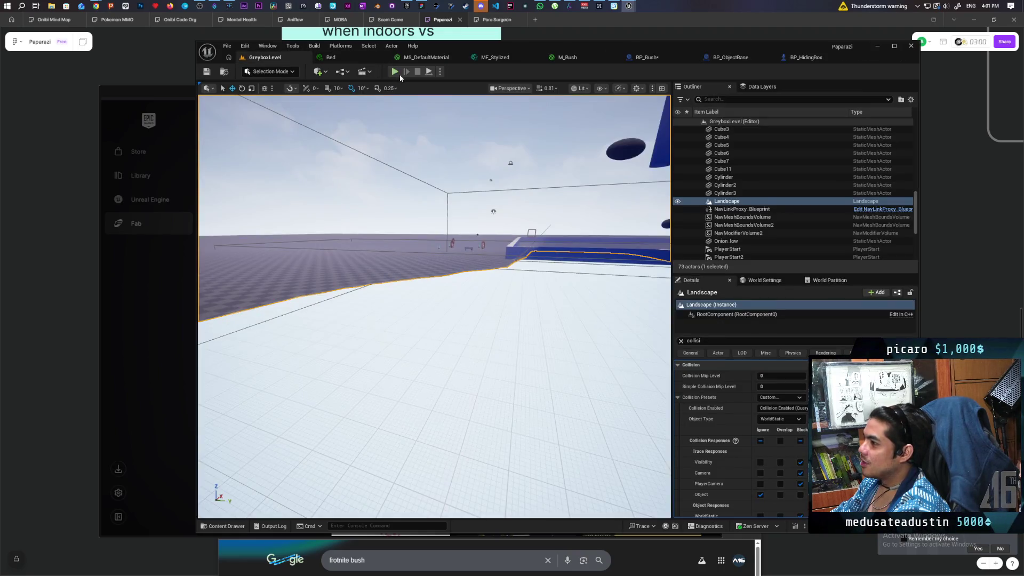
Play-test GreyboxLevel: walk the character to the bush until the 'F Bush' prompt appears, then exit
{"action": "left_click", "coordinate": [394, 72]}
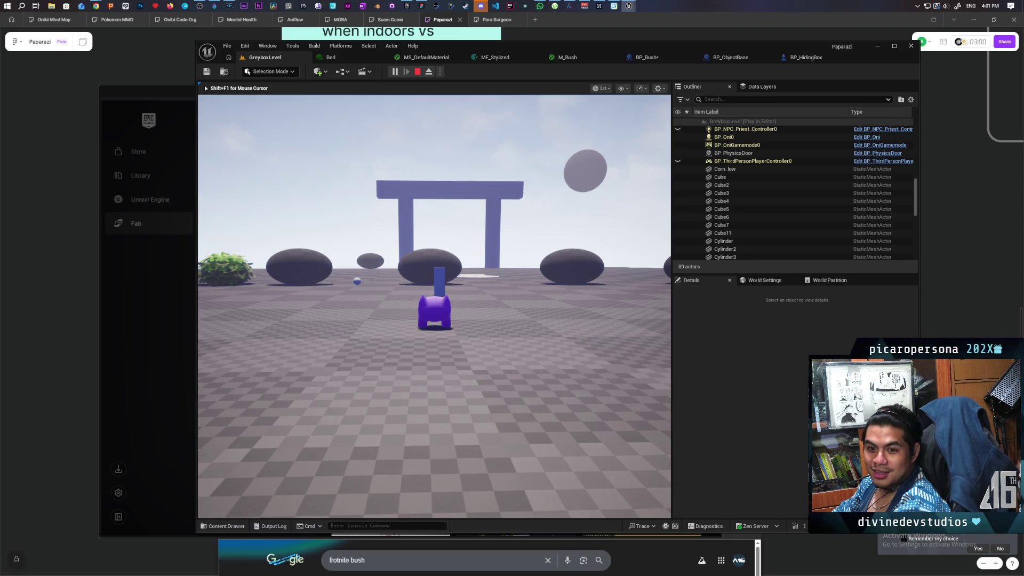
{"action": "key", "text": "a"}
{"action": "key", "text": "w"}
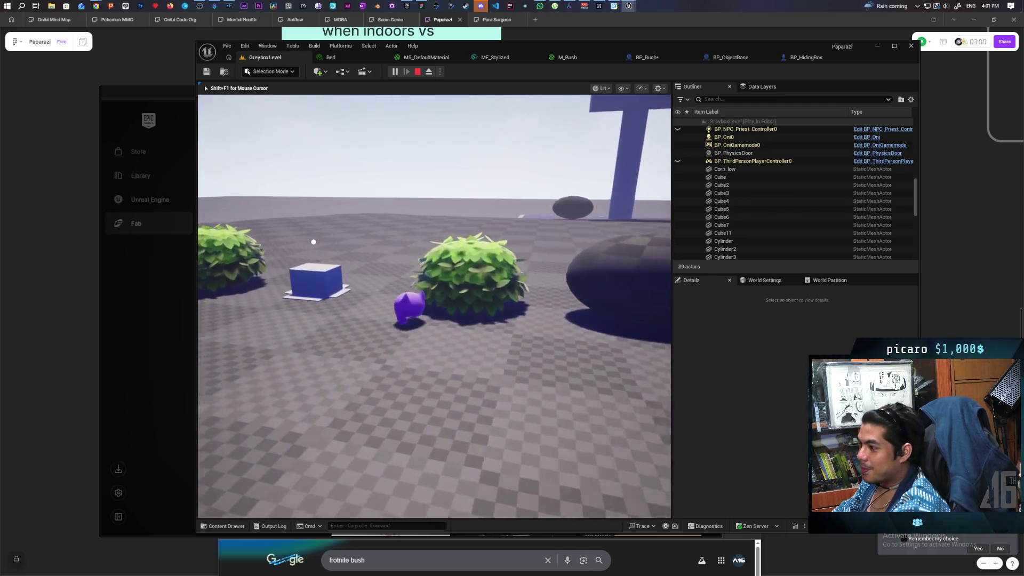
{"action": "key", "text": "w"}
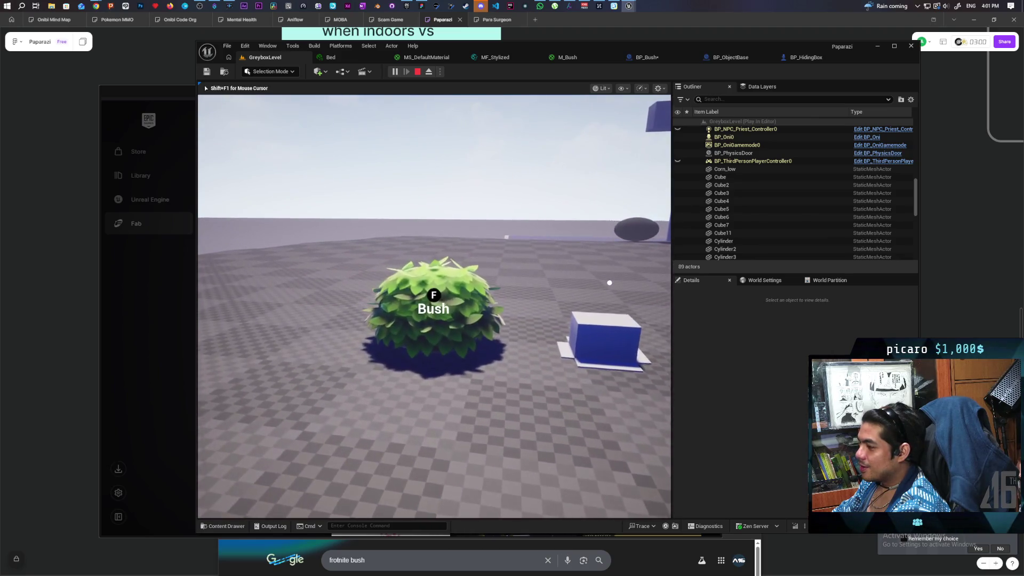
{"action": "key", "text": "f"}
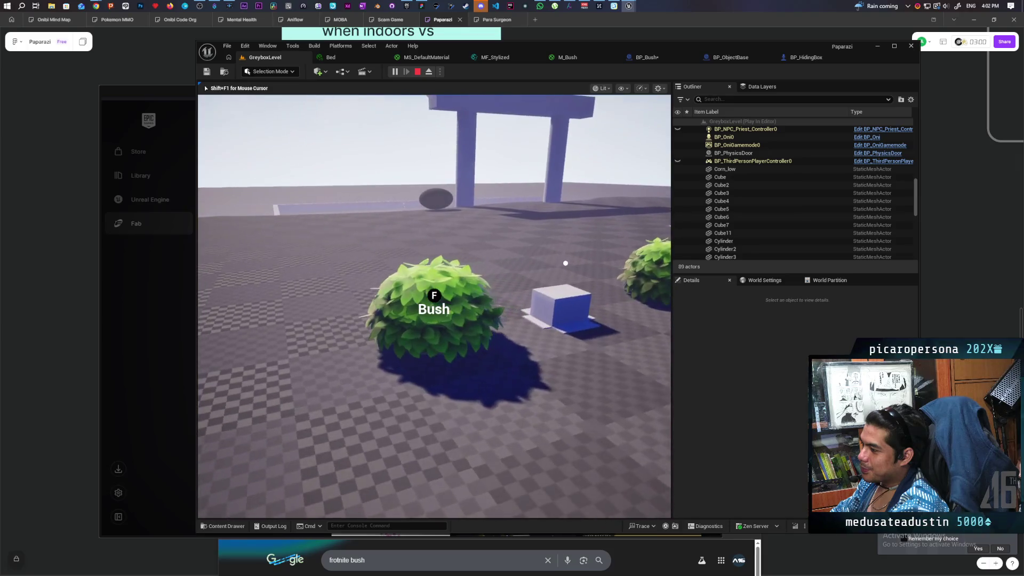
{"action": "key", "text": "Escape"}
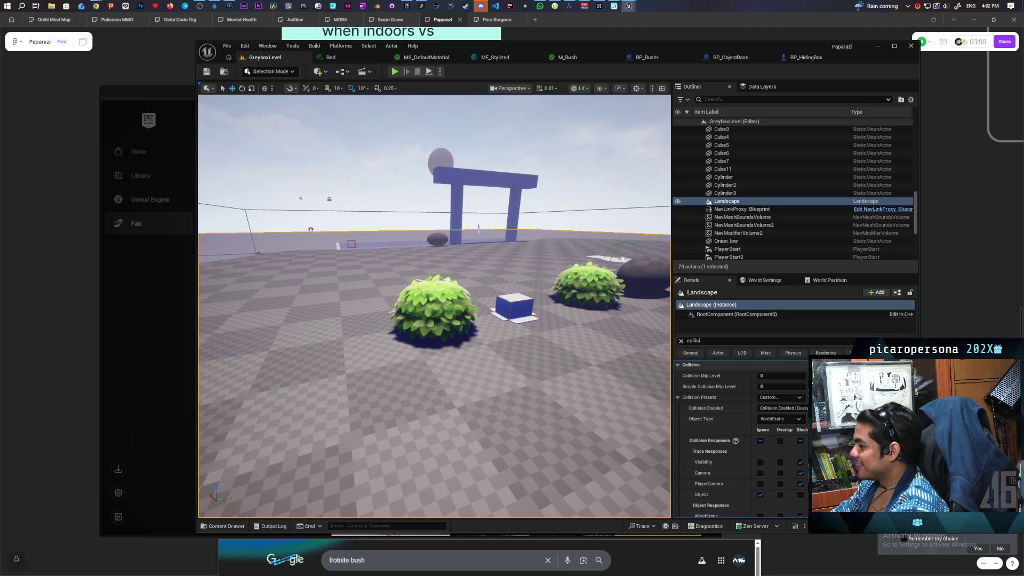
{"action": "mouse_move", "coordinate": [472, 267]}
{"action": "left_mouse_down"}
{"action": "mouse_move", "coordinate": [471, 298]}
{"action": "mouse_move", "coordinate": [474, 235]}
{"action": "mouse_move", "coordinate": [501, 238]}
{"action": "mouse_move", "coordinate": [464, 243]}
{"action": "mouse_move", "coordinate": [466, 277]}
{"action": "mouse_move", "coordinate": [472, 253]}
{"action": "mouse_move", "coordinate": [459, 255]}
{"action": "left_mouse_up"}
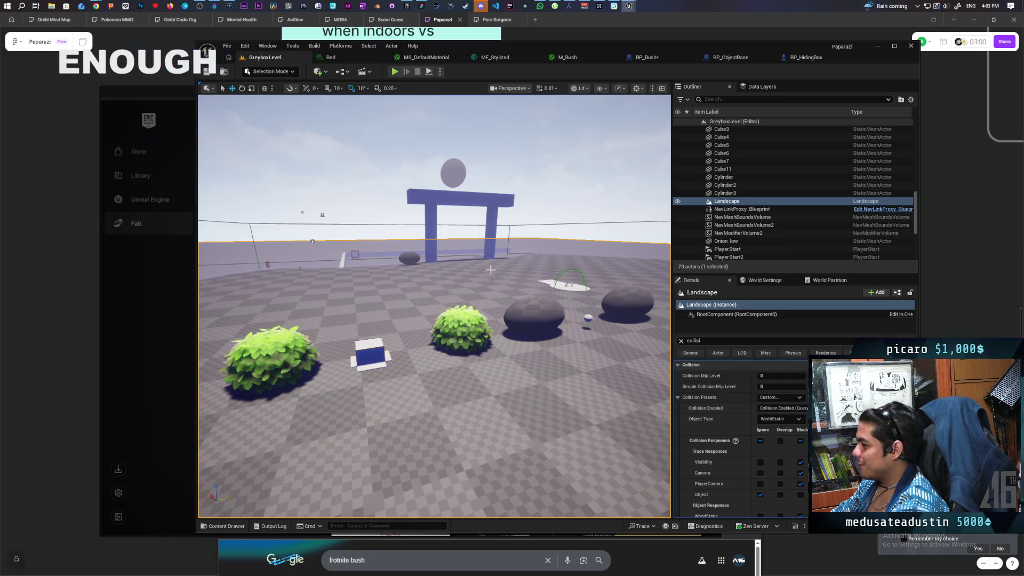
{"action": "left_click", "coordinate": [313, 241]}
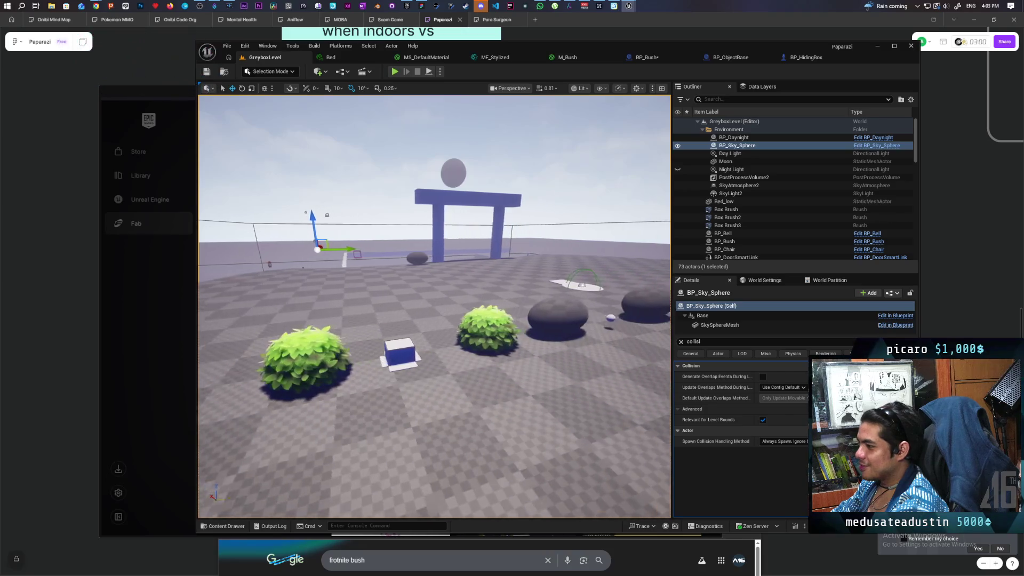
{"action": "key", "text": "f"}
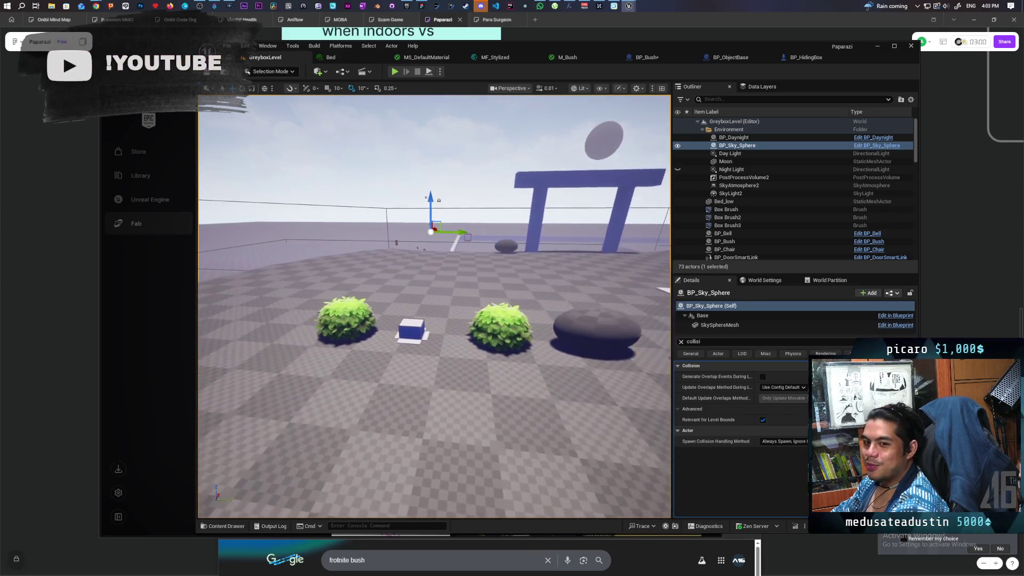
{"action": "mouse_move", "coordinate": [434, 306]}
{"action": "left_mouse_down"}
{"action": "mouse_move", "coordinate": [469, 352]}
{"action": "mouse_move", "coordinate": [480, 285]}
{"action": "mouse_move", "coordinate": [471, 331]}
{"action": "mouse_move", "coordinate": [469, 304]}
{"action": "mouse_move", "coordinate": [448, 305]}
{"action": "mouse_move", "coordinate": [480, 309]}
{"action": "mouse_move", "coordinate": [480, 320]}
{"action": "mouse_move", "coordinate": [480, 304]}
{"action": "mouse_move", "coordinate": [461, 296]}
{"action": "left_mouse_up"}
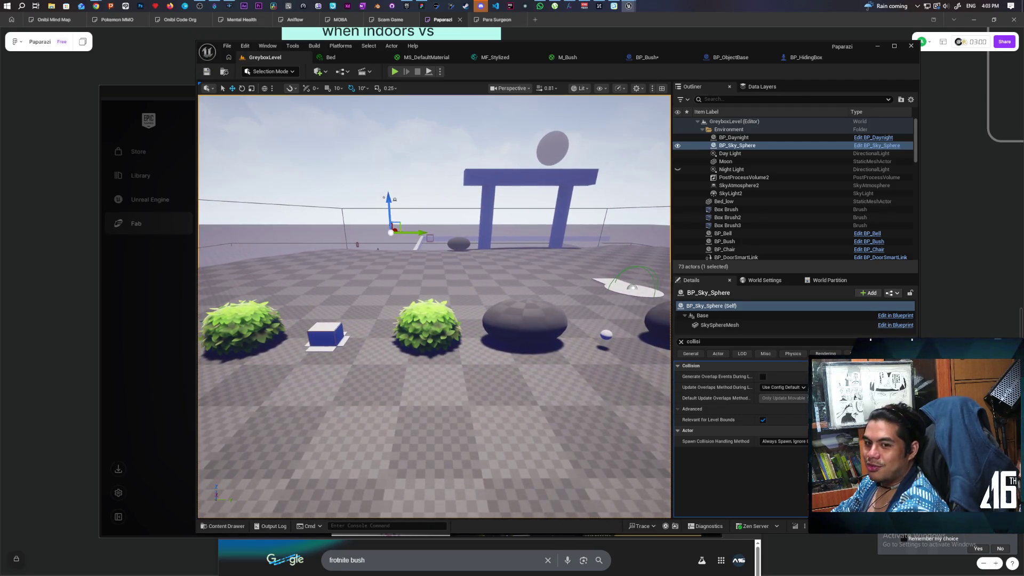
{"action": "mouse_move", "coordinate": [461, 296]}
{"action": "left_mouse_down"}
{"action": "mouse_move", "coordinate": [482, 277]}
{"action": "mouse_move", "coordinate": [483, 288]}
{"action": "mouse_move", "coordinate": [502, 287]}
{"action": "mouse_move", "coordinate": [493, 282]}
{"action": "mouse_move", "coordinate": [495, 302]}
{"action": "mouse_move", "coordinate": [492, 276]}
{"action": "left_mouse_up"}
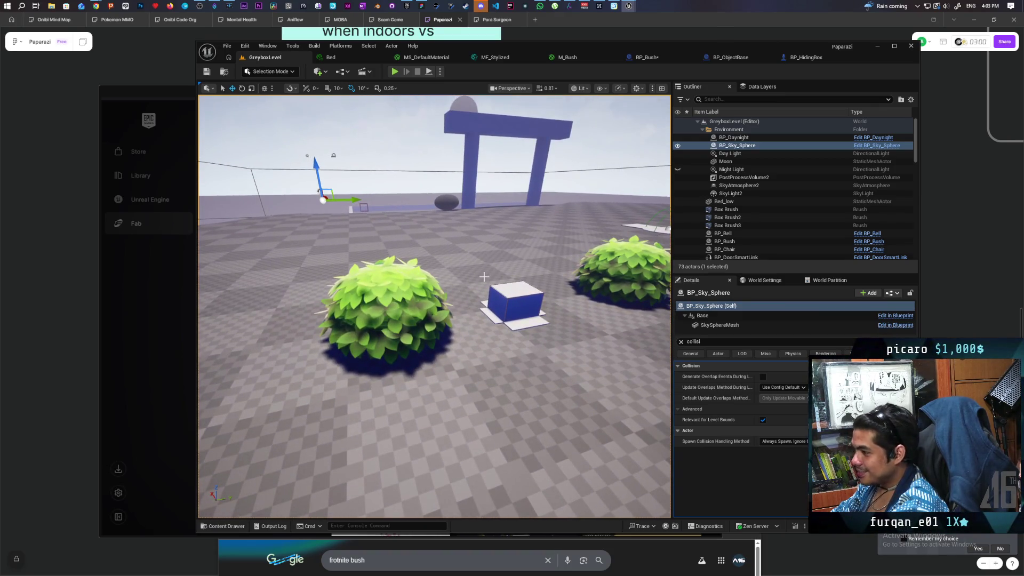
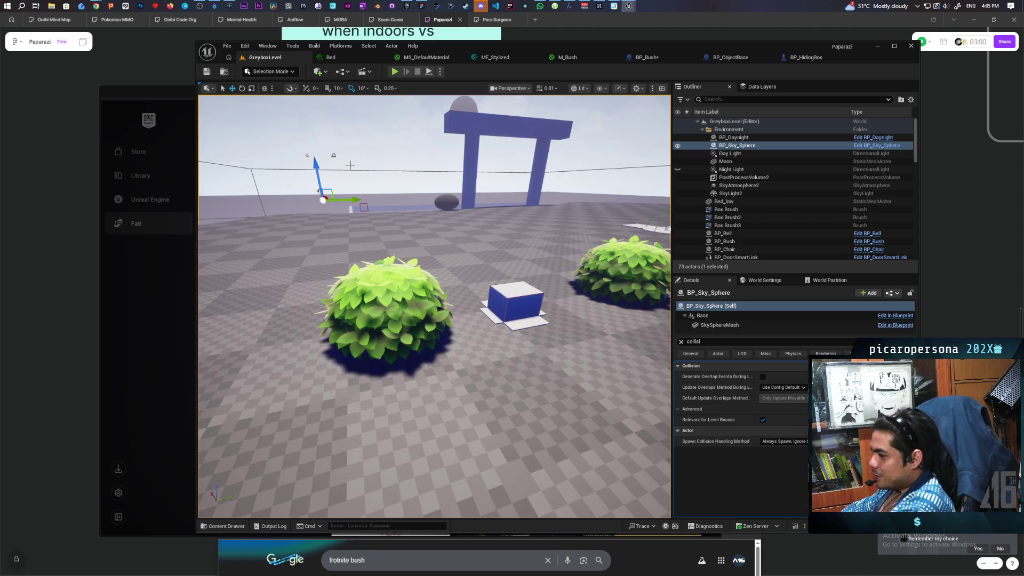
Paste a Hello Print String after BP_Bush's Set Actor Location and start a test play
{"action": "left_click", "coordinate": [411, 273]}
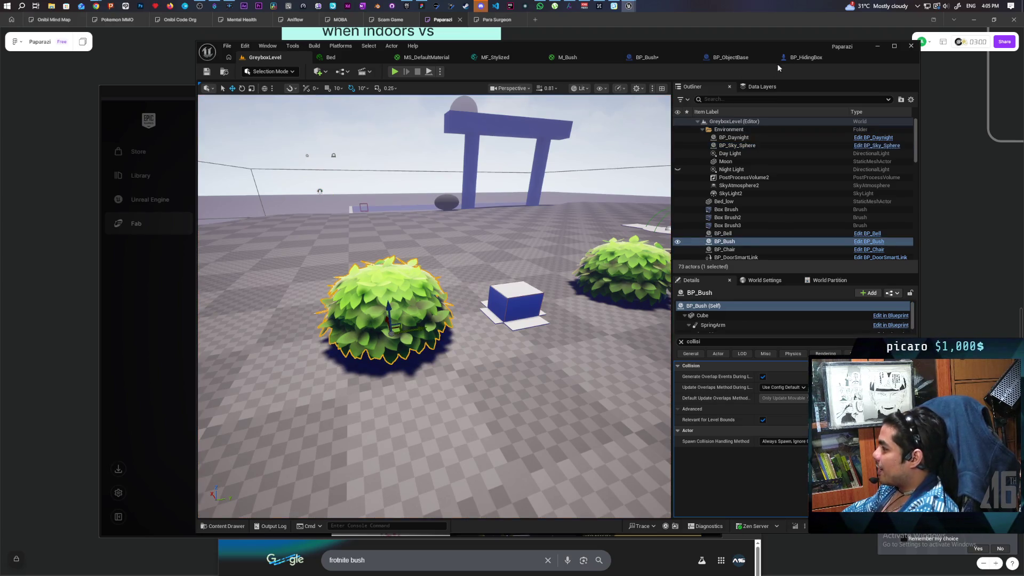
{"action": "left_click", "coordinate": [805, 57]}
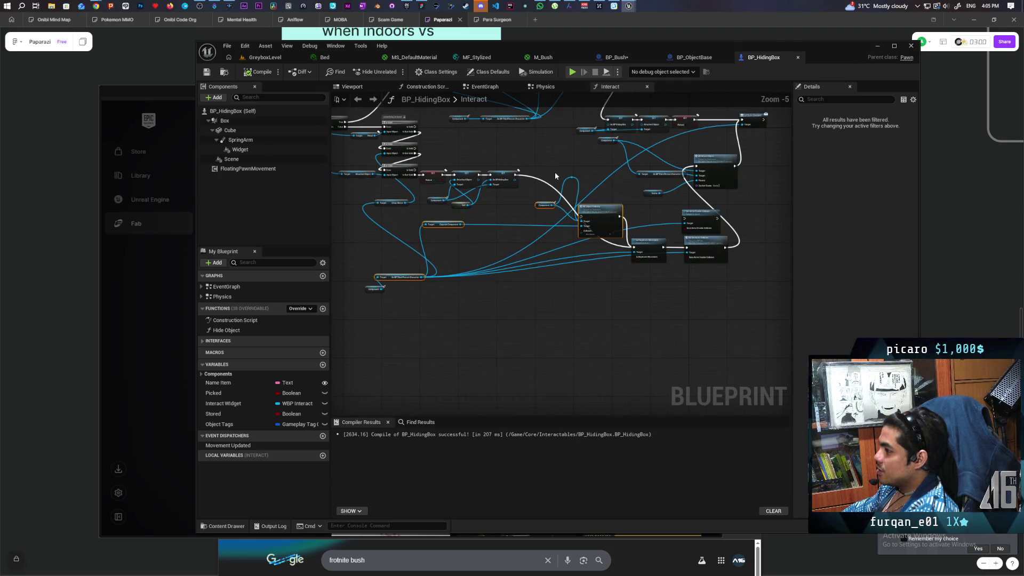
{"action": "left_click", "coordinate": [613, 57]}
{"action": "mouse_move", "coordinate": [467, 210]}
{"action": "left_mouse_down"}
{"action": "mouse_move", "coordinate": [398, 210]}
{"action": "mouse_move", "coordinate": [457, 199]}
{"action": "mouse_move", "coordinate": [341, 208]}
{"action": "mouse_move", "coordinate": [493, 225]}
{"action": "mouse_move", "coordinate": [467, 225]}
{"action": "mouse_move", "coordinate": [540, 251]}
{"action": "left_mouse_up"}
{"action": "key", "text": "ctrl+v"}
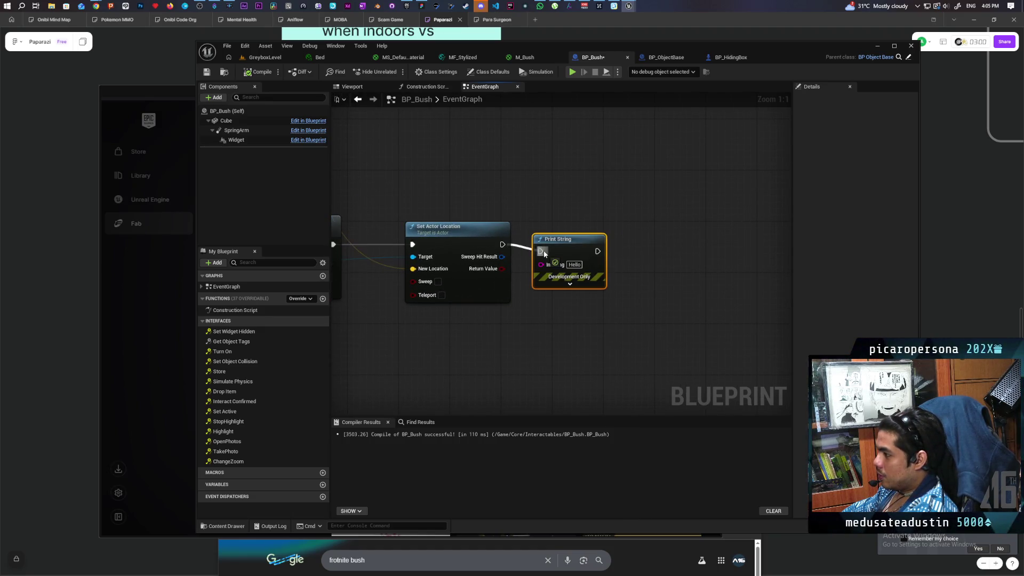
{"action": "left_click", "coordinate": [266, 59]}
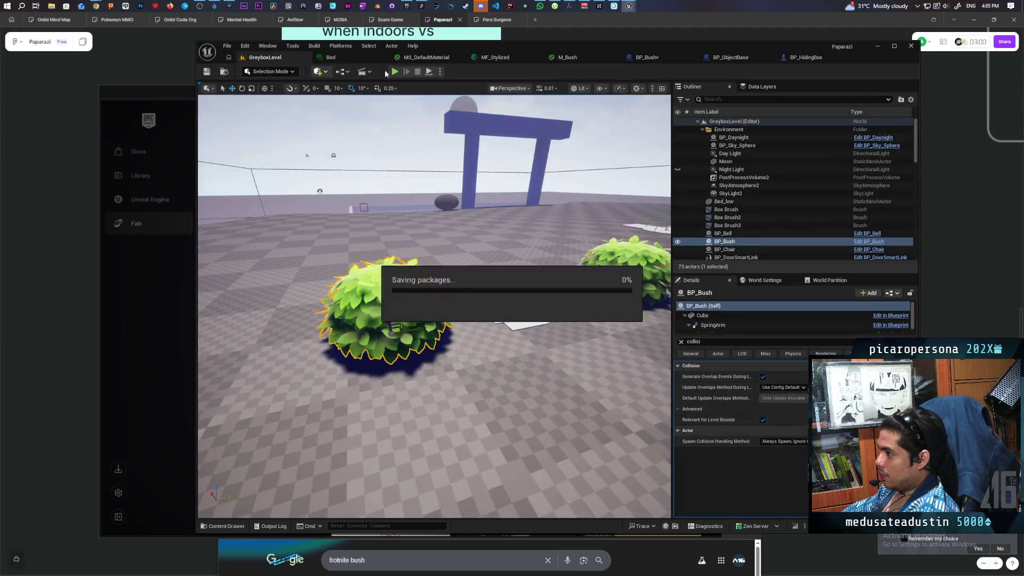
{"action": "key", "text": "alt+p"}
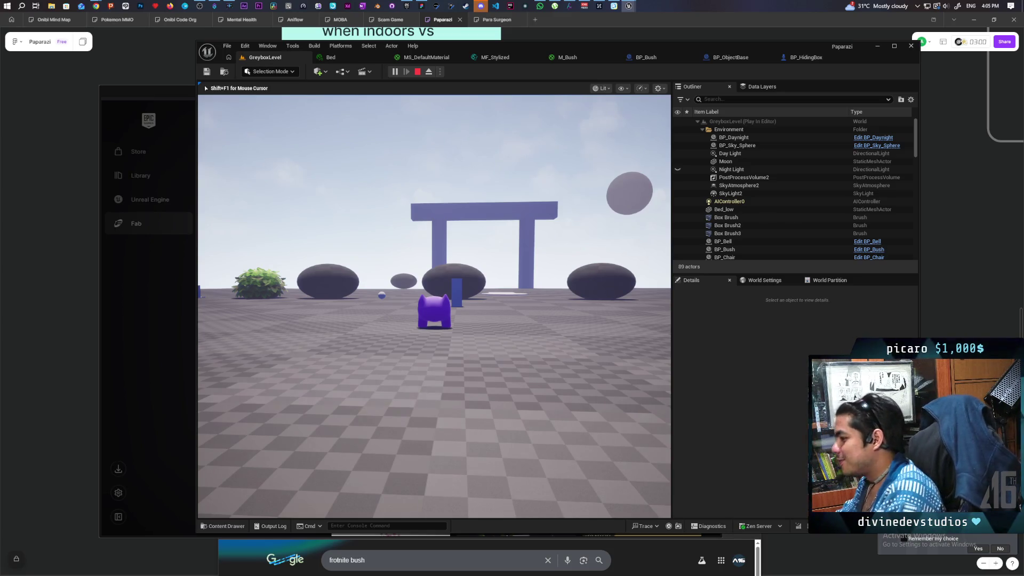
Walk the character to a bush, press F to hide and F again to exit, then stop playing
{"action": "key", "text": "w"}
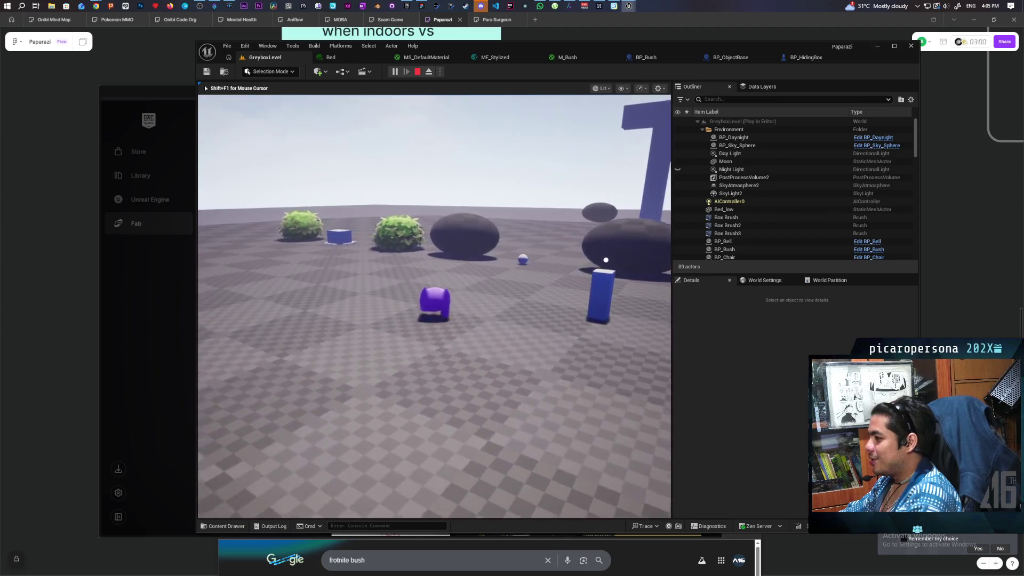
{"action": "key", "text": "w"}
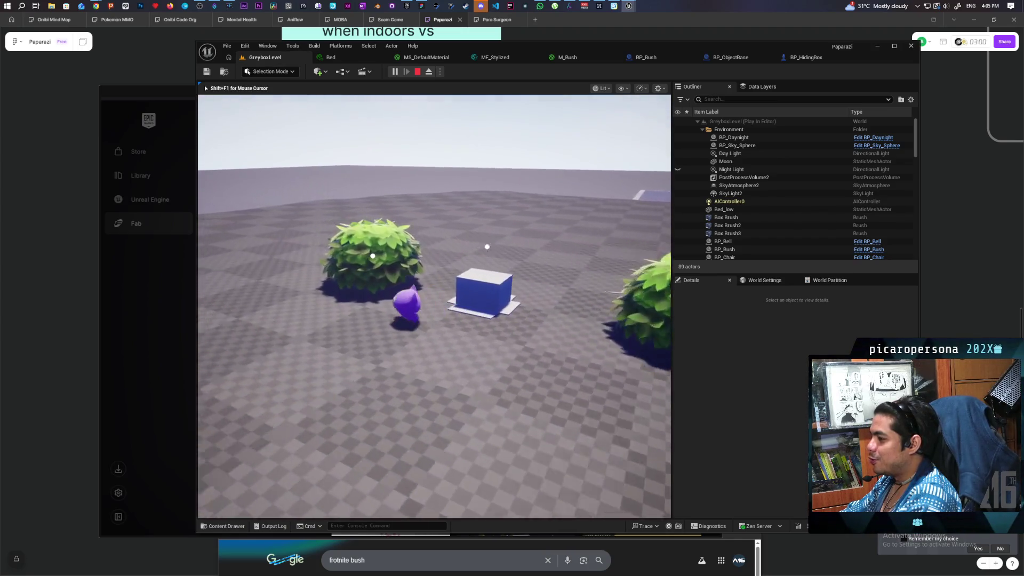
{"action": "key", "text": "w"}
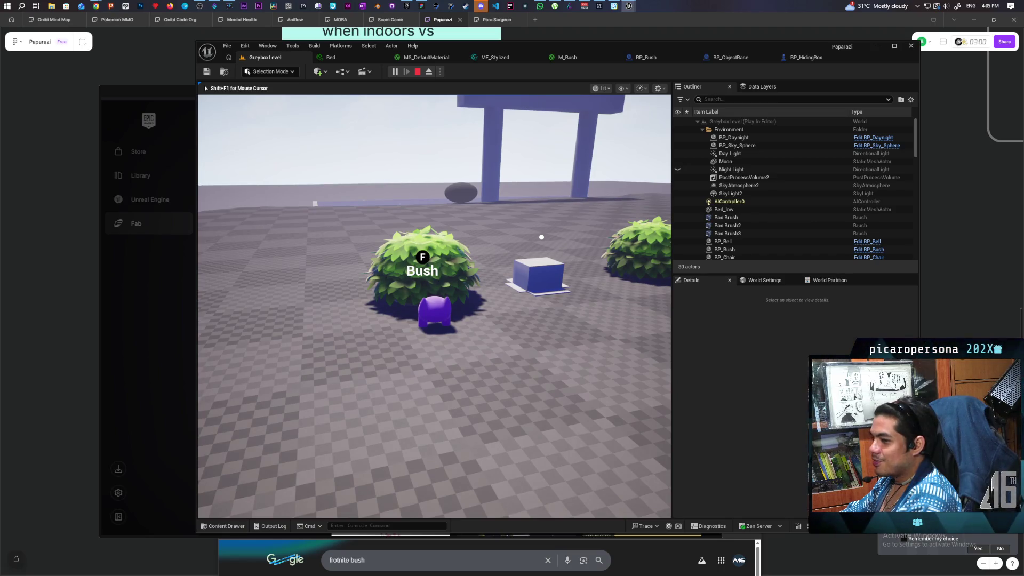
{"action": "key", "text": "f"}
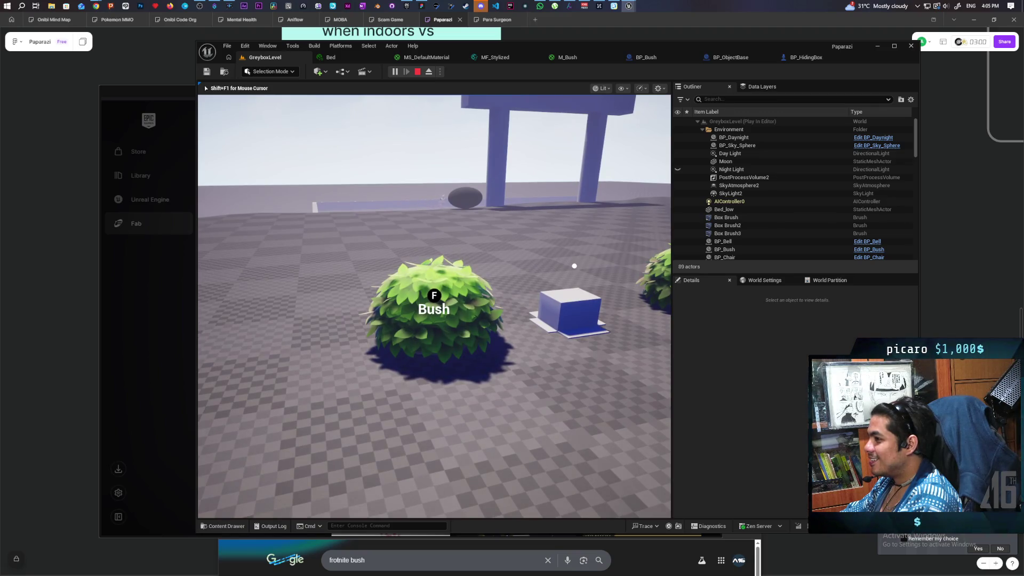
{"action": "key", "text": "f"}
{"action": "key", "text": "f"}
{"action": "key", "text": "f"}
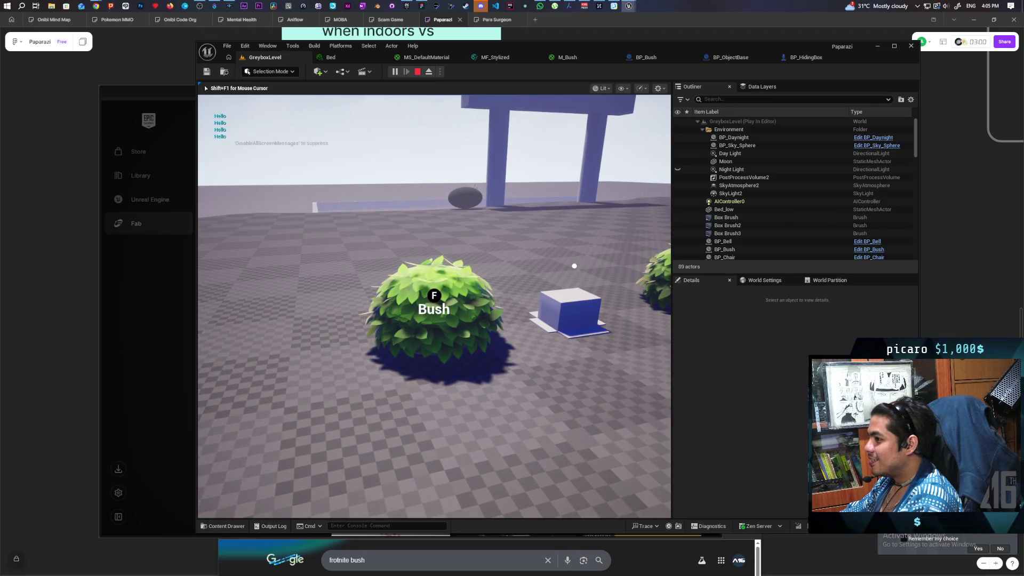
{"action": "key", "text": "F8"}
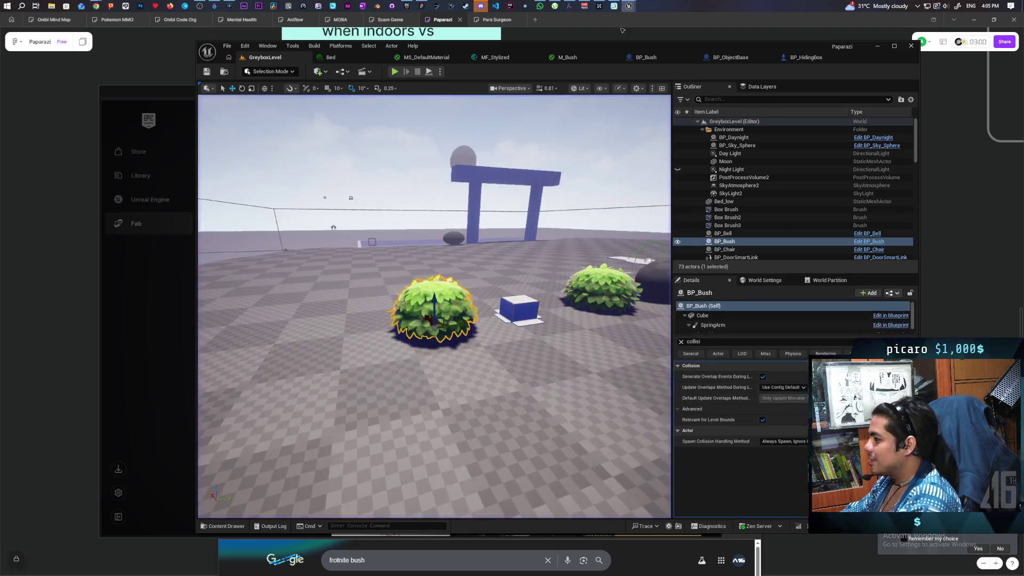
{"action": "left_click", "coordinate": [802, 61]}
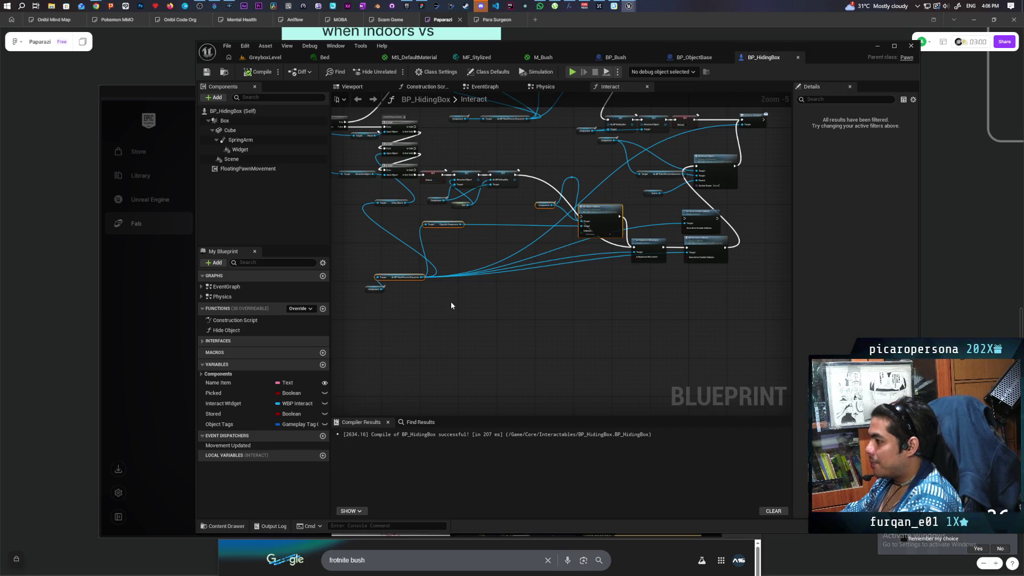
Shift the movement and location node chain right and insert a Branch after Event Interact
{"action": "left_click", "coordinate": [614, 57]}
{"action": "scroll", "coordinate": [506, 152], "scroll_direction": "down", "scroll_amount": 5}
{"action": "scroll", "coordinate": [561, 230], "scroll_direction": "up", "scroll_amount": 2}
{"action": "scroll", "coordinate": [560, 230], "scroll_direction": "down", "scroll_amount": 2}
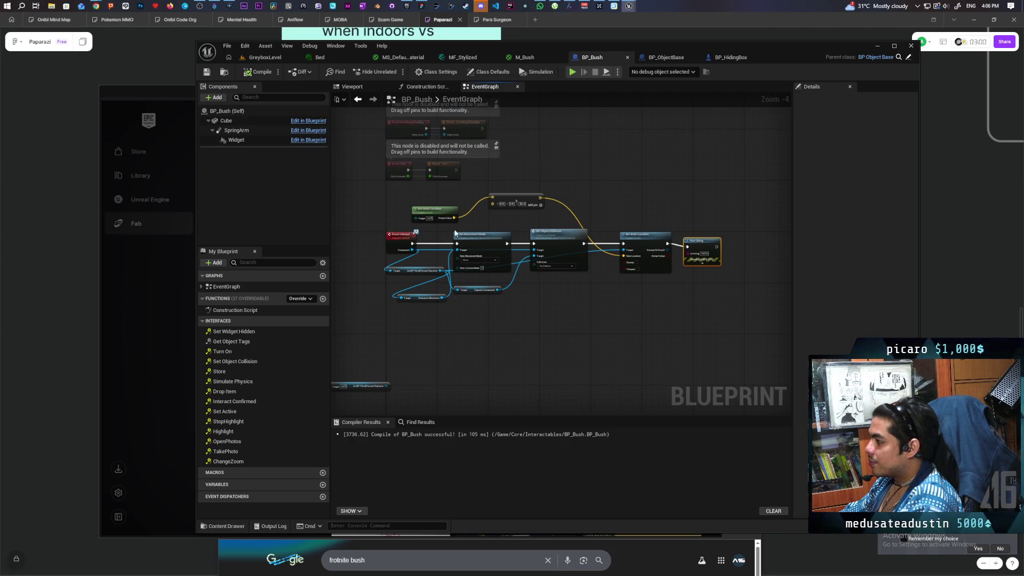
{"action": "left_click_drag", "start_coordinate": [429, 201], "coordinate": [694, 311]}
{"action": "mouse_move", "coordinate": [558, 241]}
{"action": "left_mouse_down"}
{"action": "mouse_move", "coordinate": [679, 240]}
{"action": "mouse_move", "coordinate": [657, 244]}
{"action": "left_mouse_up"}
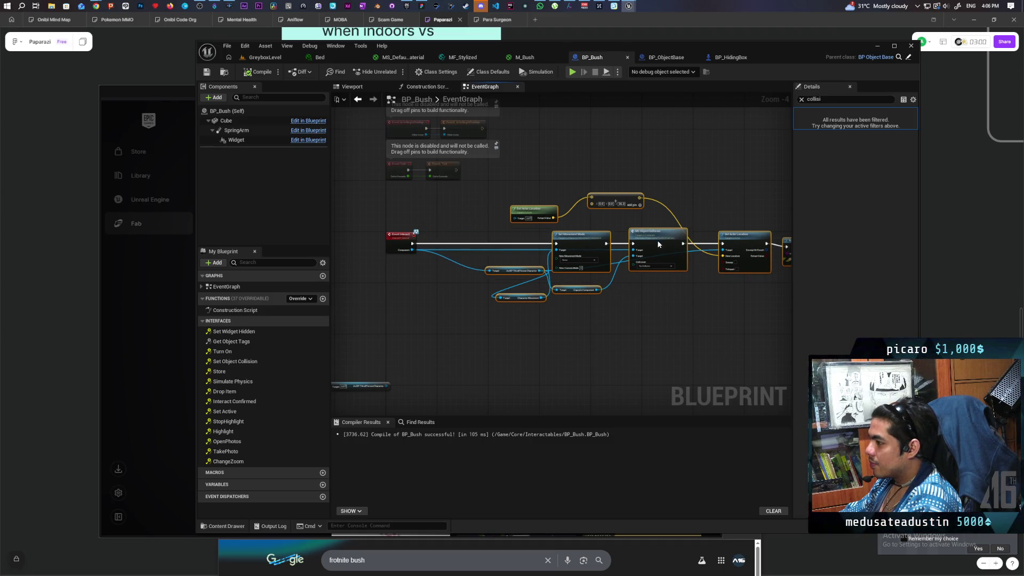
{"action": "scroll", "coordinate": [436, 276], "scroll_direction": "up", "scroll_amount": 3}
{"action": "left_click", "coordinate": [463, 320]}
{"action": "mouse_move", "coordinate": [463, 320]}
{"action": "left_mouse_down"}
{"action": "mouse_move", "coordinate": [474, 247]}
{"action": "mouse_move", "coordinate": [660, 256]}
{"action": "left_mouse_up"}
Wire the Branch False output to the lower Set Movement Mode chain and True to the upper one
{"action": "left_click_drag", "start_coordinate": [500, 306], "coordinate": [423, 331]}
{"action": "scroll", "coordinate": [354, 318], "scroll_direction": "down", "scroll_amount": 2}
{"action": "mouse_move", "coordinate": [596, 343]}
{"action": "left_mouse_down"}
{"action": "mouse_move", "coordinate": [674, 331]}
{"action": "mouse_move", "coordinate": [567, 319]}
{"action": "mouse_move", "coordinate": [612, 313]}
{"action": "left_mouse_up"}
{"action": "scroll", "coordinate": [437, 296], "scroll_direction": "up", "scroll_amount": 3}
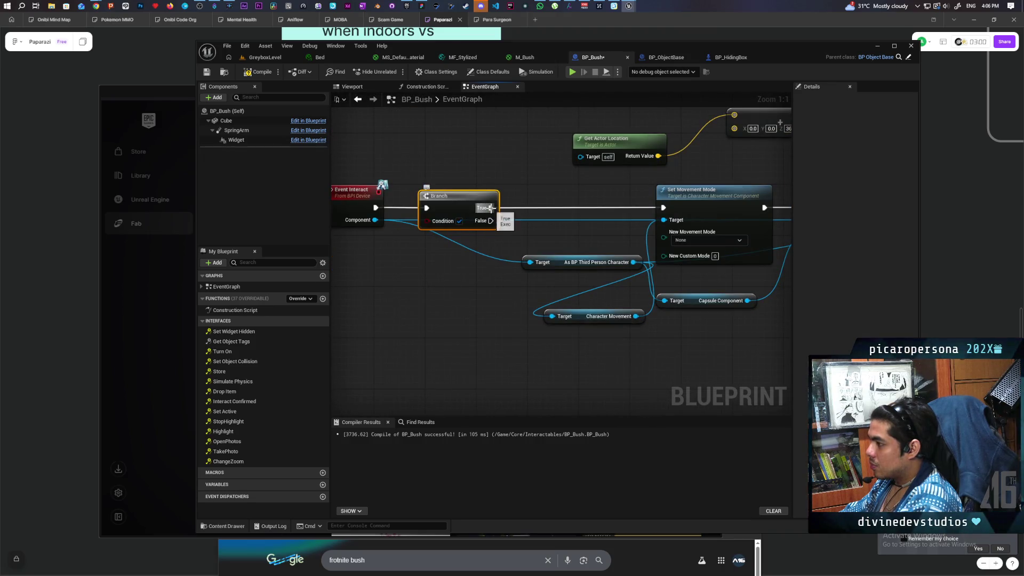
{"action": "mouse_move", "coordinate": [491, 208]}
{"action": "left_mouse_down"}
{"action": "mouse_move", "coordinate": [488, 221]}
{"action": "mouse_move", "coordinate": [699, 350]}
{"action": "left_mouse_up"}
{"action": "scroll", "coordinate": [488, 253], "scroll_direction": "down", "scroll_amount": 5}
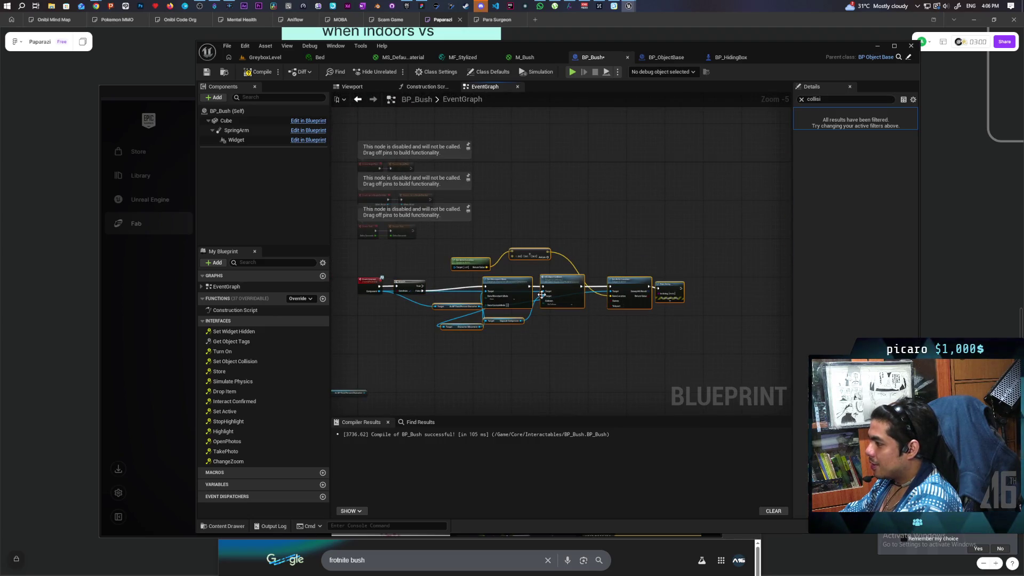
{"action": "left_click_drag", "start_coordinate": [541, 295], "coordinate": [556, 359]}
{"action": "scroll", "coordinate": [555, 359], "scroll_direction": "up", "scroll_amount": 5}
{"action": "scroll", "coordinate": [620, 192], "scroll_direction": "down", "scroll_amount": 6}
{"action": "mouse_move", "coordinate": [576, 290]}
{"action": "left_mouse_down"}
{"action": "mouse_move", "coordinate": [527, 312]}
{"action": "mouse_move", "coordinate": [513, 301]}
{"action": "left_mouse_up"}
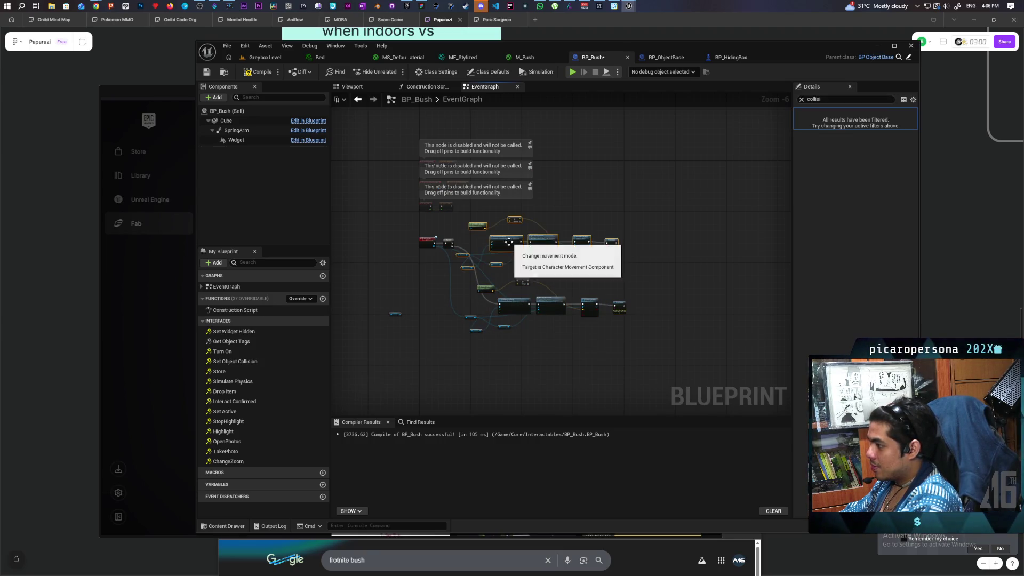
{"action": "scroll", "coordinate": [512, 251], "scroll_direction": "up", "scroll_amount": 3}
{"action": "mouse_move", "coordinate": [367, 232]}
{"action": "left_mouse_down"}
{"action": "mouse_move", "coordinate": [450, 223]}
{"action": "mouse_move", "coordinate": [448, 164]}
{"action": "left_mouse_up"}
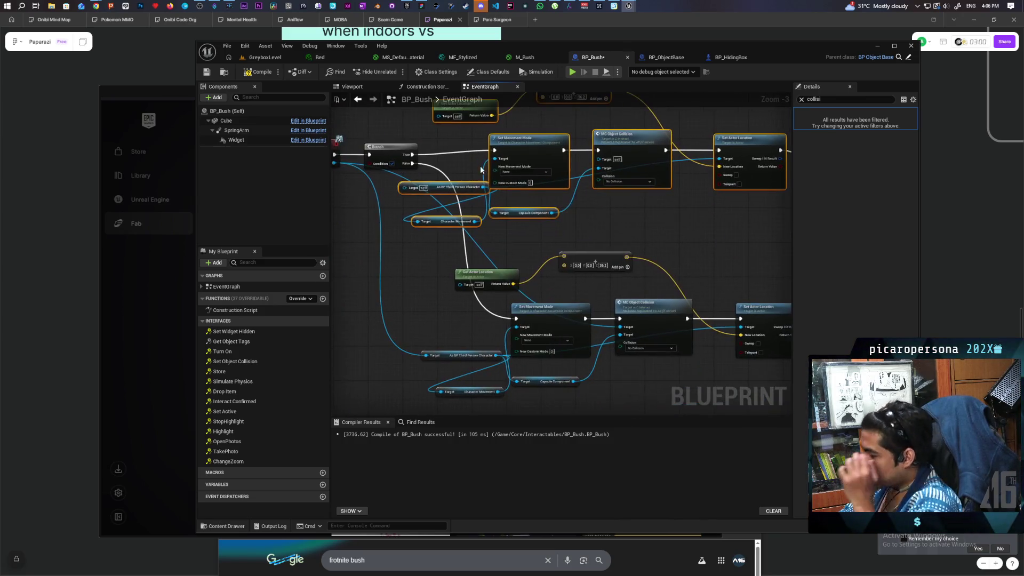
Set the upper Set Movement Mode node's mode to Walking
{"action": "left_click_drag", "start_coordinate": [571, 162], "coordinate": [631, 170]}
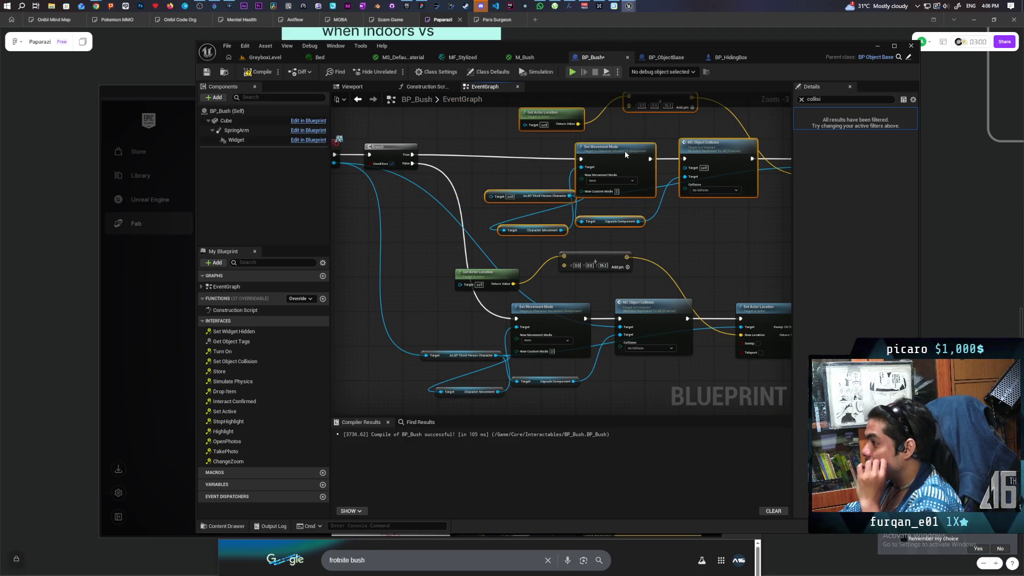
{"action": "left_click_drag", "start_coordinate": [625, 153], "coordinate": [582, 195]}
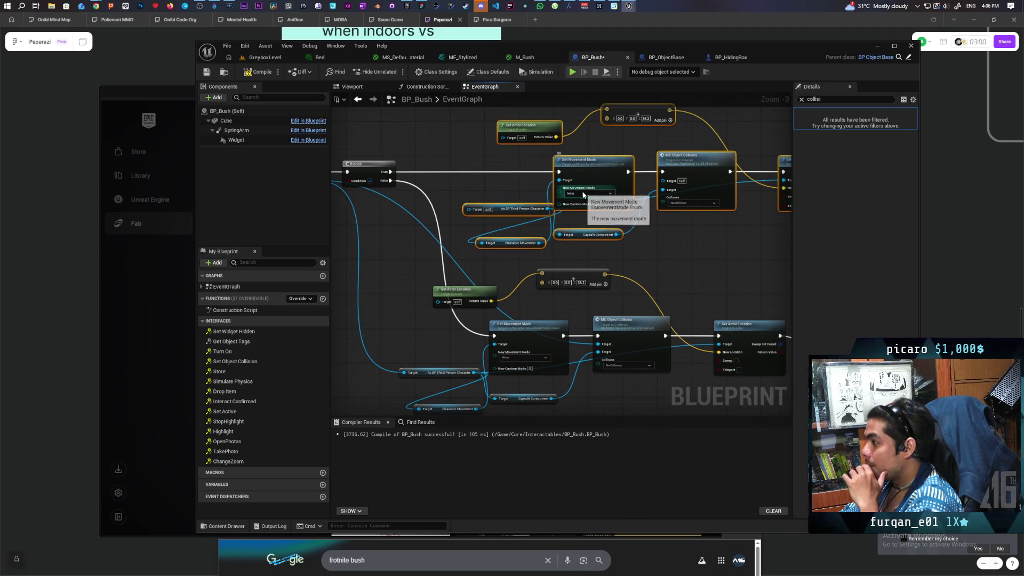
{"action": "left_click", "coordinate": [582, 195]}
{"action": "left_click", "coordinate": [592, 207]}
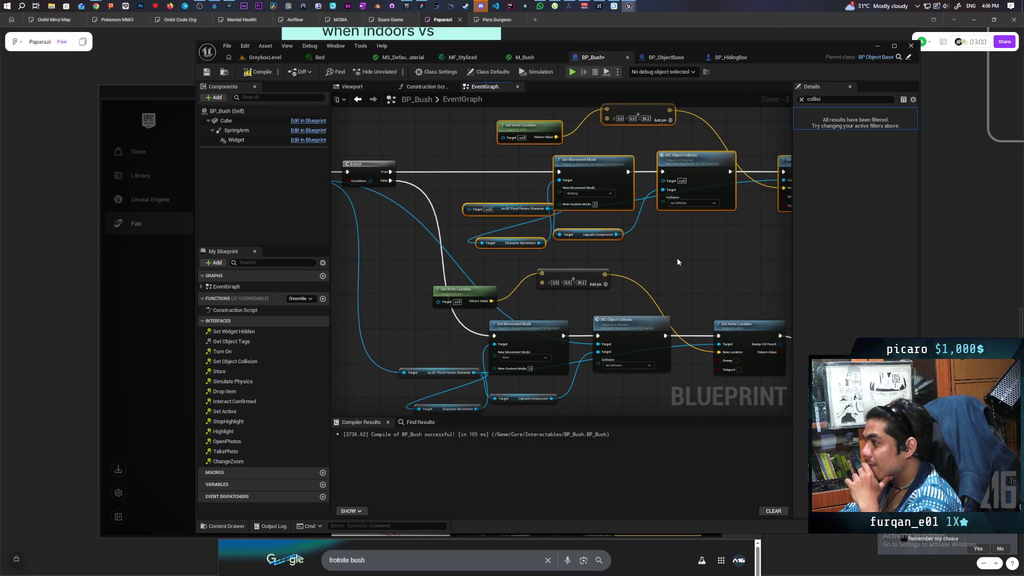
Connect Event Interact's Component pin to the cast's Target
{"action": "scroll", "coordinate": [445, 297], "scroll_direction": "down", "scroll_amount": 1}
{"action": "left_click_drag", "start_coordinate": [446, 297], "coordinate": [491, 219]}
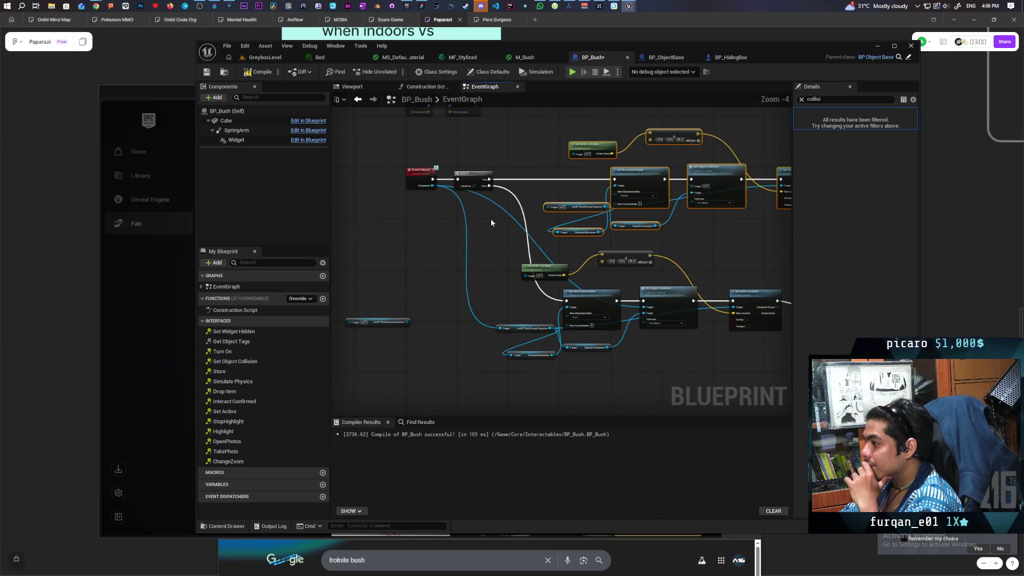
{"action": "scroll", "coordinate": [490, 219], "scroll_direction": "up", "scroll_amount": 1}
{"action": "mouse_move", "coordinate": [411, 174]}
{"action": "left_mouse_down"}
{"action": "mouse_move", "coordinate": [537, 209]}
{"action": "mouse_move", "coordinate": [573, 204]}
{"action": "left_mouse_up"}
{"action": "left_click_drag", "start_coordinate": [534, 259], "coordinate": [385, 302]}
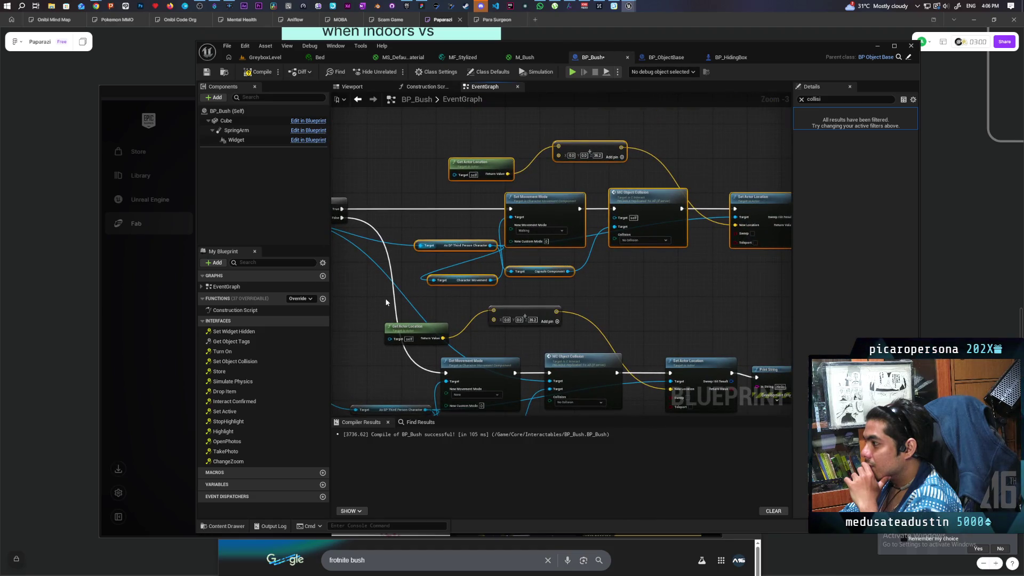
Delete both Hello Print String debug nodes and compile BP_Bush
{"action": "scroll", "coordinate": [615, 307], "scroll_direction": "down", "scroll_amount": 1}
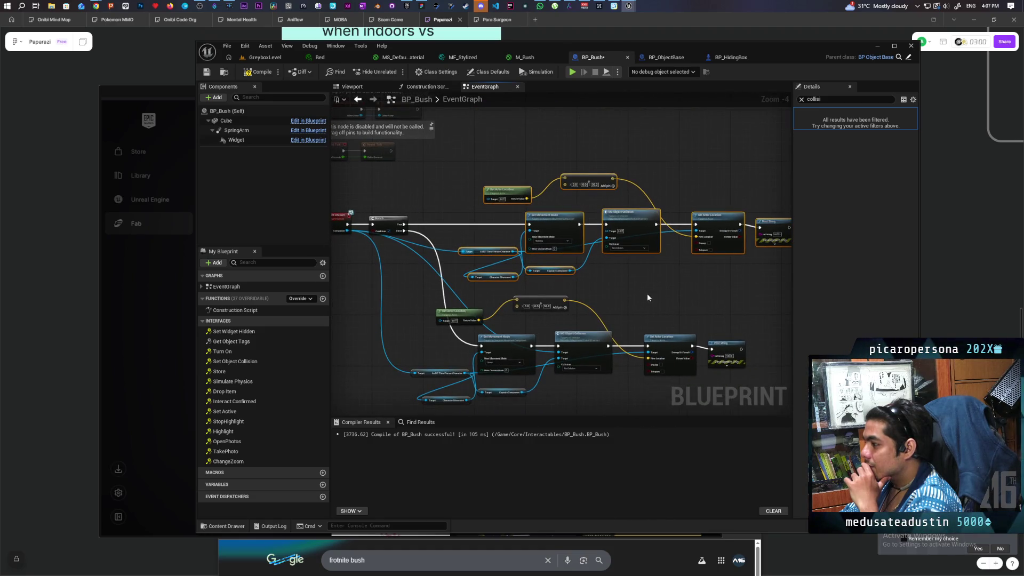
{"action": "left_click_drag", "start_coordinate": [647, 294], "coordinate": [679, 277]}
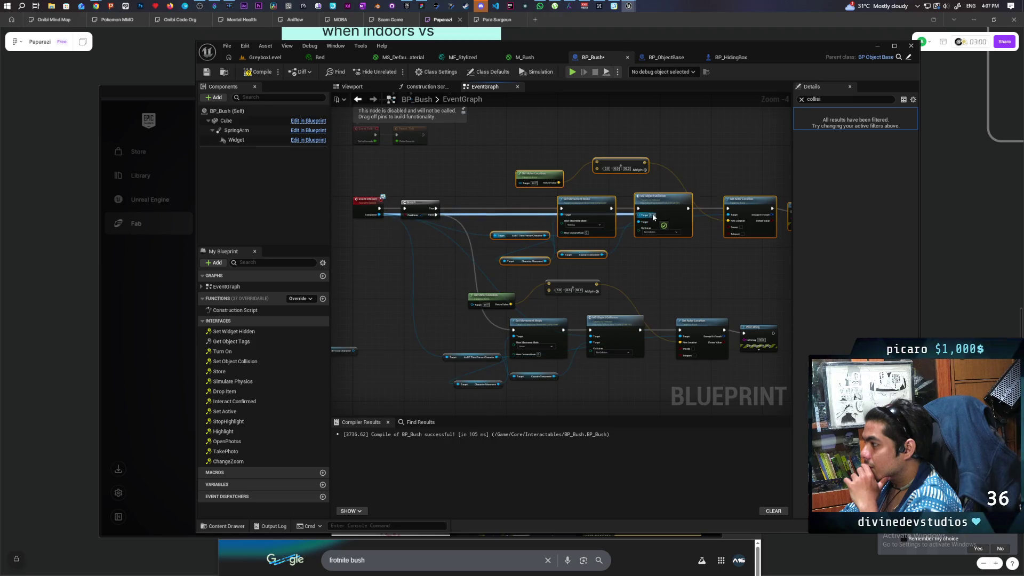
{"action": "left_click_drag", "start_coordinate": [711, 255], "coordinate": [644, 256]}
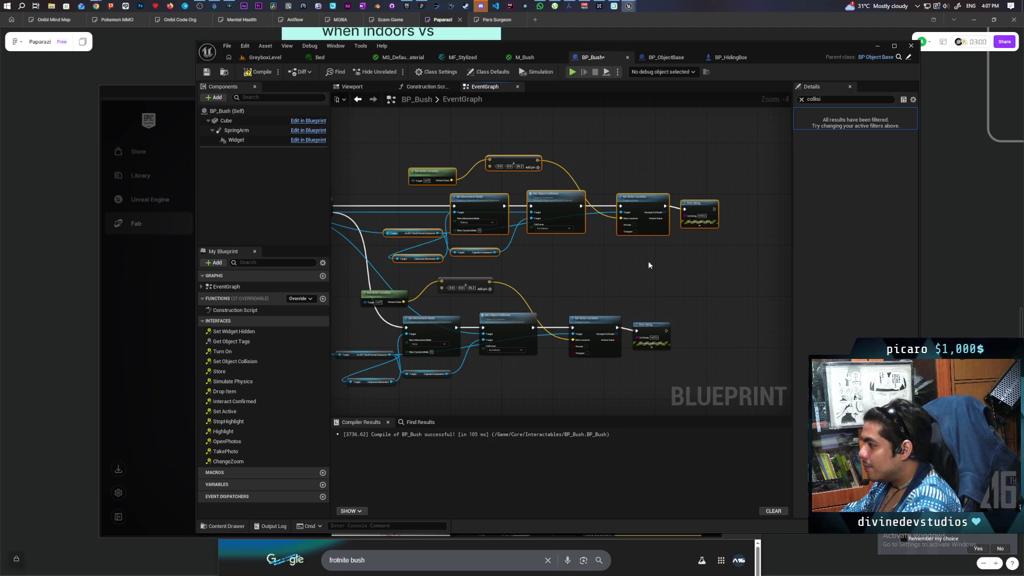
{"action": "left_click", "coordinate": [699, 214]}
{"action": "key", "text": "Delete"}
{"action": "left_click", "coordinate": [660, 329]}
{"action": "key", "text": "Delete"}
{"action": "left_click_drag", "start_coordinate": [428, 242], "coordinate": [572, 277]}
{"action": "key", "text": "ctrl+s"}
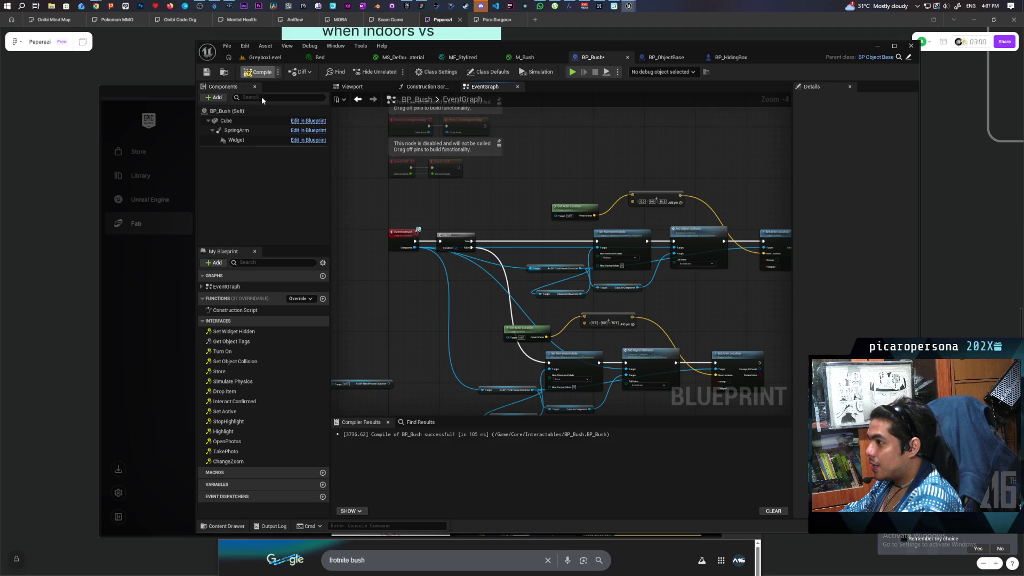
{"action": "left_click_drag", "start_coordinate": [523, 377], "coordinate": [404, 269]}
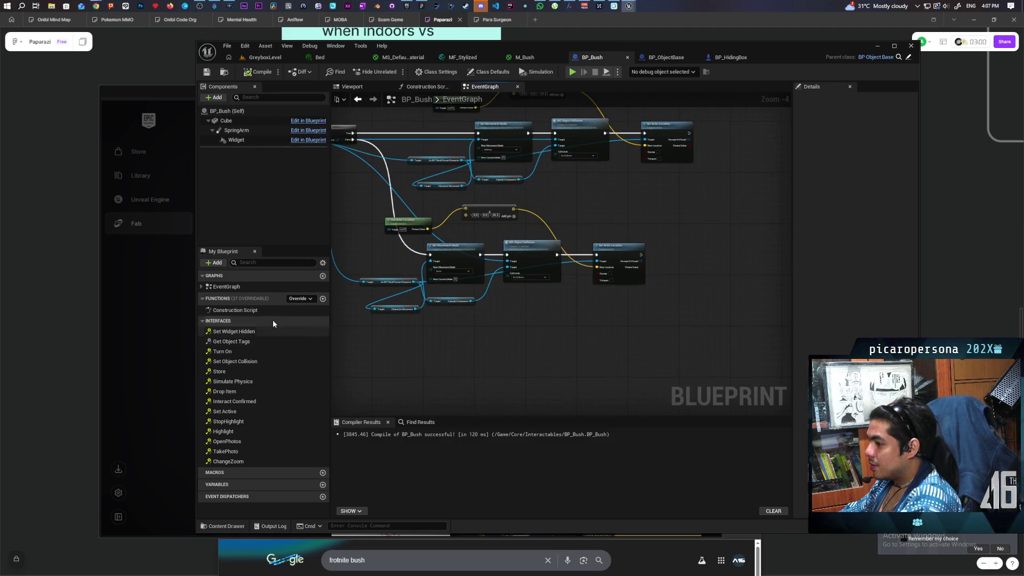
Create a new Boolean variable named Occupied in BP_Bush
{"action": "left_click", "coordinate": [323, 485]}
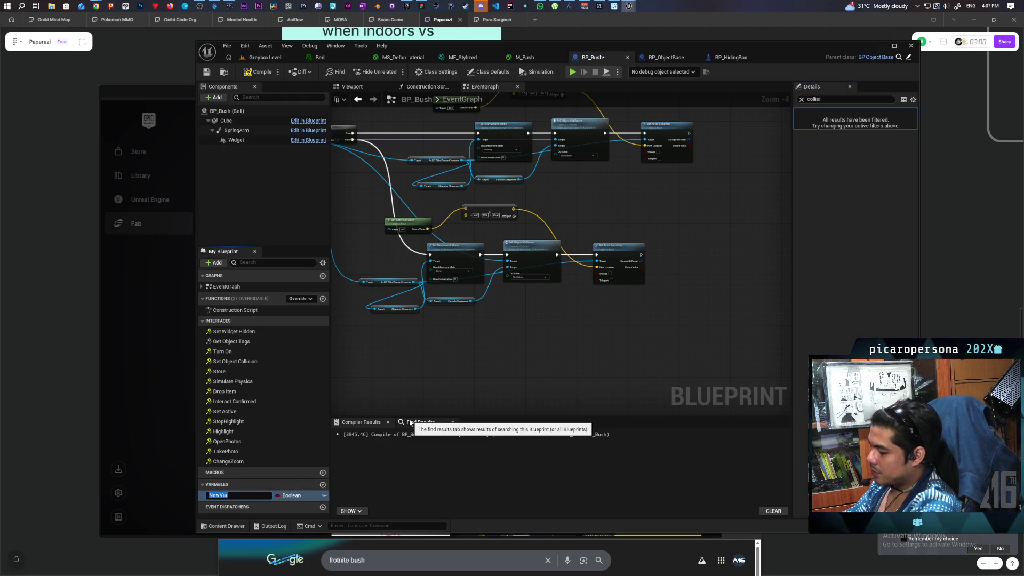
{"action": "type", "text": "Occupied"}
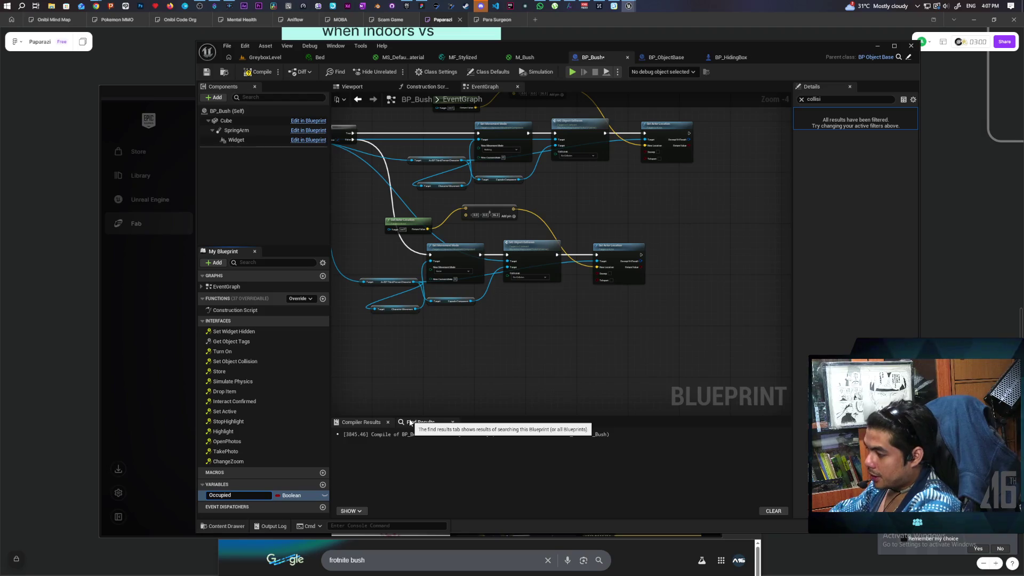
{"action": "key", "text": "Return"}
Add a Set Occupied node after each Set Actor Location, compile, and return to GreyboxLevel
{"action": "left_click_drag", "start_coordinate": [645, 266], "coordinate": [671, 255]}
{"action": "scroll", "coordinate": [711, 256], "scroll_direction": "up", "scroll_amount": 4}
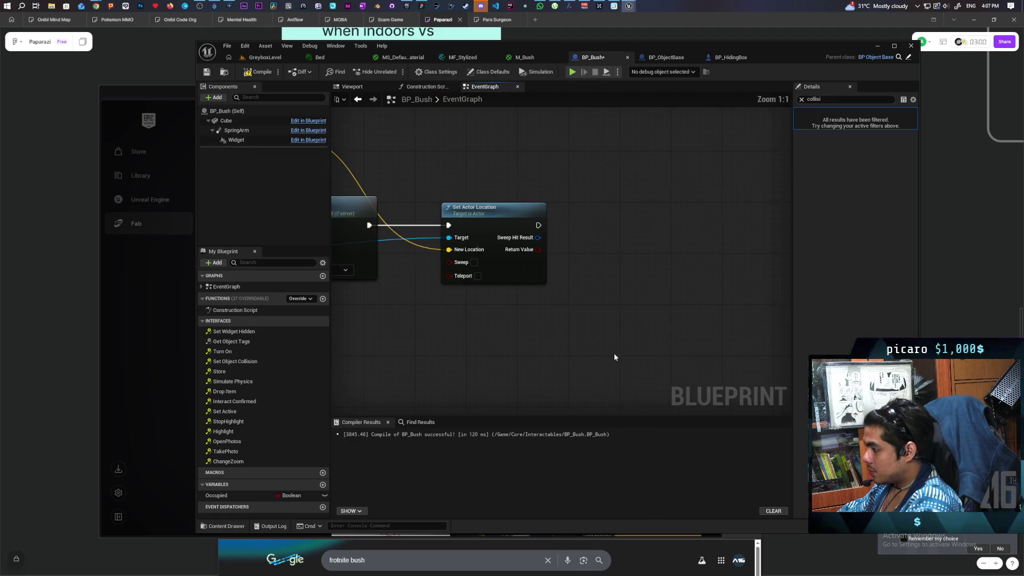
{"action": "left_click_drag", "start_coordinate": [213, 500], "coordinate": [538, 225]}
{"action": "scroll", "coordinate": [715, 256], "scroll_direction": "down", "scroll_amount": 5}
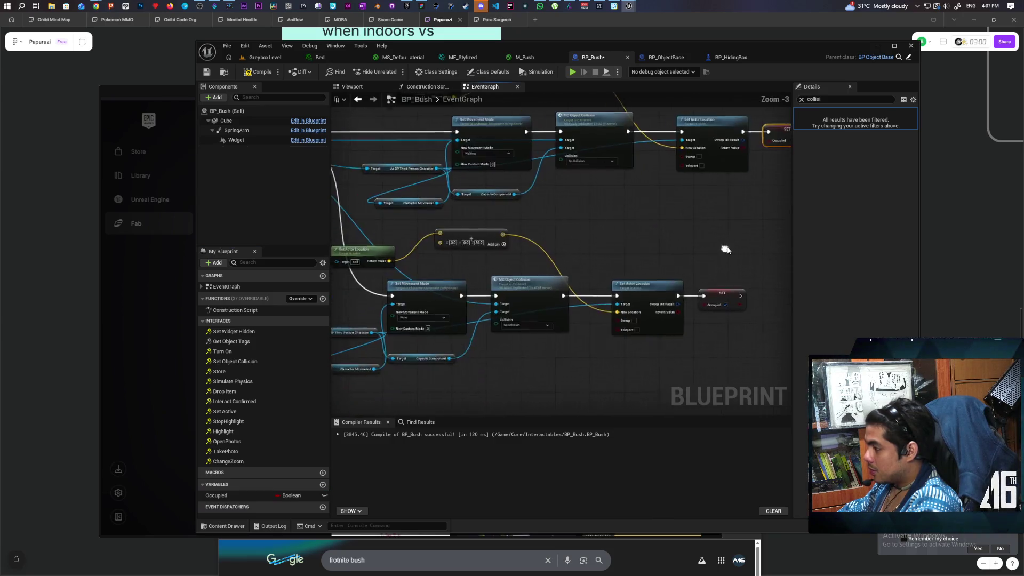
{"action": "left_click", "coordinate": [258, 72]}
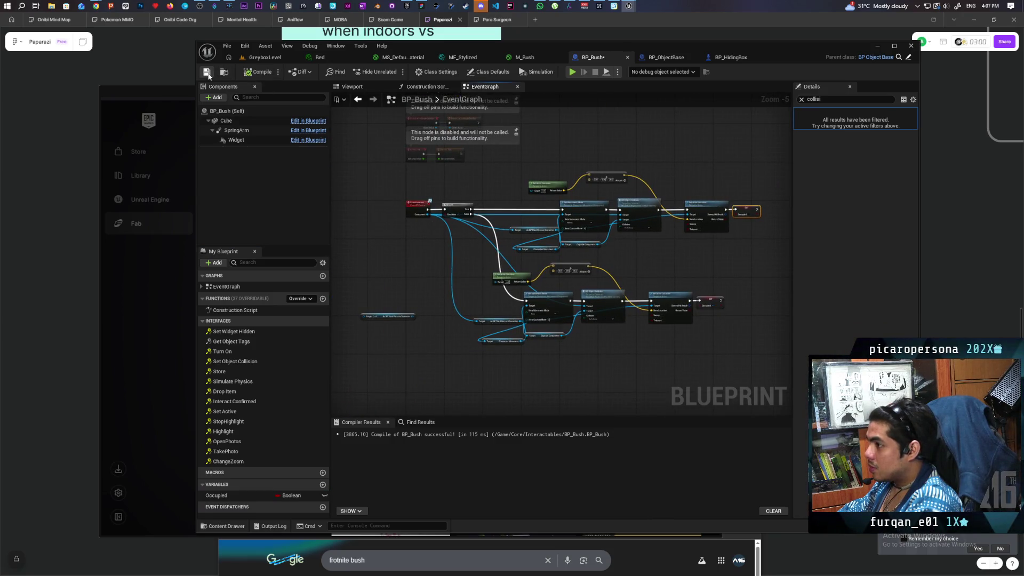
{"action": "left_click", "coordinate": [265, 57]}
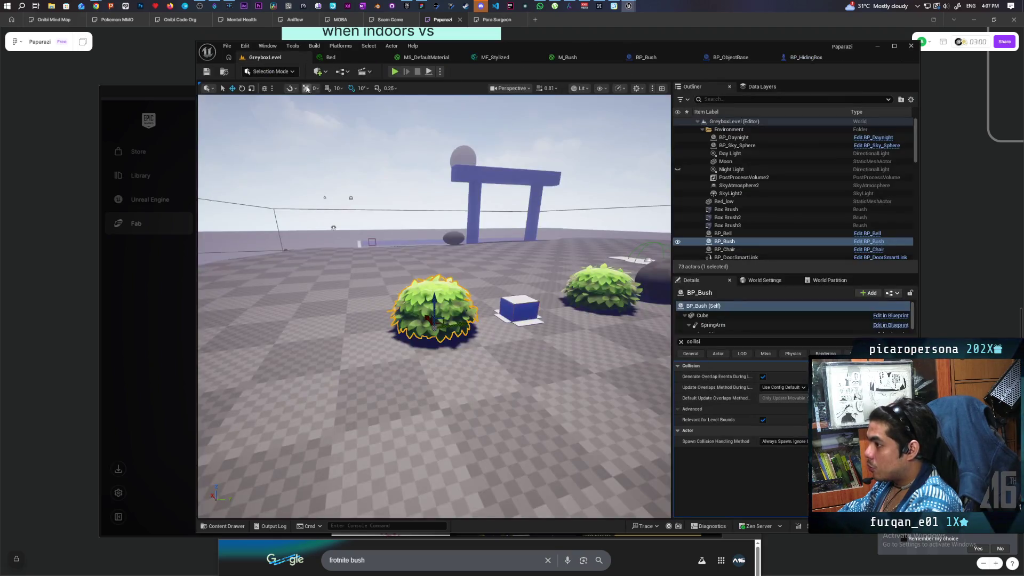
After checking BP_HidingBox, set the bush exit collision to Collision Enabled (Query and Physics)
{"action": "left_click", "coordinate": [805, 57]}
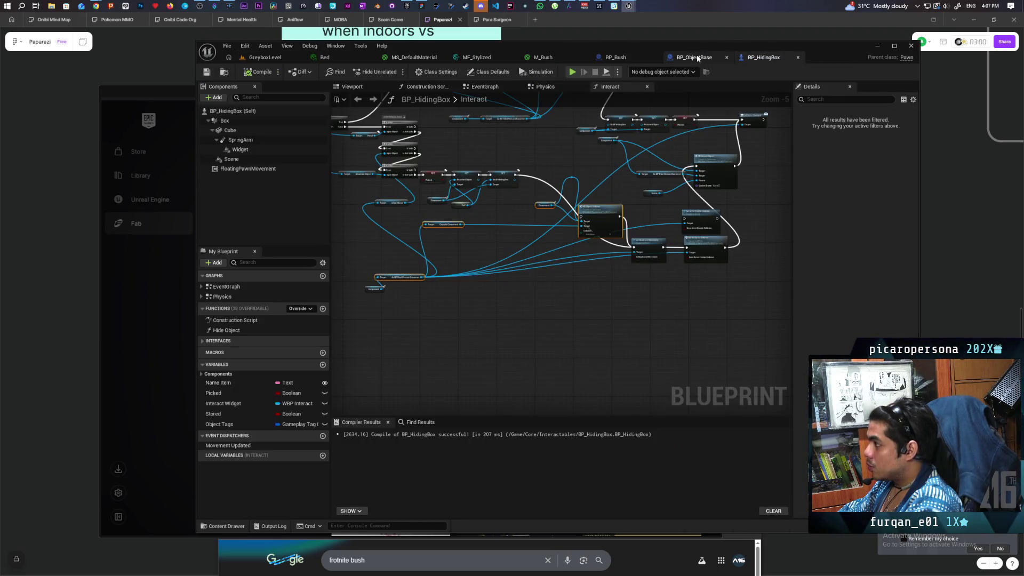
{"action": "left_click", "coordinate": [687, 57]}
{"action": "left_click", "coordinate": [754, 58]}
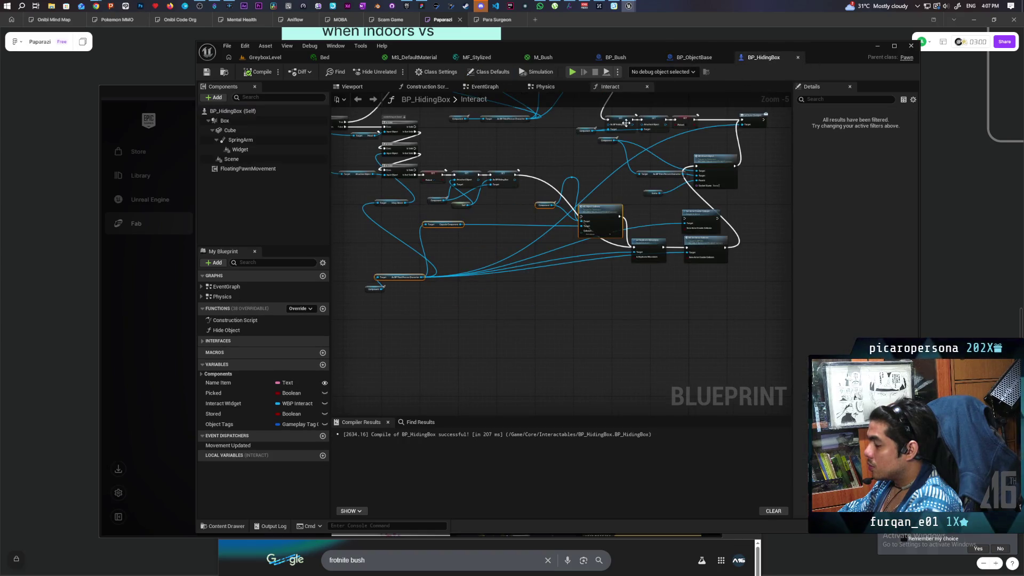
{"action": "left_click", "coordinate": [615, 57]}
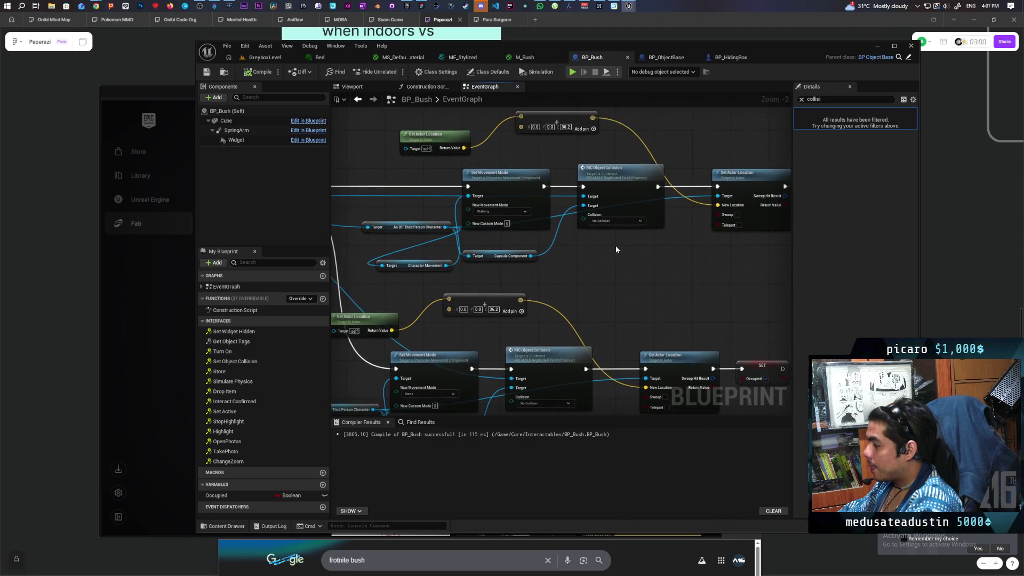
{"action": "scroll", "coordinate": [618, 248], "scroll_direction": "up", "scroll_amount": 1}
{"action": "left_click", "coordinate": [613, 219]}
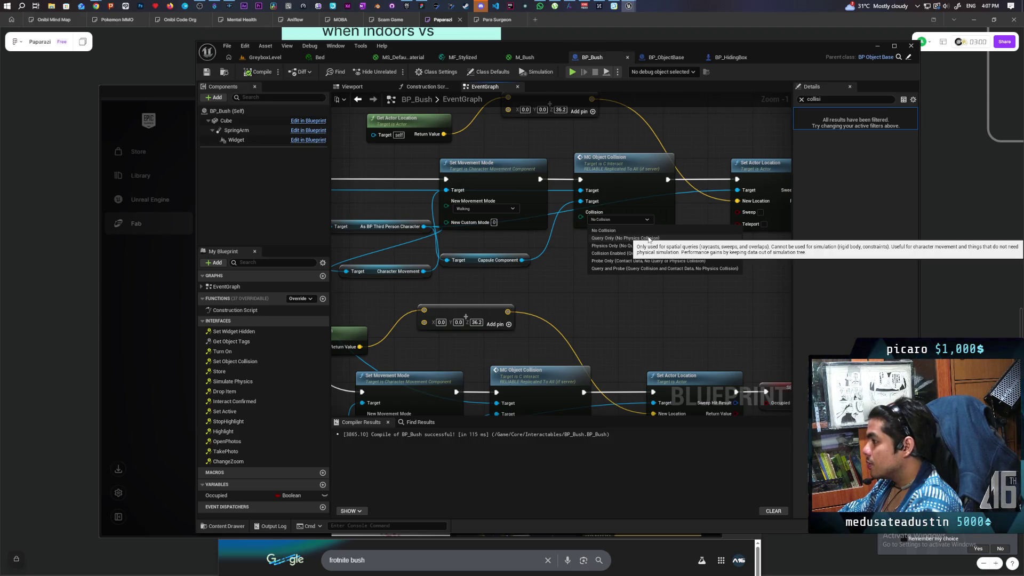
{"action": "left_click", "coordinate": [619, 252]}
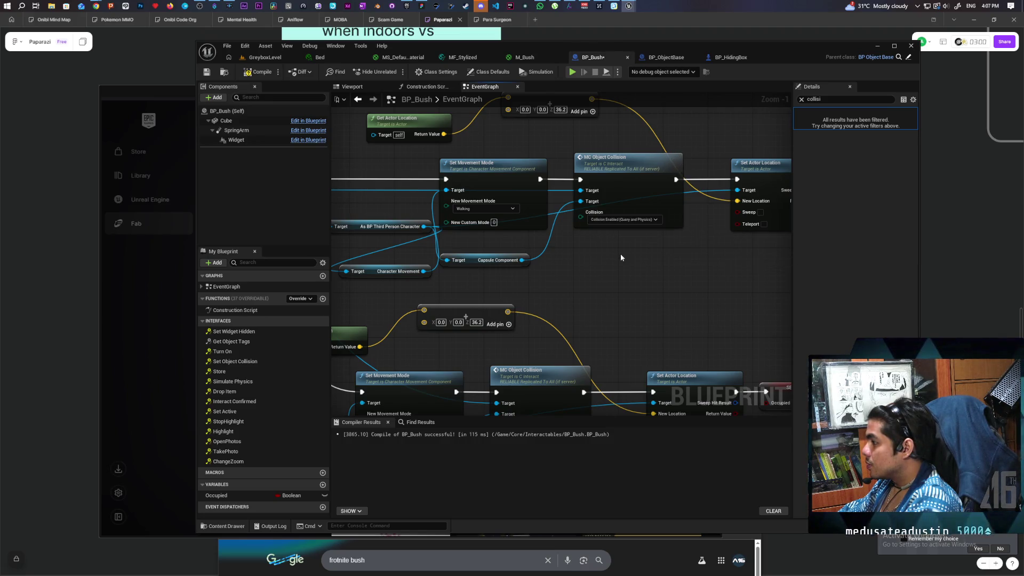
Set the exit Make Vector X offset to 200, compile, and return to GreyboxLevel
{"action": "mouse_move", "coordinate": [534, 317]}
{"action": "left_mouse_down"}
{"action": "mouse_move", "coordinate": [695, 270]}
{"action": "mouse_move", "coordinate": [665, 292]}
{"action": "mouse_move", "coordinate": [742, 280]}
{"action": "mouse_move", "coordinate": [717, 306]}
{"action": "left_mouse_up"}
{"action": "left_click", "coordinate": [518, 176]}
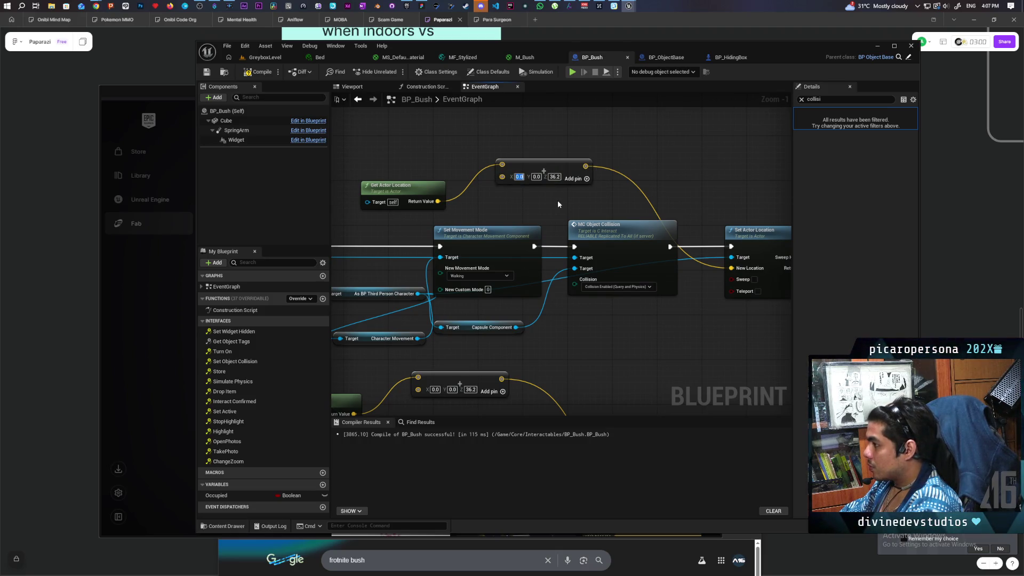
{"action": "type", "text": "200"}
{"action": "key", "text": "Return"}
{"action": "left_click", "coordinate": [261, 73]}
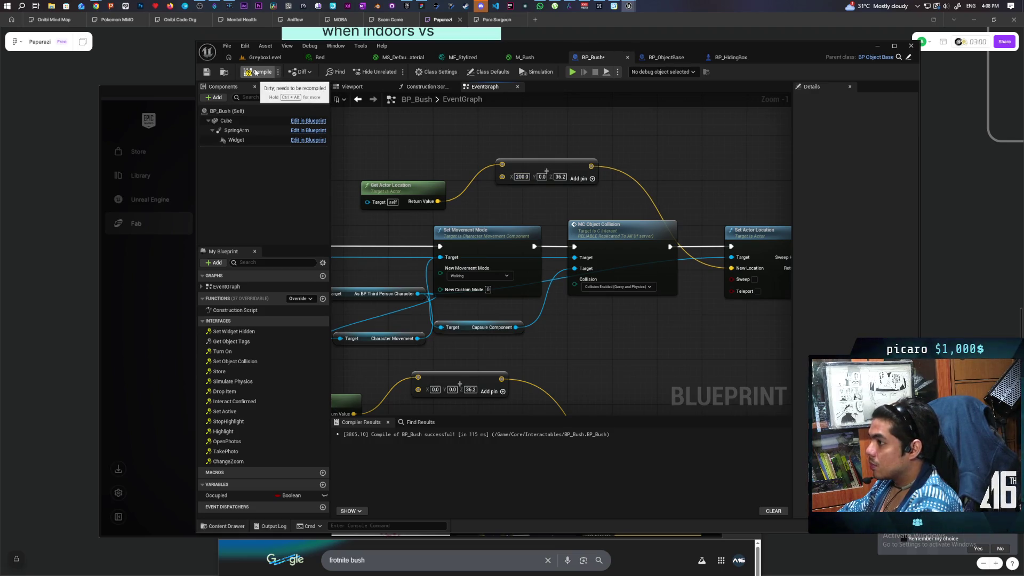
{"action": "left_click", "coordinate": [265, 57]}
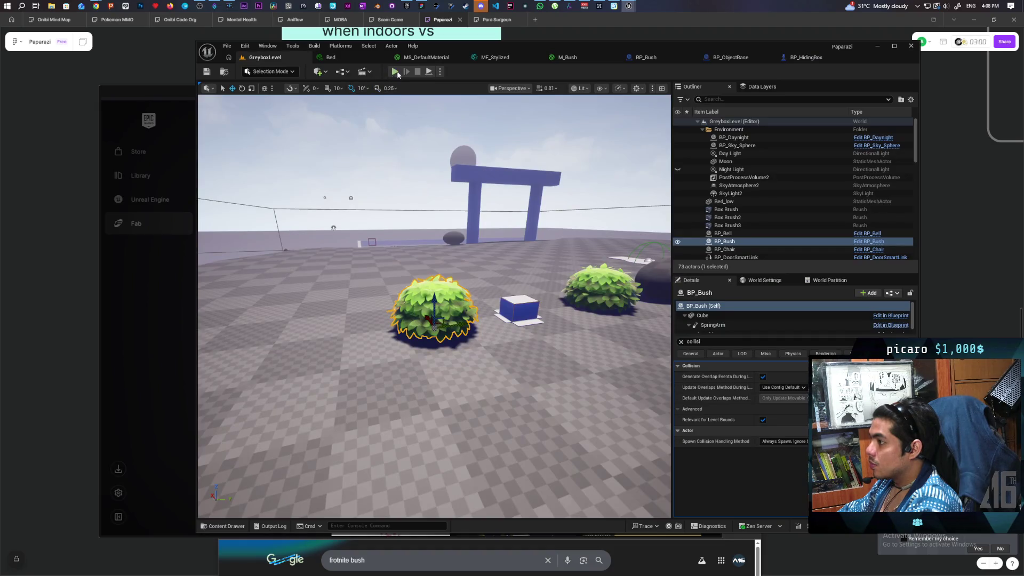
{"action": "left_click", "coordinate": [395, 71]}
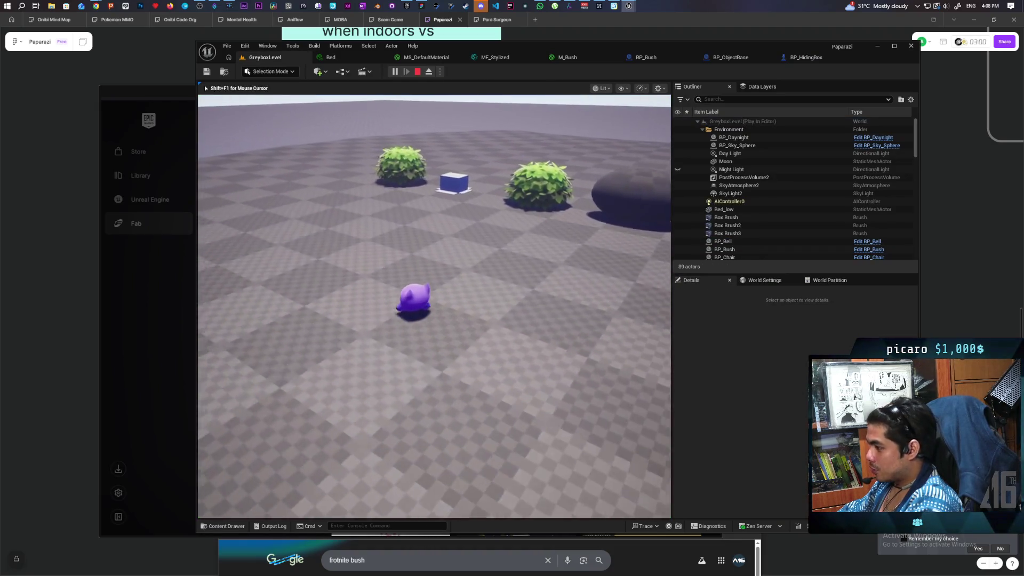
{"action": "key", "text": "w"}
{"action": "key", "text": "d"}
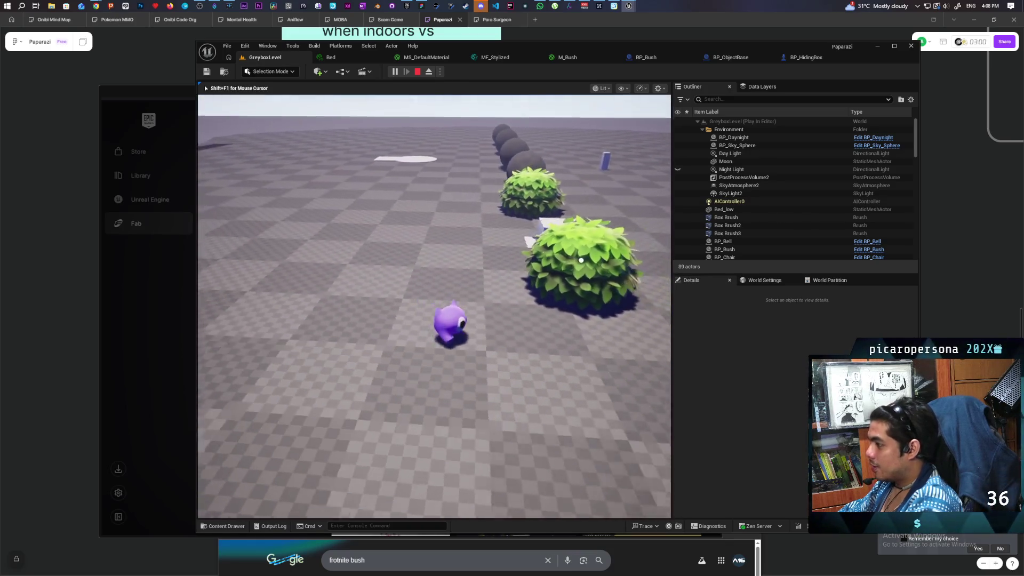
{"action": "key", "text": "w"}
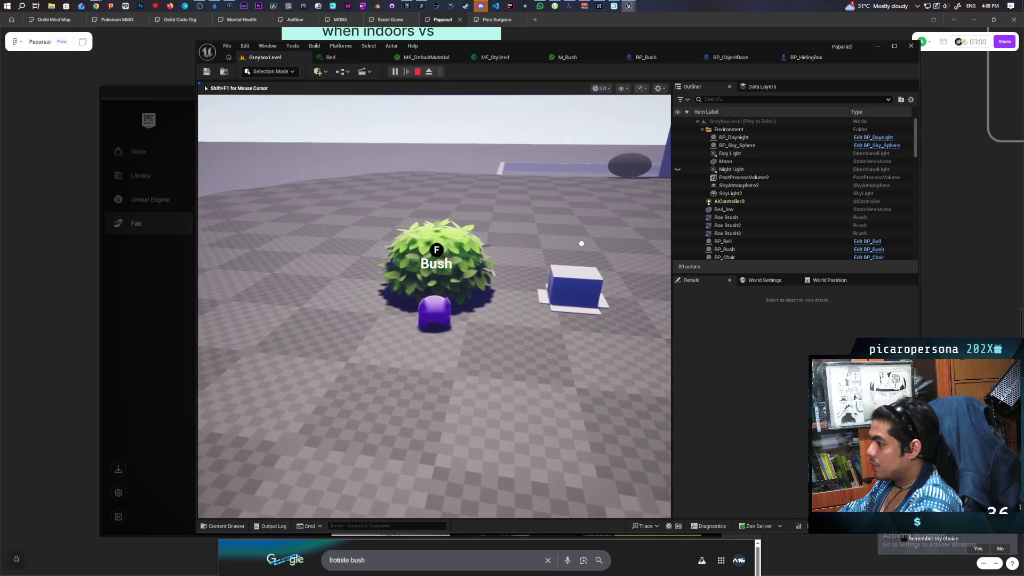
{"action": "key", "text": "f"}
{"action": "key", "text": "Escape"}
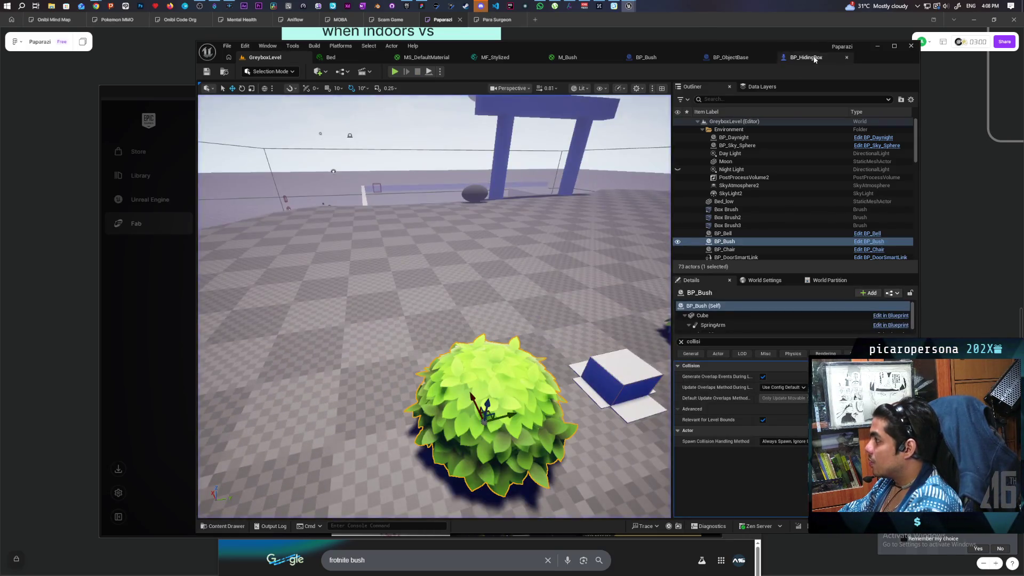
Back in BP_Bush, select the Occupied variable, clear the details filter, and compile
{"action": "left_click", "coordinate": [814, 56]}
{"action": "left_click", "coordinate": [698, 59]}
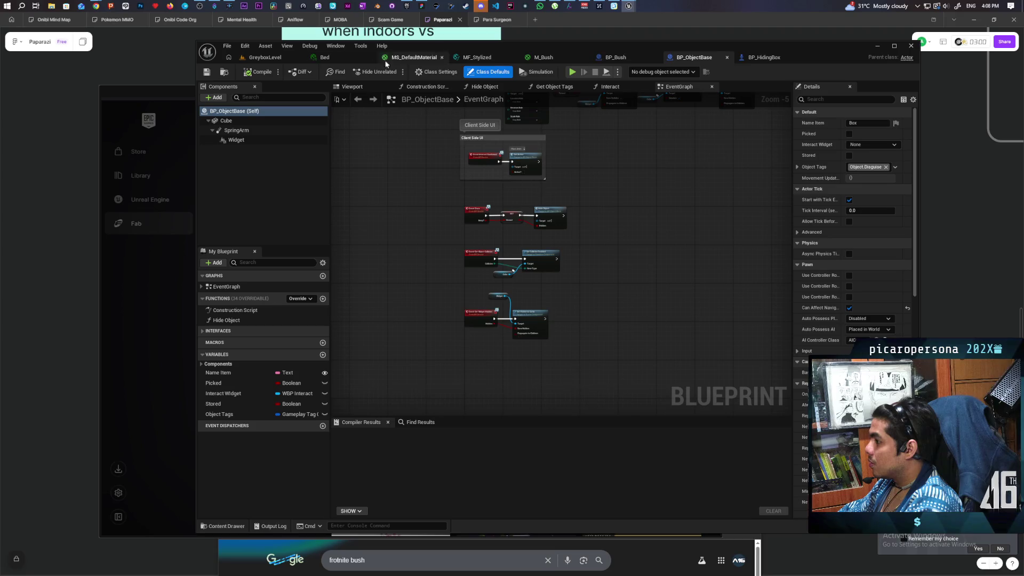
{"action": "left_click", "coordinate": [616, 57]}
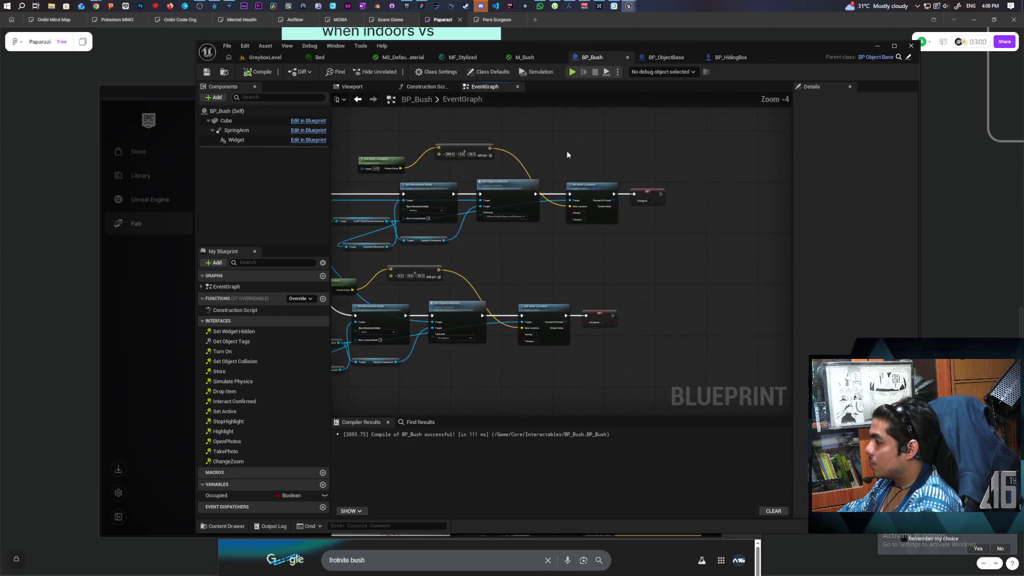
{"action": "scroll", "coordinate": [647, 206], "scroll_direction": "up", "scroll_amount": 2}
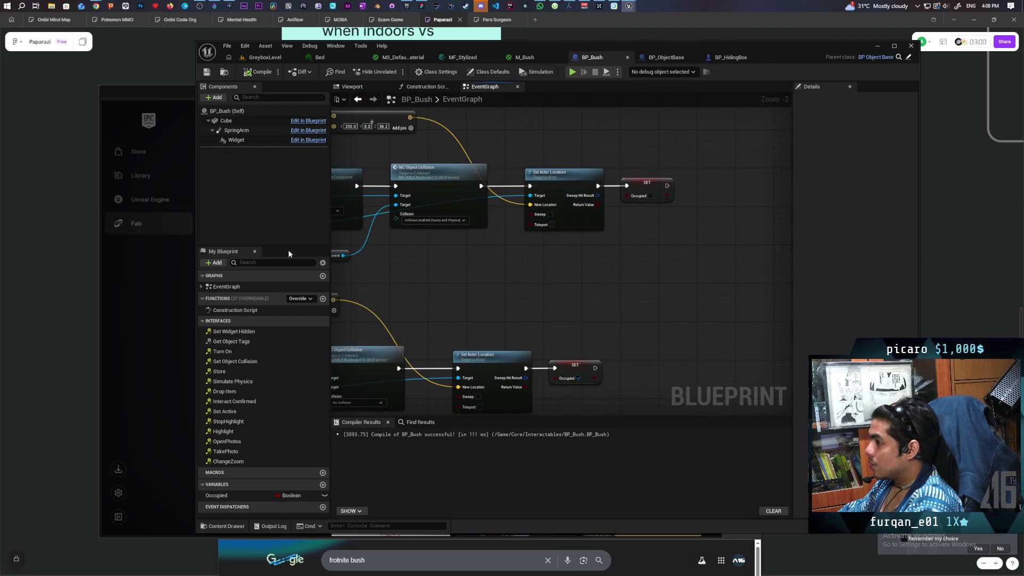
{"action": "left_click", "coordinate": [288, 496]}
{"action": "left_click", "coordinate": [802, 99]}
{"action": "left_click", "coordinate": [242, 73]}
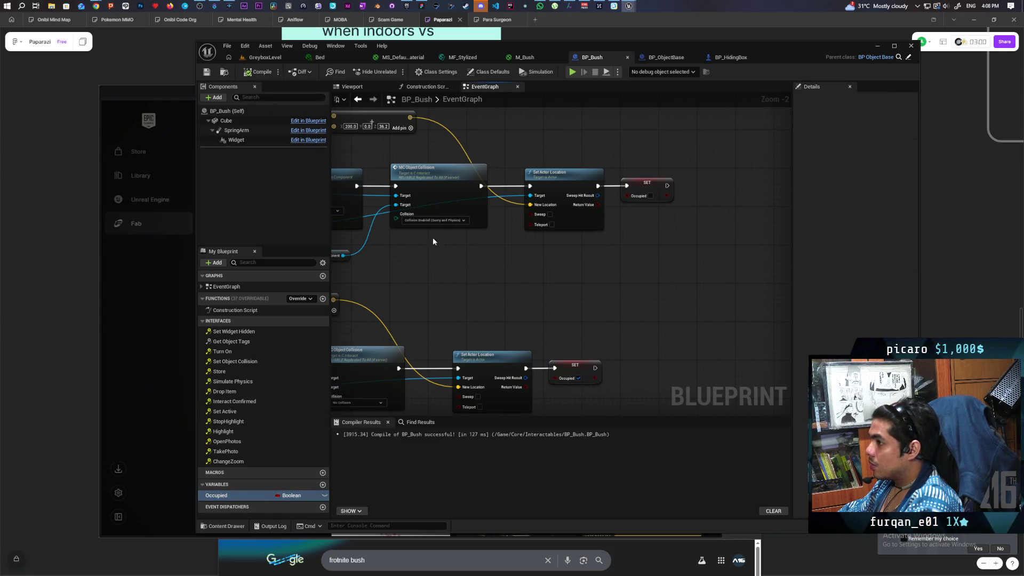
Plug a Get Occupied into the Branch Condition pin, then start playing the level
{"action": "mouse_move", "coordinate": [451, 278]}
{"action": "left_mouse_down"}
{"action": "mouse_move", "coordinate": [568, 249]}
{"action": "mouse_move", "coordinate": [584, 318]}
{"action": "mouse_move", "coordinate": [674, 285]}
{"action": "mouse_move", "coordinate": [662, 276]}
{"action": "left_mouse_up"}
{"action": "scroll", "coordinate": [585, 317], "scroll_direction": "down", "scroll_amount": 2}
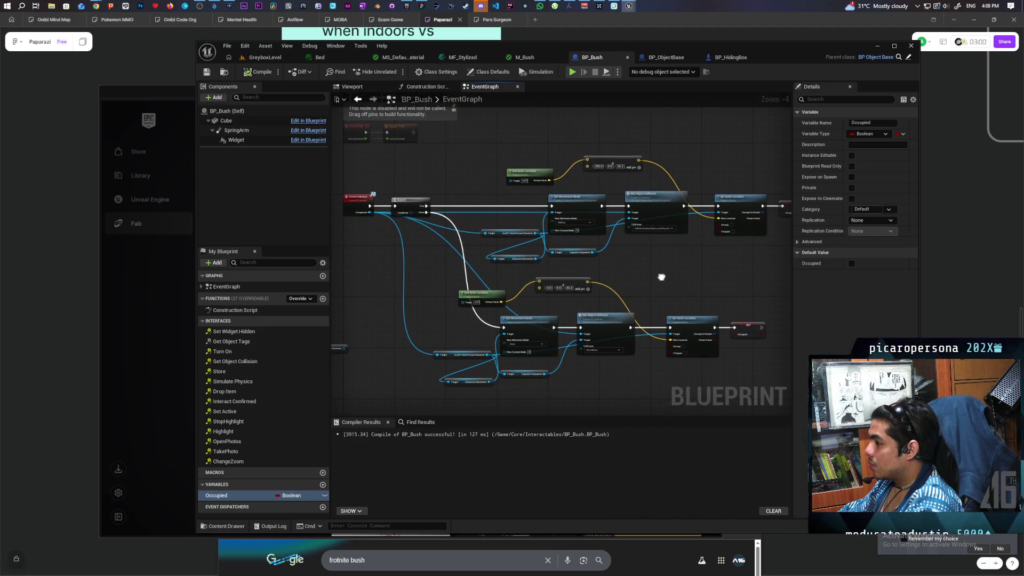
{"action": "scroll", "coordinate": [434, 252], "scroll_direction": "up", "scroll_amount": 1}
{"action": "left_click", "coordinate": [256, 484]}
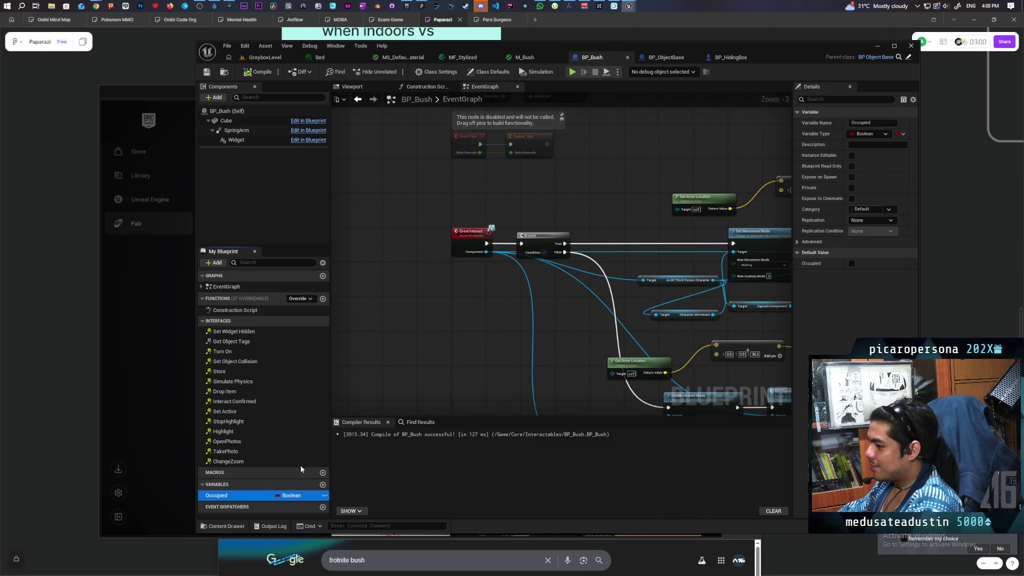
{"action": "mouse_move", "coordinate": [520, 264]}
{"action": "left_mouse_down"}
{"action": "mouse_move", "coordinate": [522, 252]}
{"action": "mouse_move", "coordinate": [503, 292]}
{"action": "left_mouse_up"}
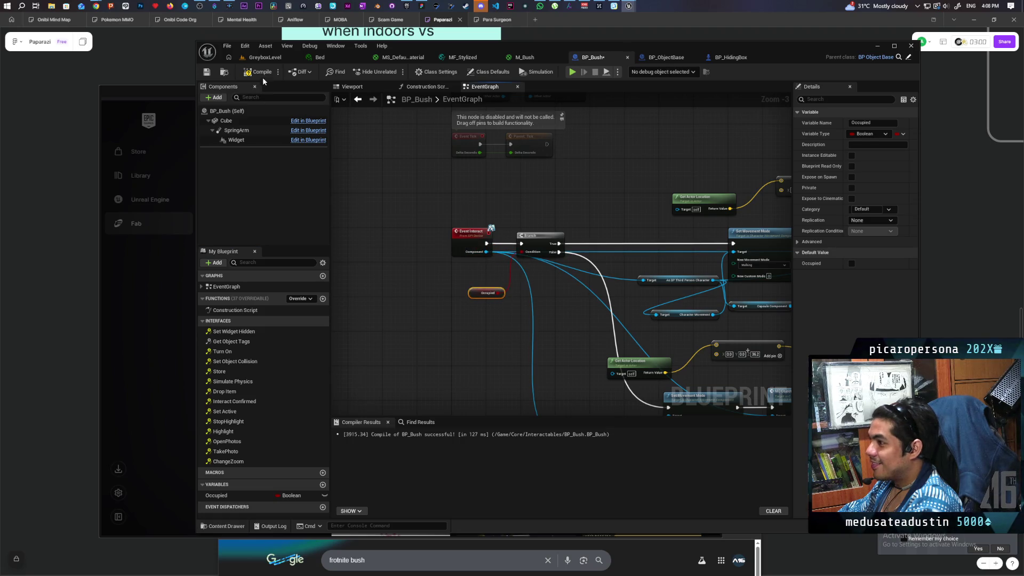
{"action": "left_click", "coordinate": [265, 57]}
{"action": "key", "text": "alt+p"}
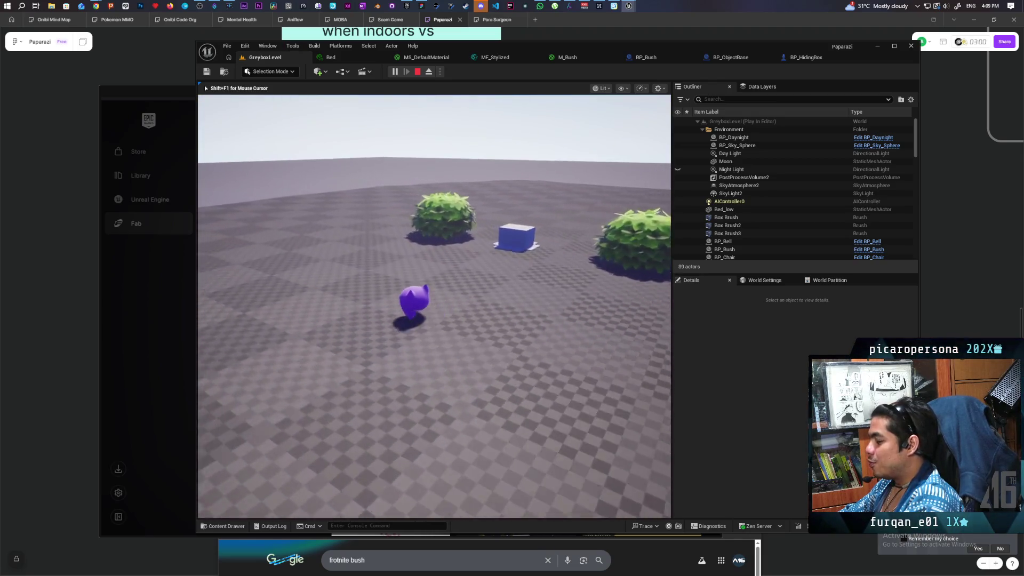
Walk the character into the bush, stop the game, and bring up BP_ObjectBase
{"action": "key", "text": "w"}
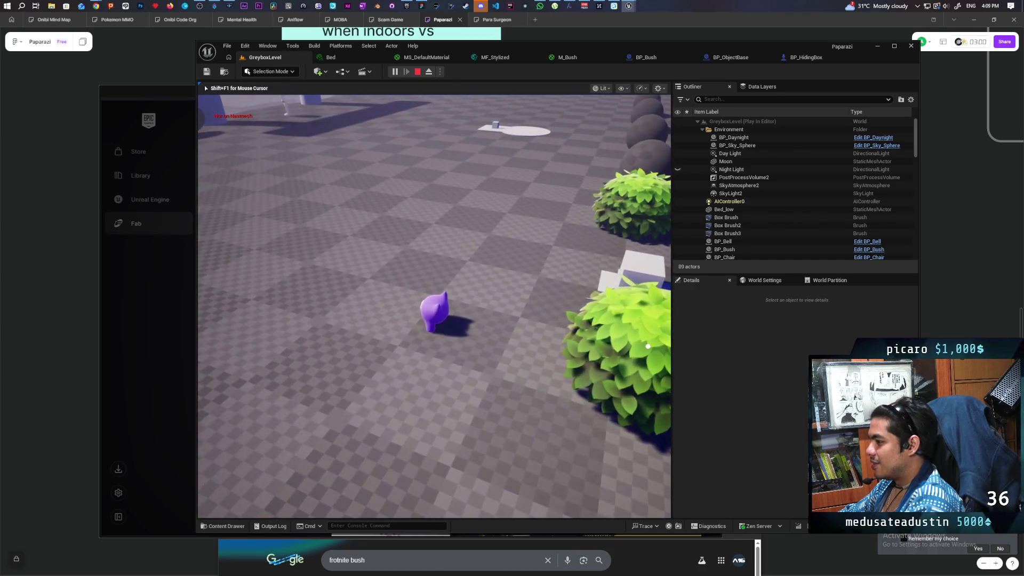
{"action": "key", "text": "Escape"}
{"action": "left_click", "coordinate": [730, 57]}
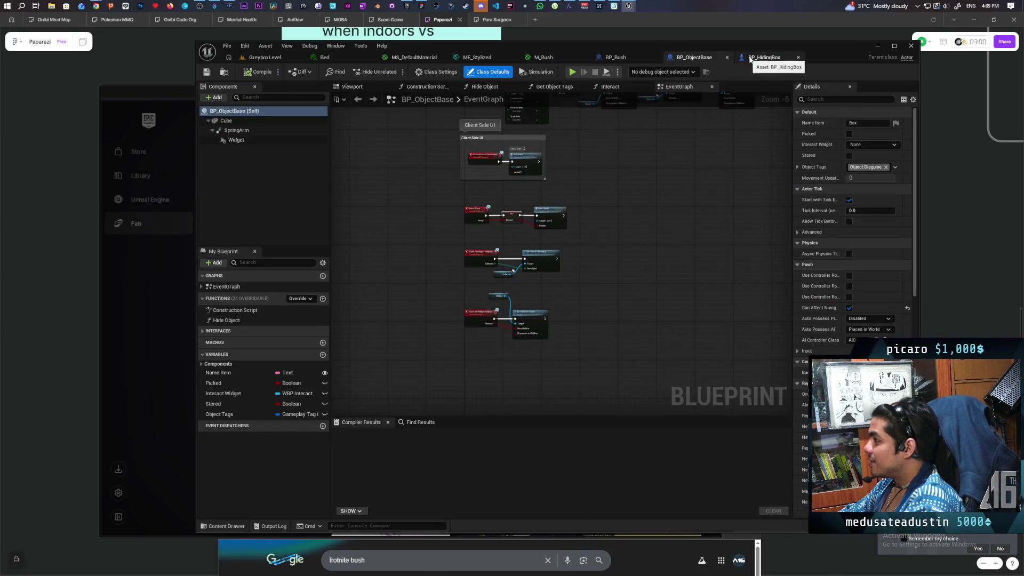
In BP_Bush, change the offset vector's X from 200.0 to 100.0, compile, and return to GreyboxLevel
{"action": "left_click", "coordinate": [762, 57]}
{"action": "left_click", "coordinate": [640, 57]}
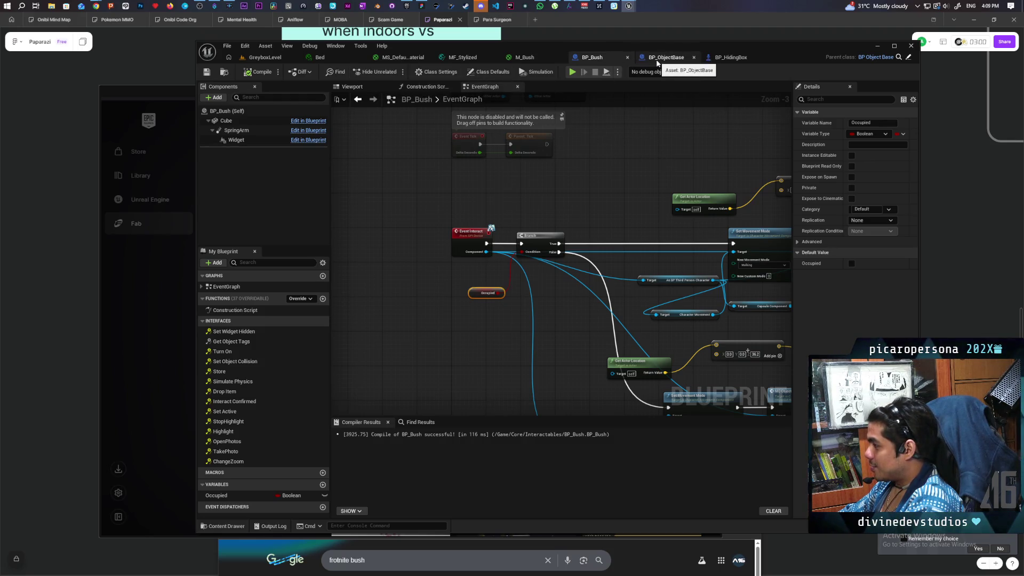
{"action": "scroll", "coordinate": [552, 182], "scroll_direction": "up", "scroll_amount": 2}
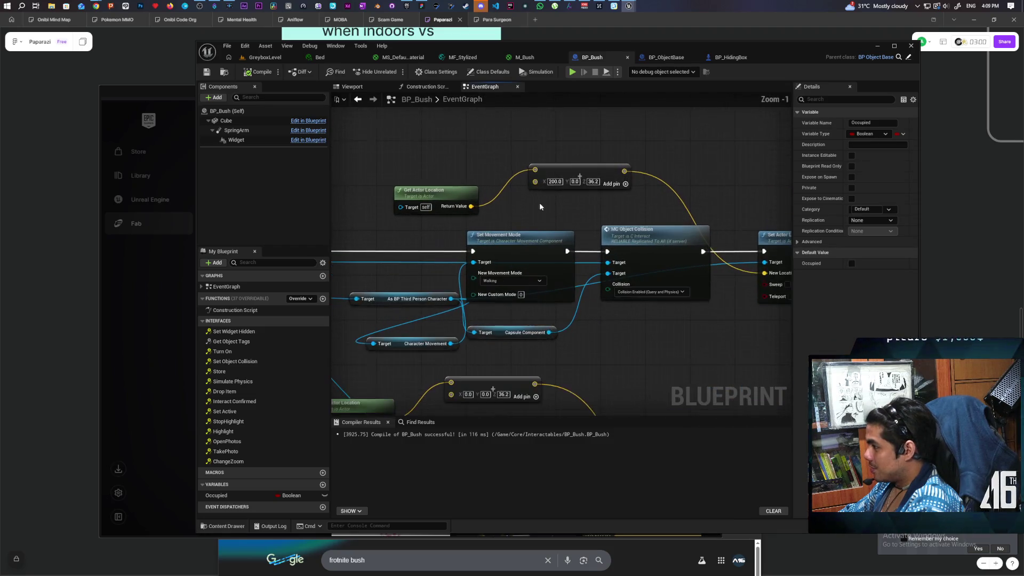
{"action": "left_click", "coordinate": [553, 182]}
{"action": "type", "text": "100"}
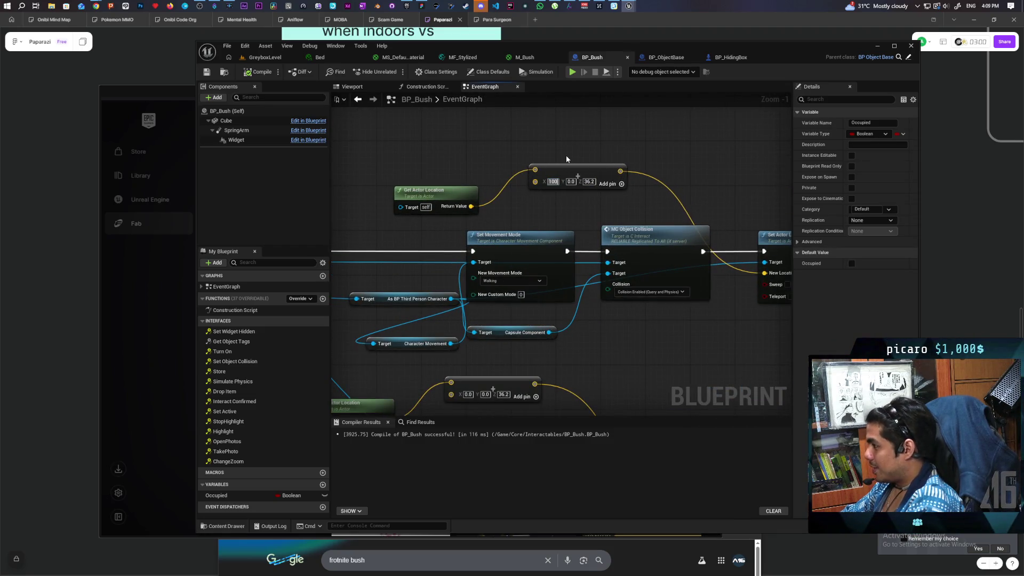
{"action": "key", "text": "Return"}
{"action": "left_click", "coordinate": [264, 74]}
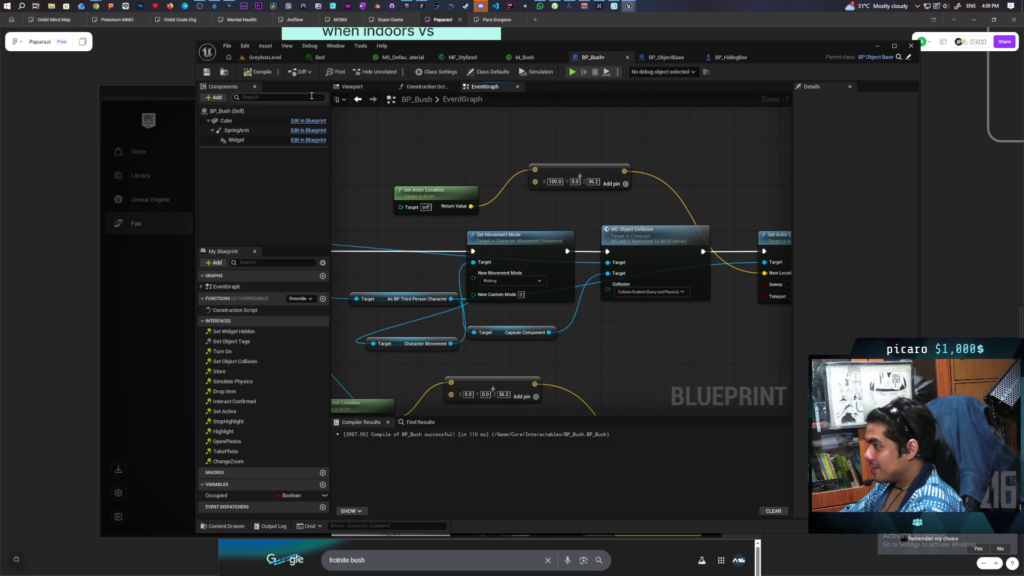
{"action": "left_click", "coordinate": [266, 57]}
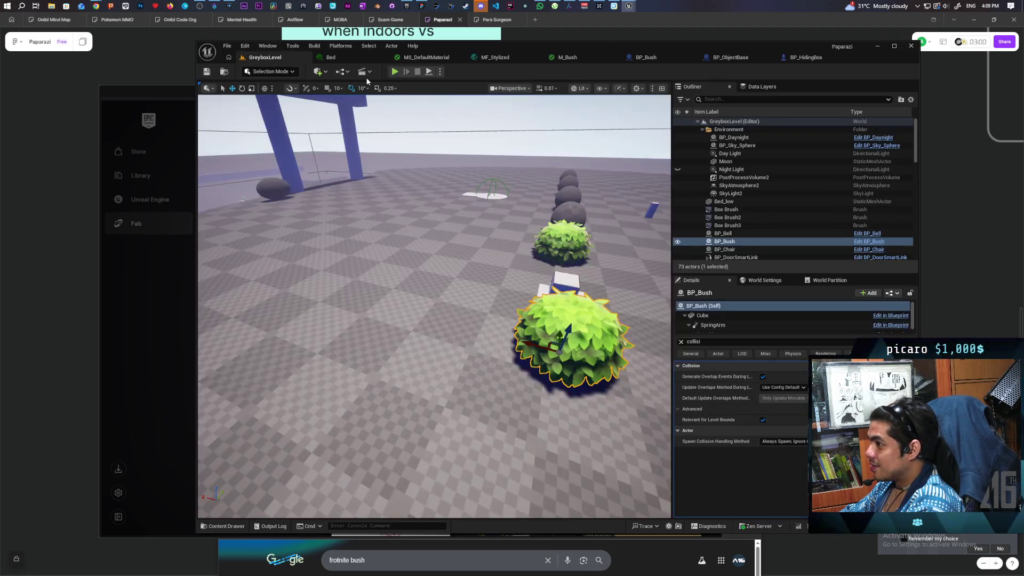
Start a playtest, walk up to a bush, hide inside it, and exit with F
{"action": "left_click", "coordinate": [395, 72]}
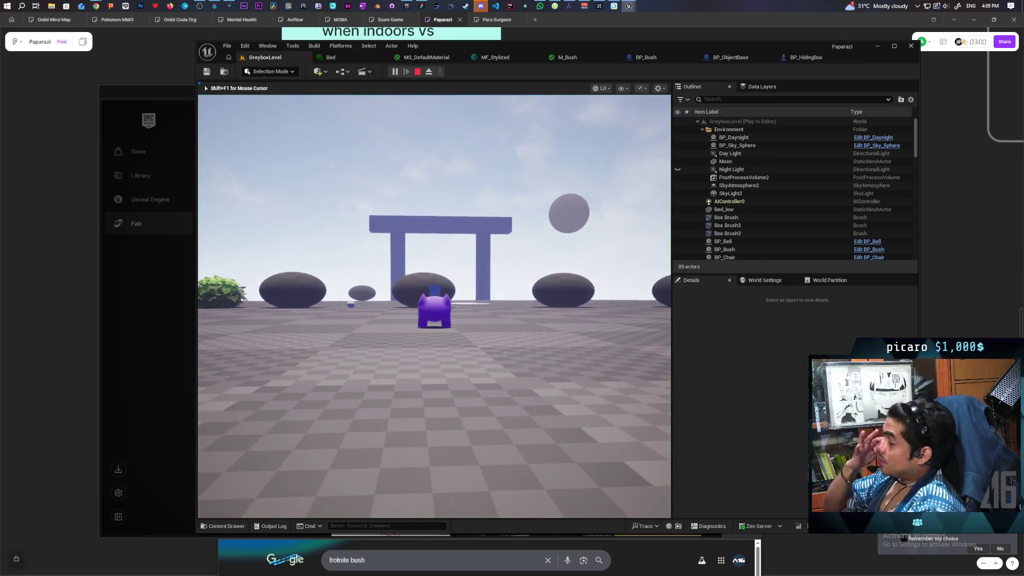
{"action": "key", "text": "w"}
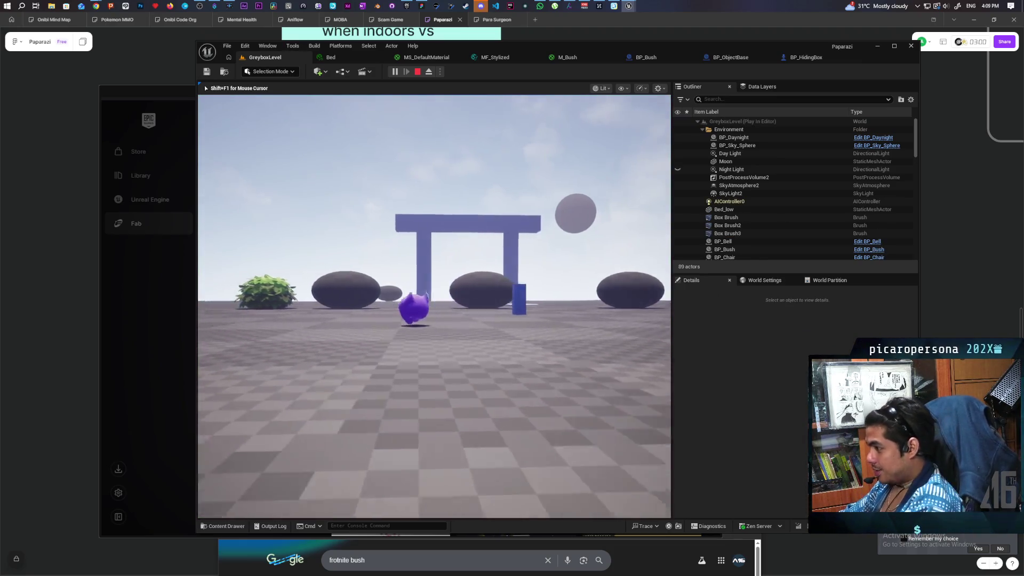
{"action": "key", "text": "w"}
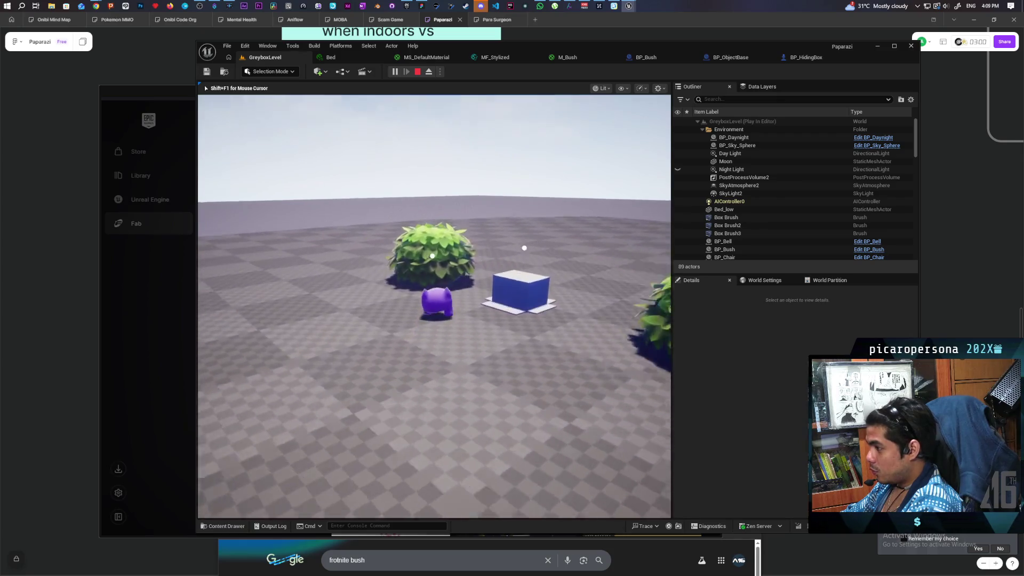
{"action": "key", "text": "s"}
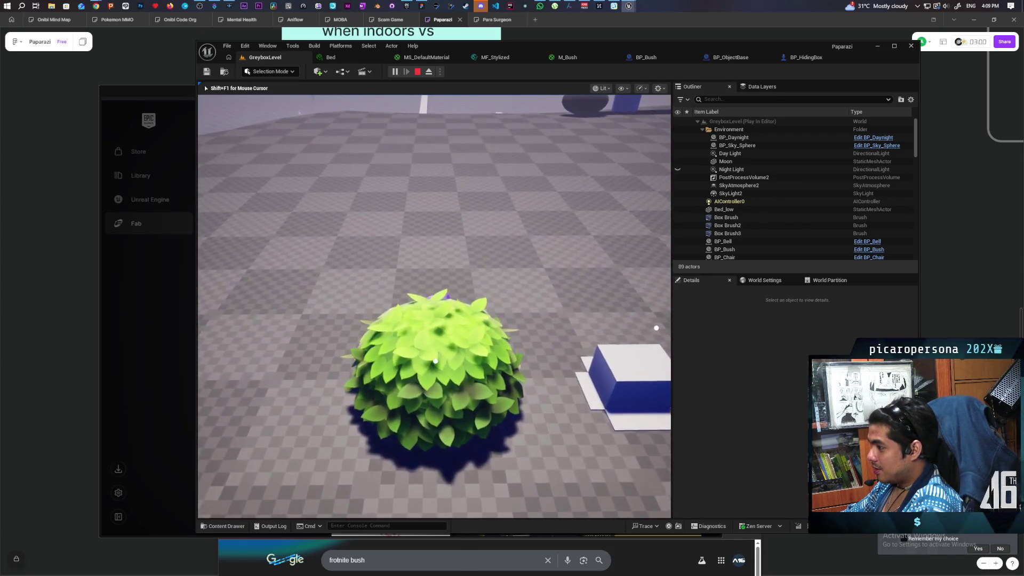
{"action": "key", "text": "w"}
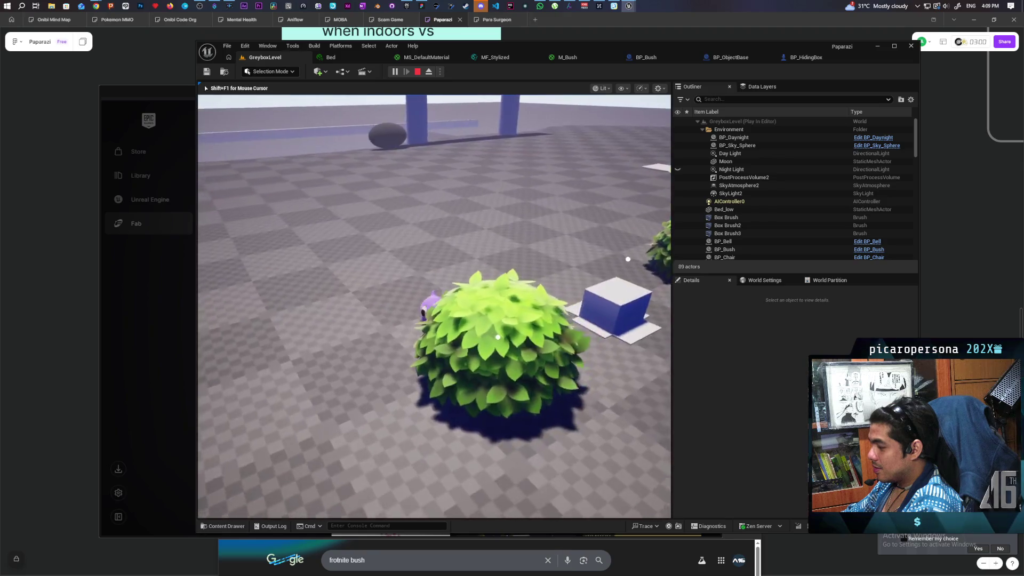
{"action": "key", "text": "w"}
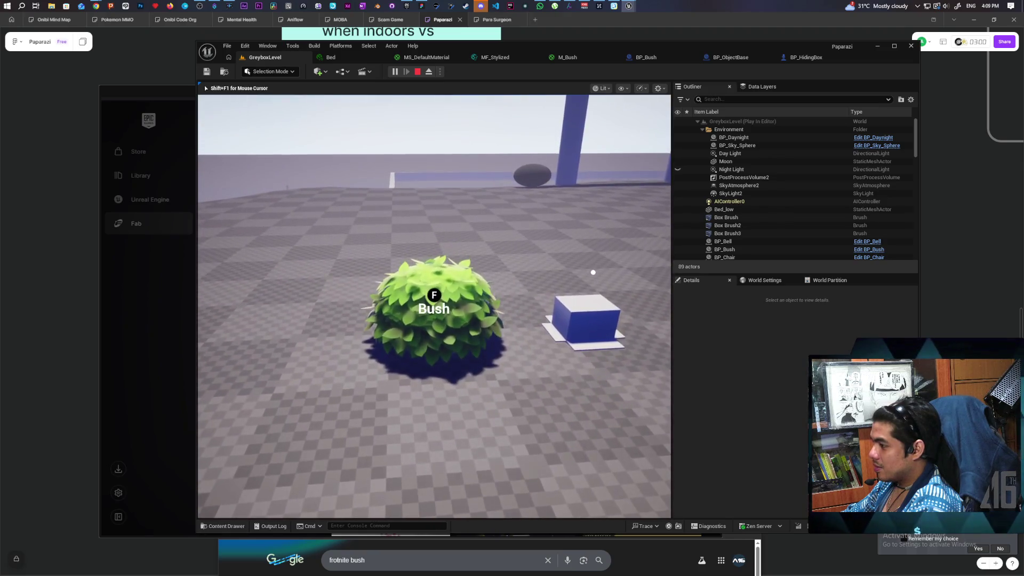
{"action": "key", "text": "f"}
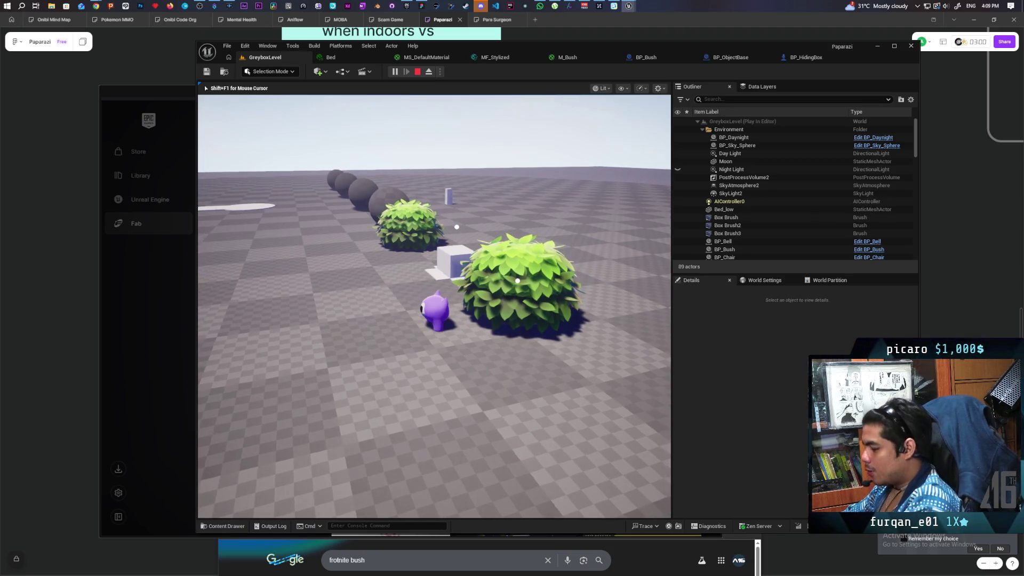
Repeatedly walk into and back out of the bushes to check the exit position
{"action": "key", "text": "s"}
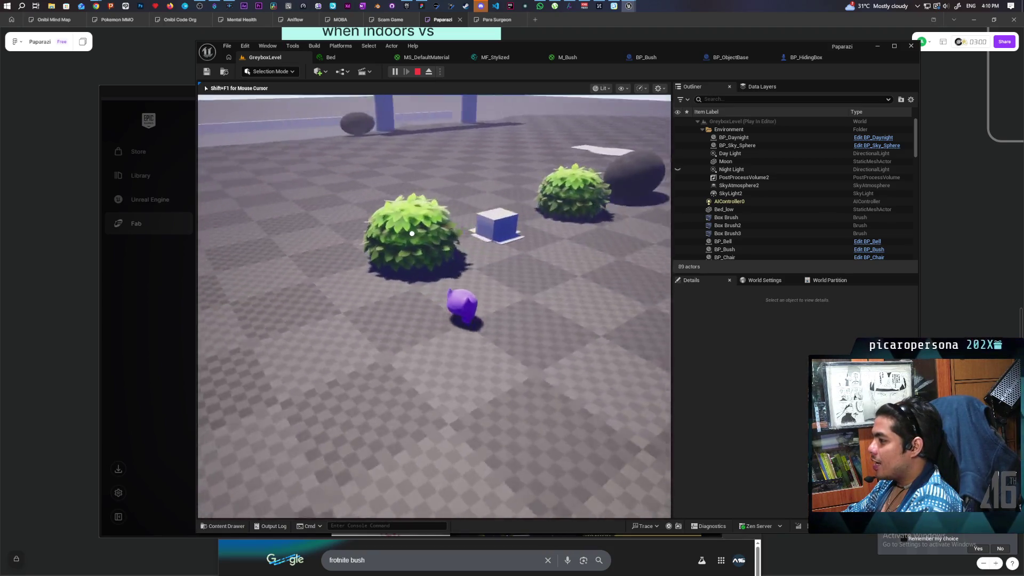
{"action": "key", "text": "w"}
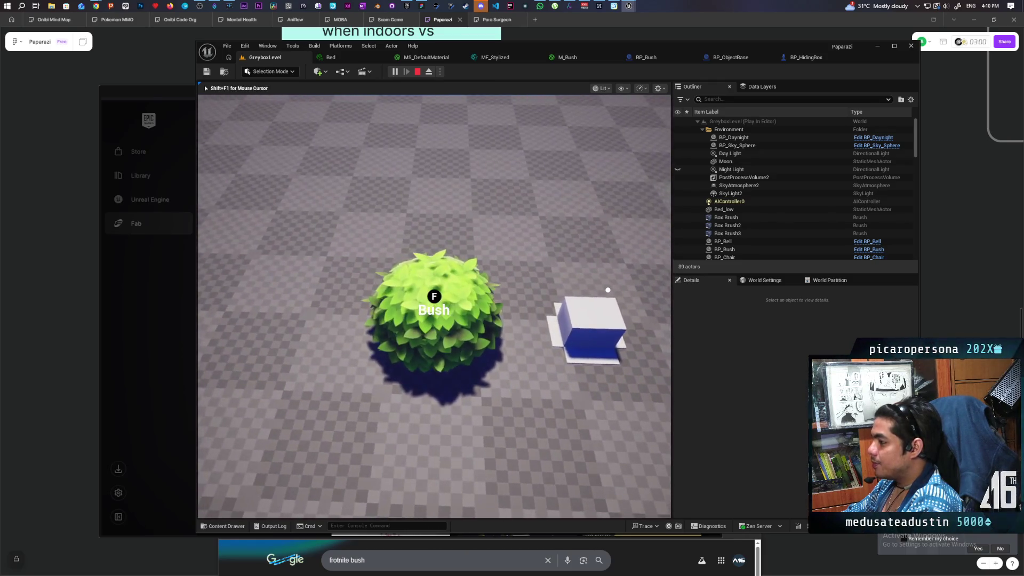
{"action": "key", "text": "s"}
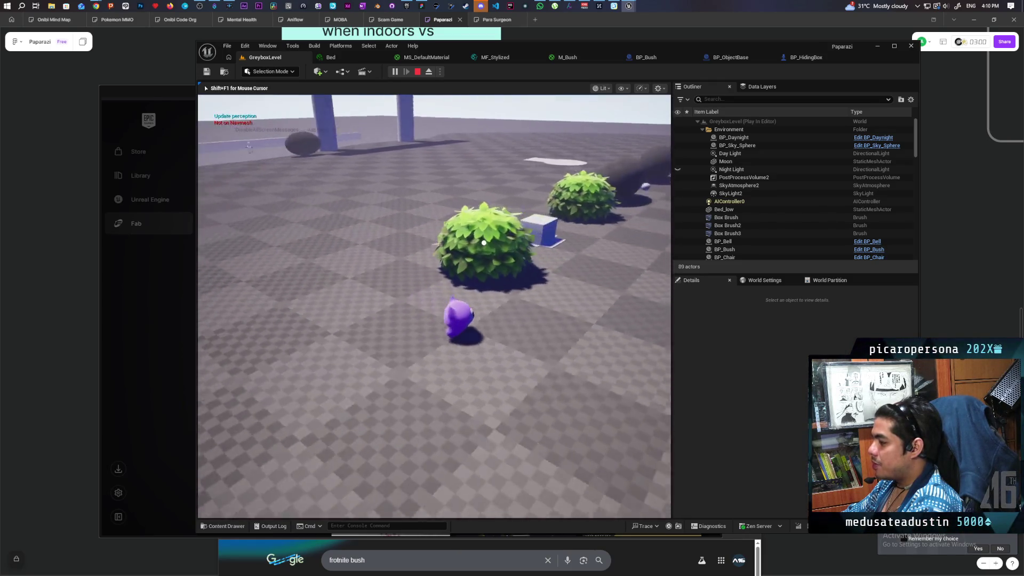
{"action": "key", "text": "w"}
{"action": "key", "text": "s"}
{"action": "key", "text": "w"}
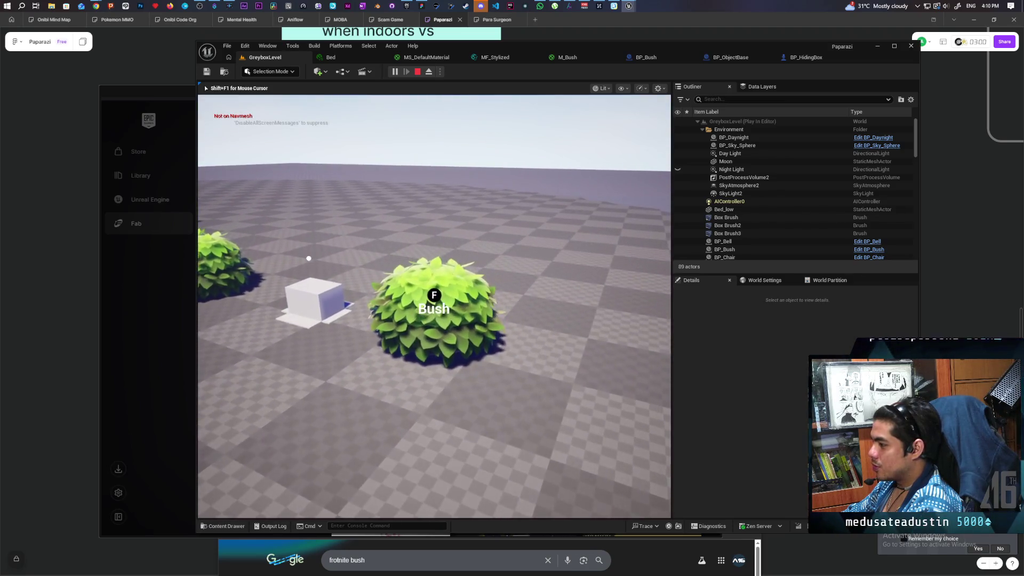
{"action": "key", "text": "s"}
{"action": "key", "text": "w"}
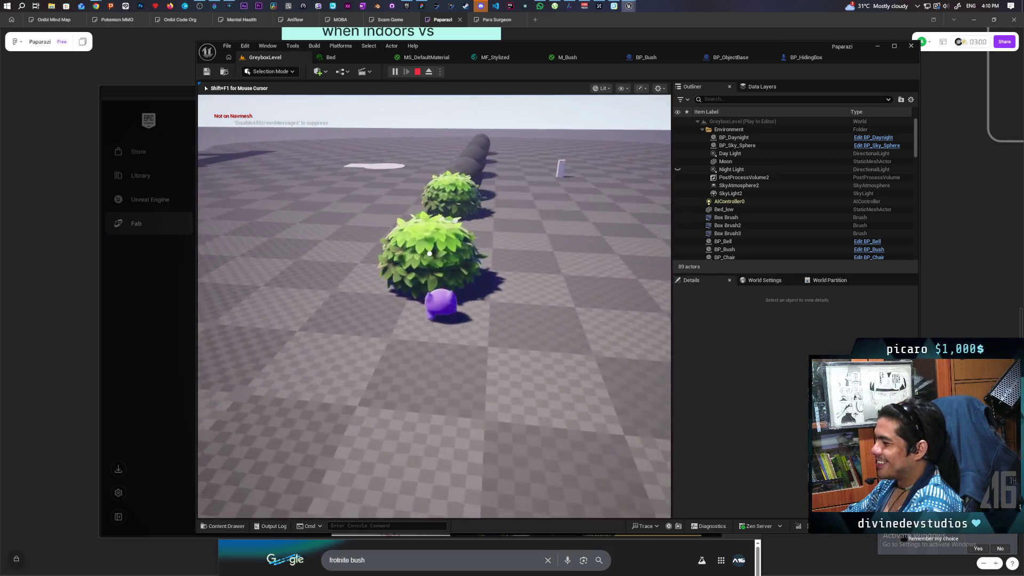
{"action": "key", "text": "a"}
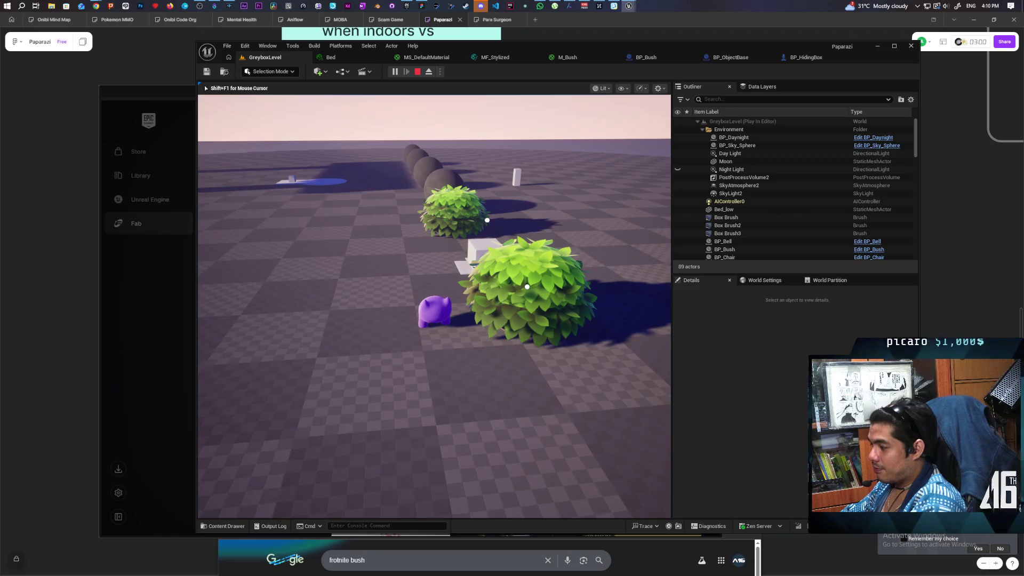
{"action": "key", "text": "s"}
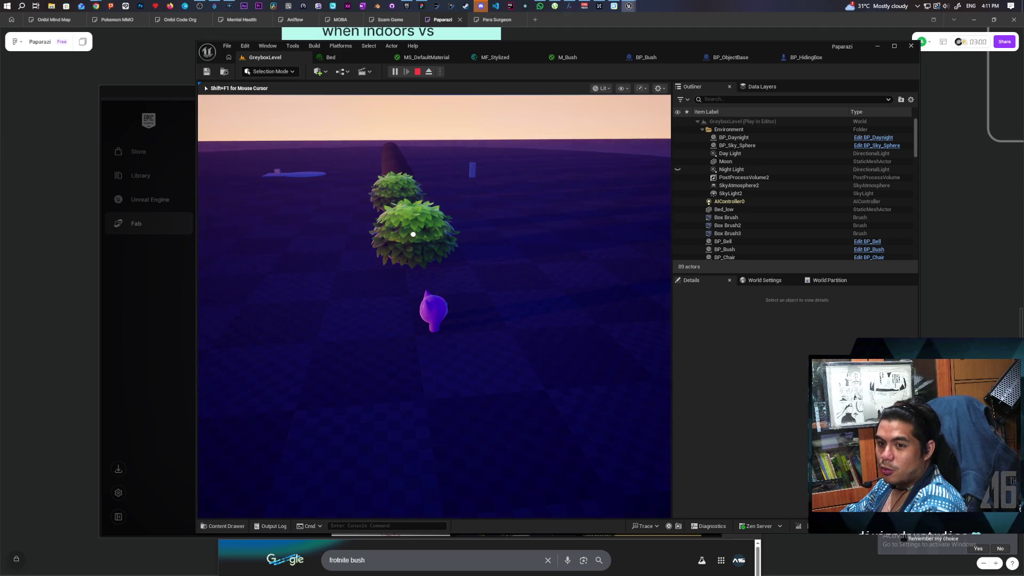
Walk the character up to the bush and hide inside it with F
{"action": "key", "text": "w"}
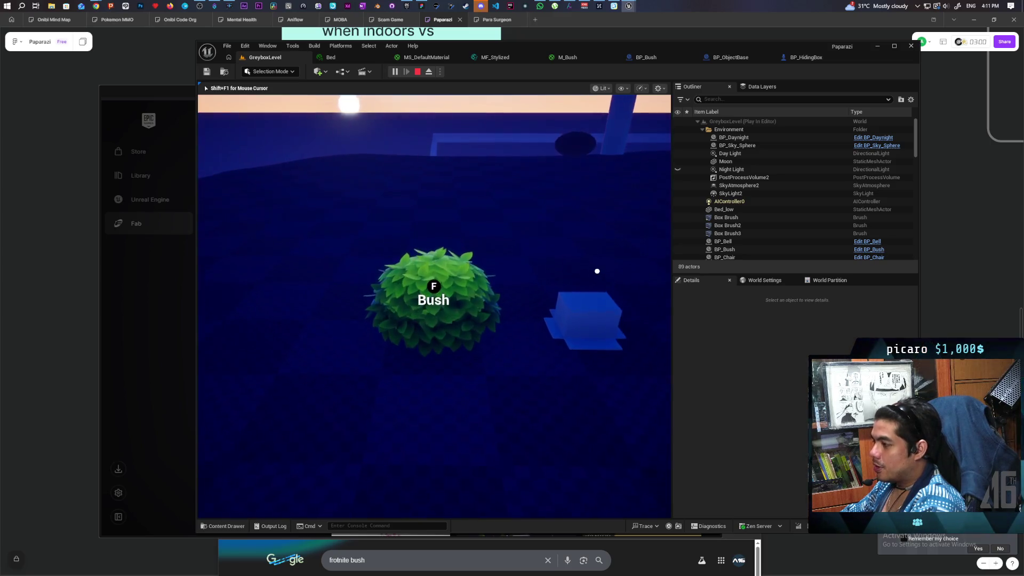
{"action": "key", "text": "f"}
{"action": "key", "text": "a"}
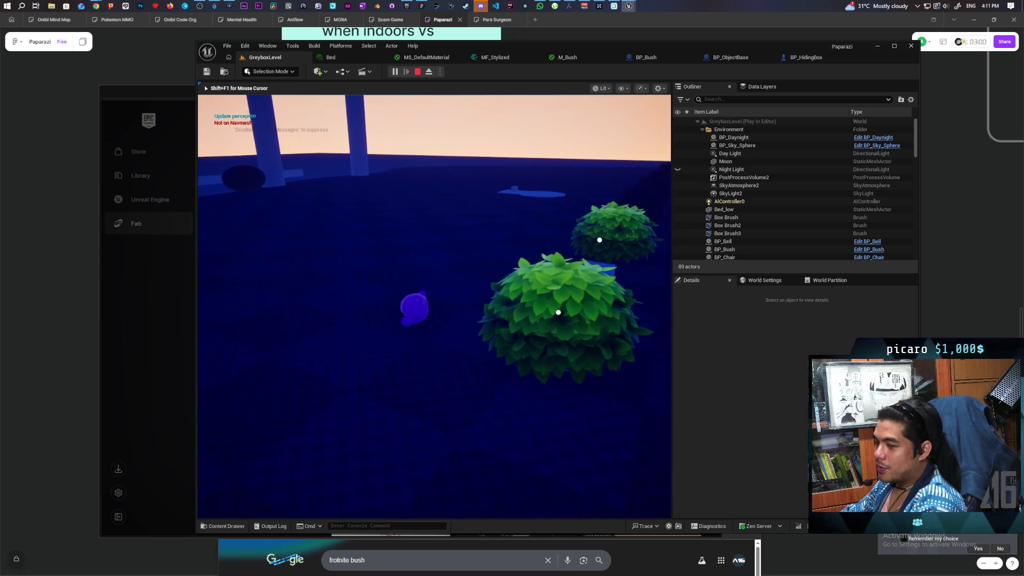
{"action": "key", "text": "w"}
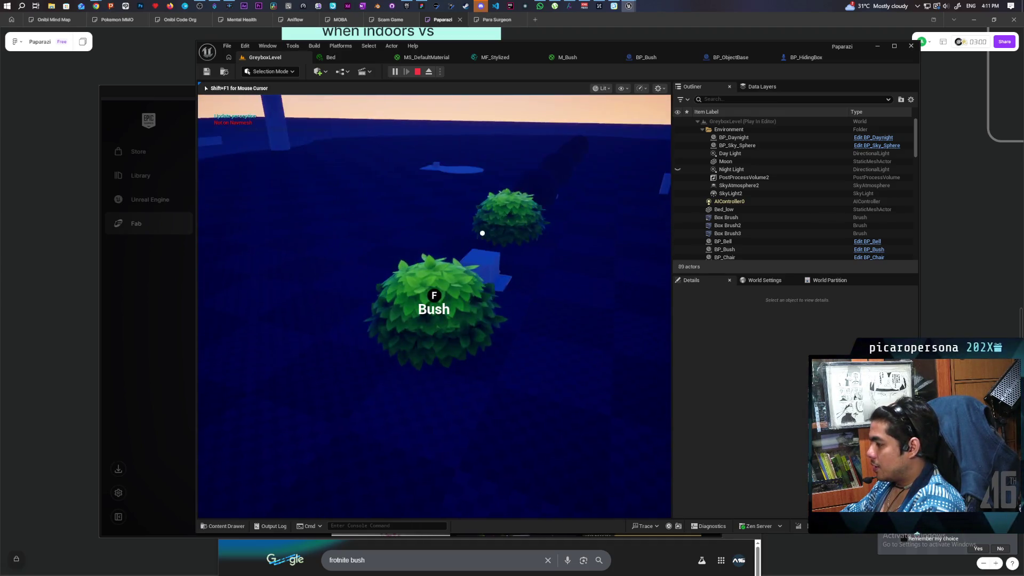
{"action": "key", "text": "a"}
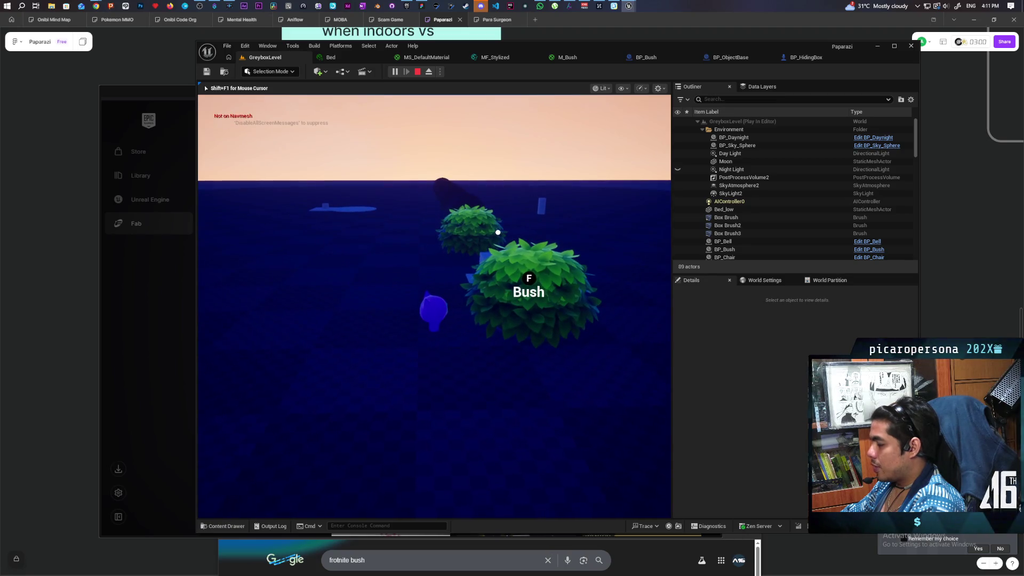
{"action": "key", "text": "d"}
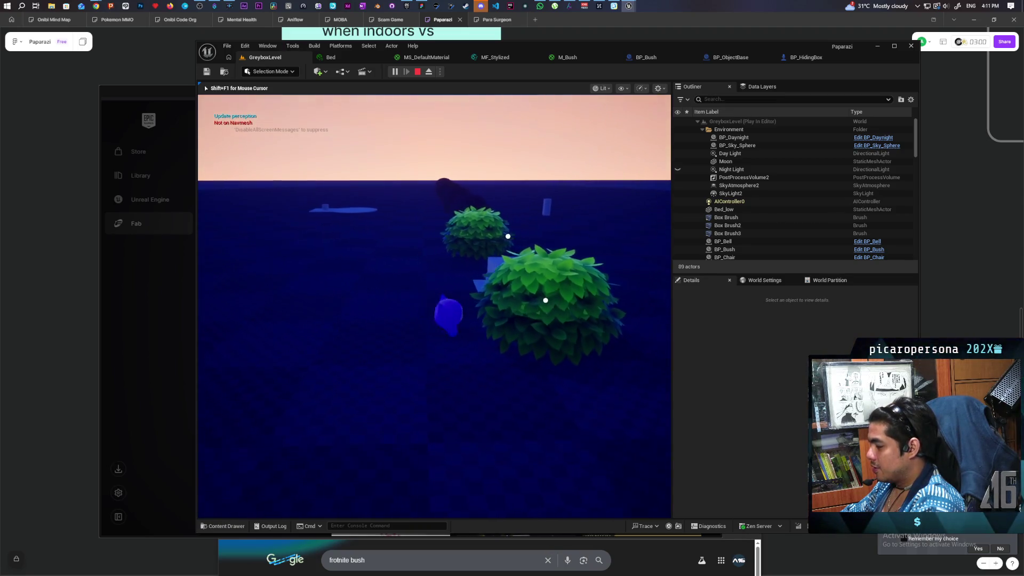
Strafe the hidden player left and right around the bush, then free the mouse with Shift+F1
{"action": "key", "text": "a"}
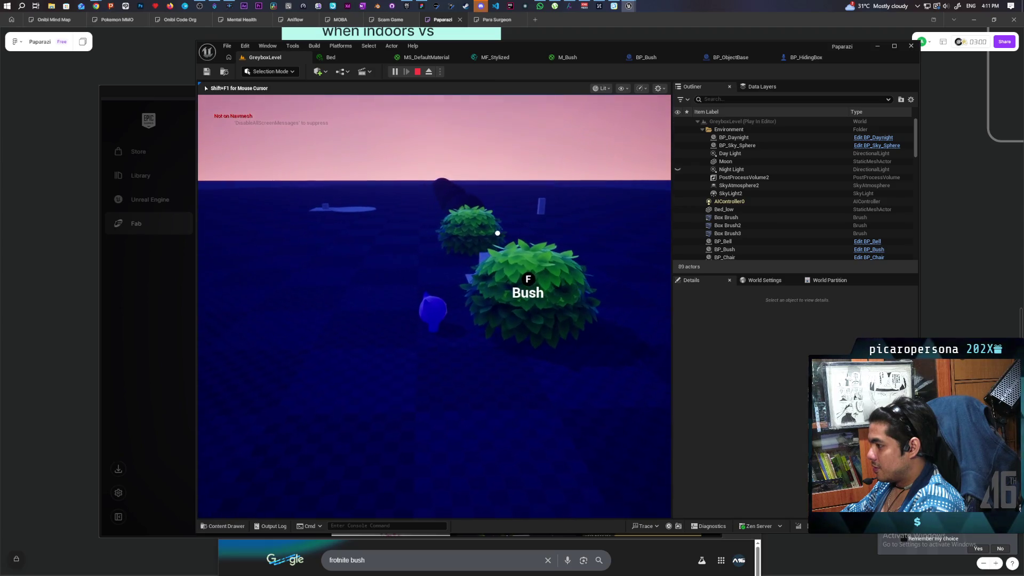
{"action": "key", "text": "d"}
{"action": "key", "text": "a"}
{"action": "key", "text": "d"}
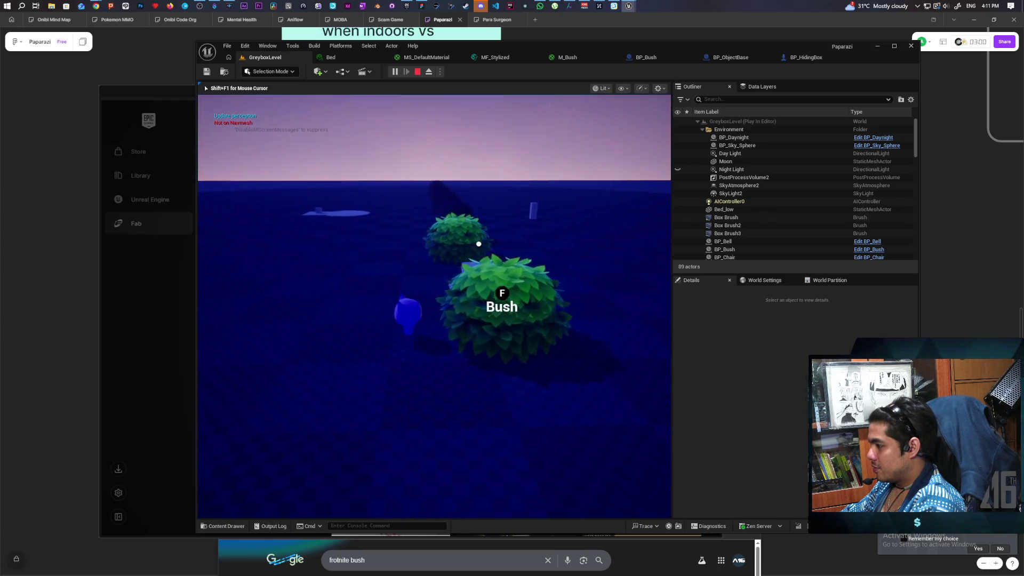
{"action": "key", "text": "a"}
{"action": "key", "text": "d"}
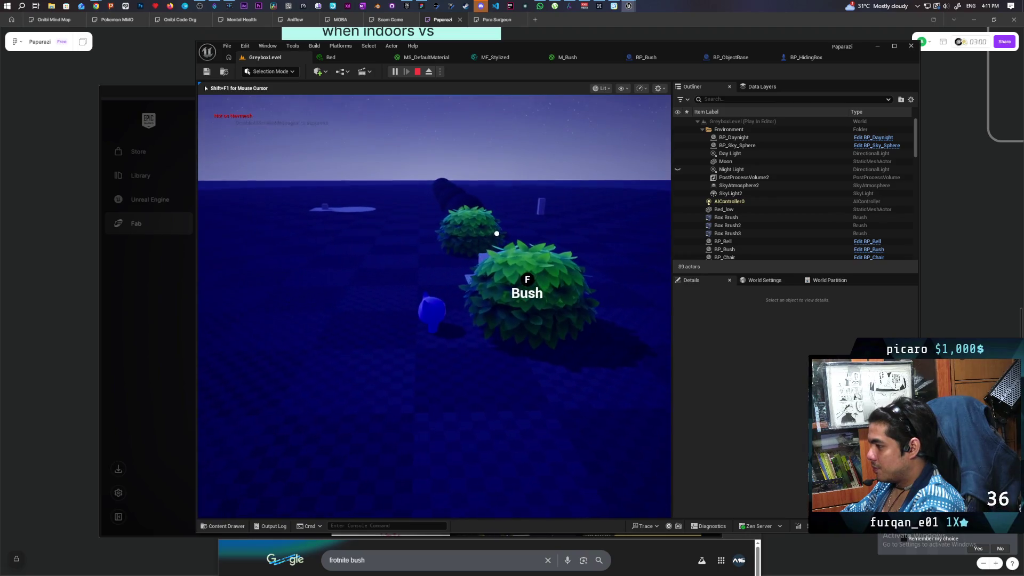
{"action": "key", "text": "d"}
{"action": "key", "text": "a"}
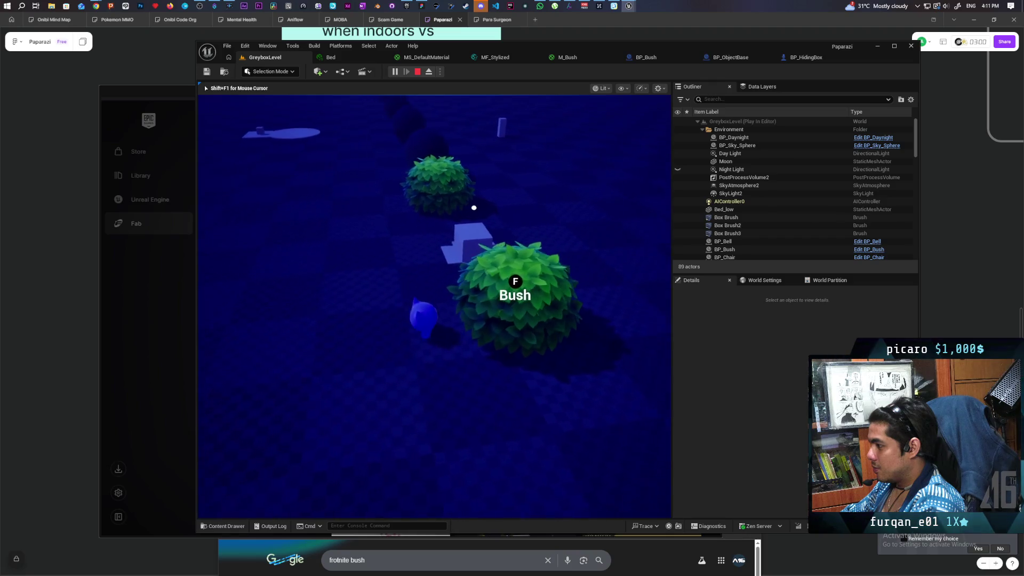
{"action": "key", "text": "d"}
{"action": "key", "text": "a"}
{"action": "key", "text": "d"}
{"action": "key", "text": "a"}
{"action": "key", "text": "d"}
{"action": "key", "text": "a"}
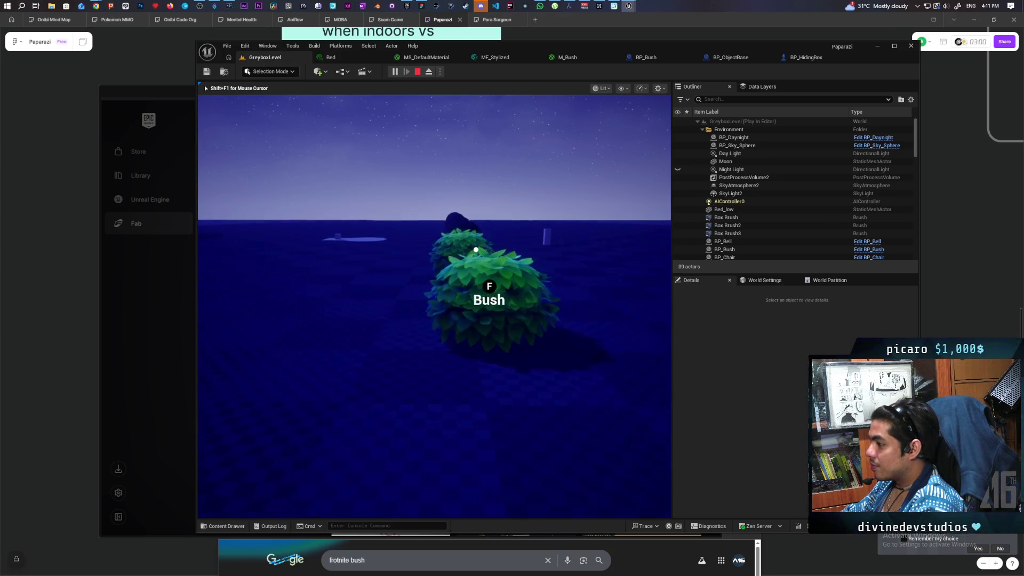
{"action": "key", "text": "shift+F1"}
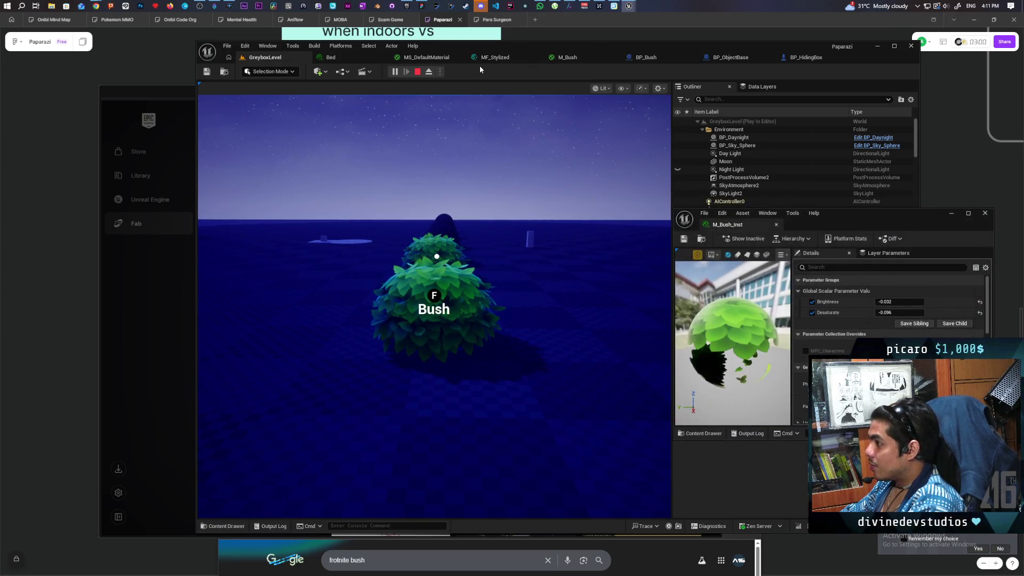
Eject from the running game and minimize the M_Bush_Inst material window
{"action": "left_click", "coordinate": [429, 74]}
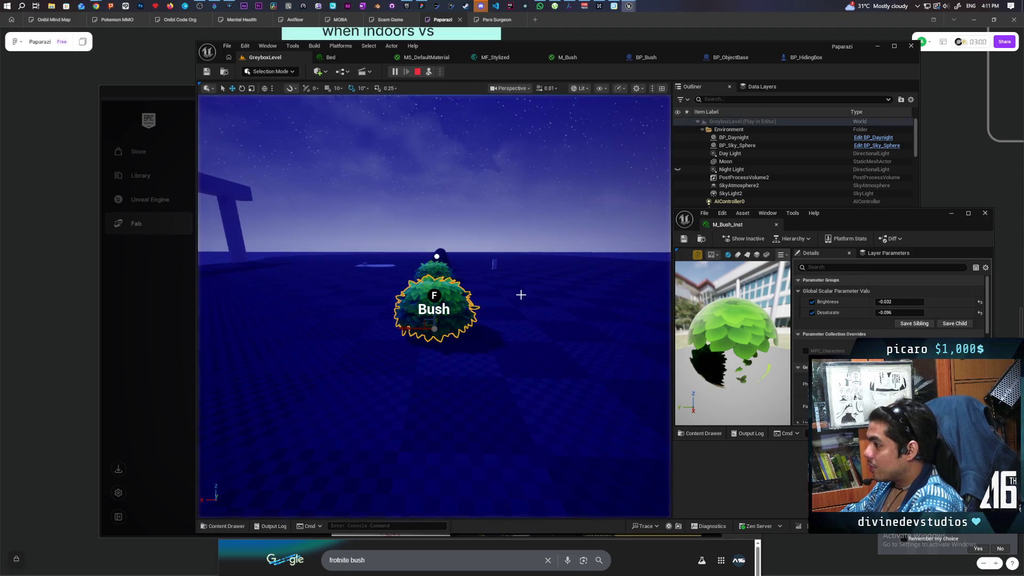
{"action": "left_click", "coordinate": [951, 214]}
{"action": "scroll", "coordinate": [753, 219], "scroll_direction": "down", "scroll_amount": 1}
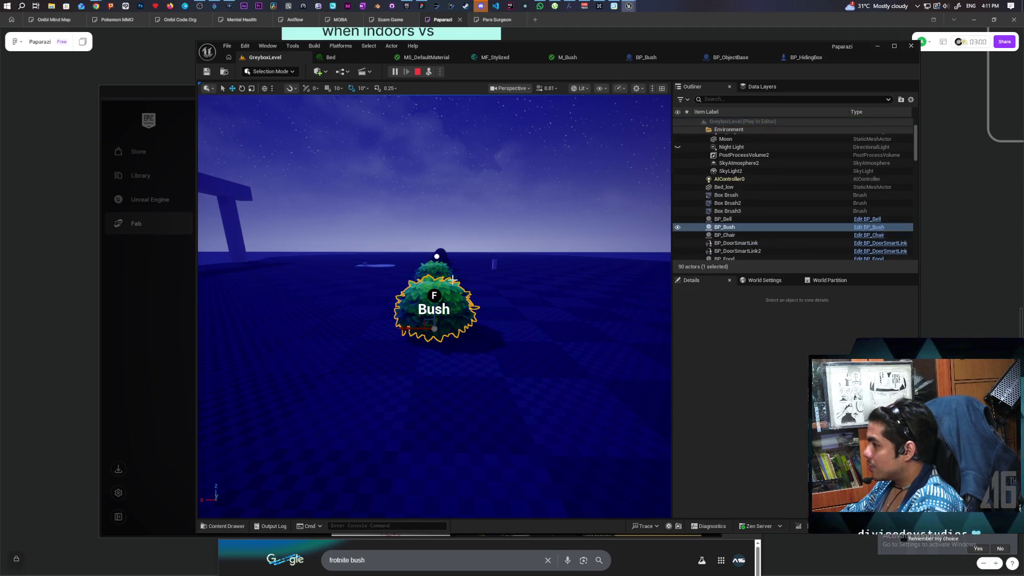
{"action": "scroll", "coordinate": [452, 279], "scroll_direction": "up", "scroll_amount": 5}
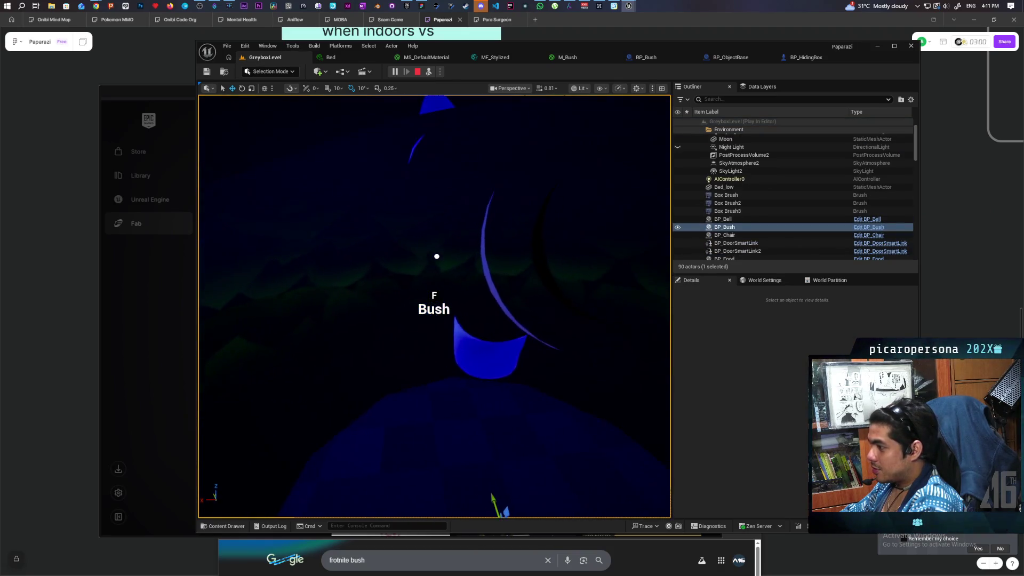
Select and focus BP_Oni0 inside the bush, clear the Details search, then stop play
{"action": "left_click", "coordinate": [489, 383]}
{"action": "key", "text": "f"}
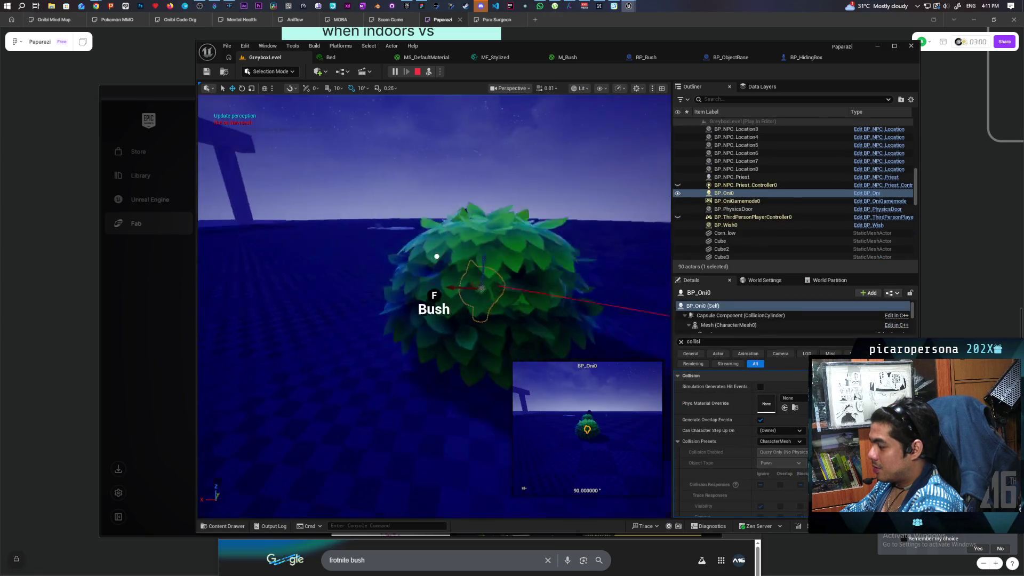
{"action": "scroll", "coordinate": [429, 315], "scroll_direction": "up", "scroll_amount": 2}
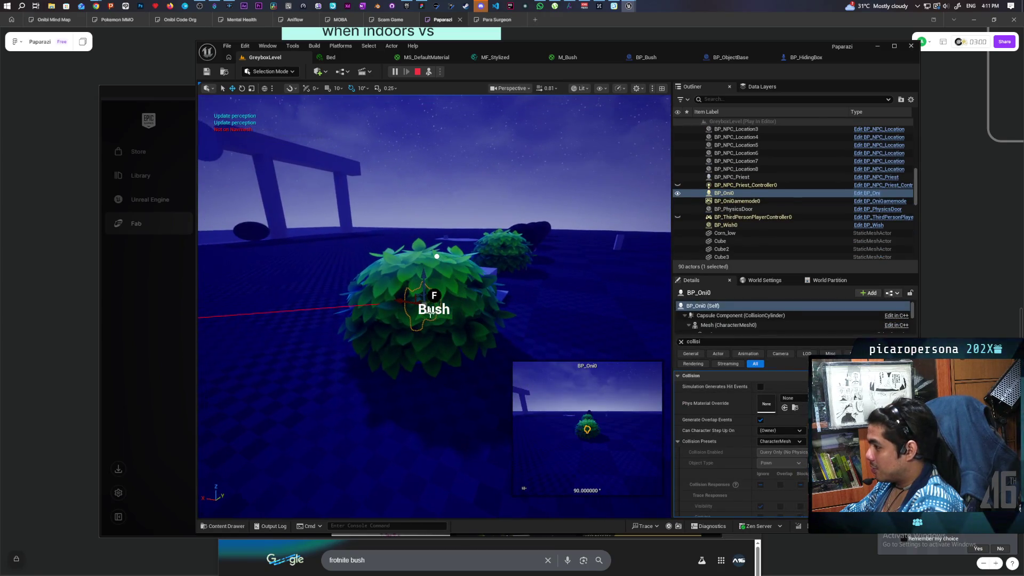
{"action": "left_click", "coordinate": [701, 359]}
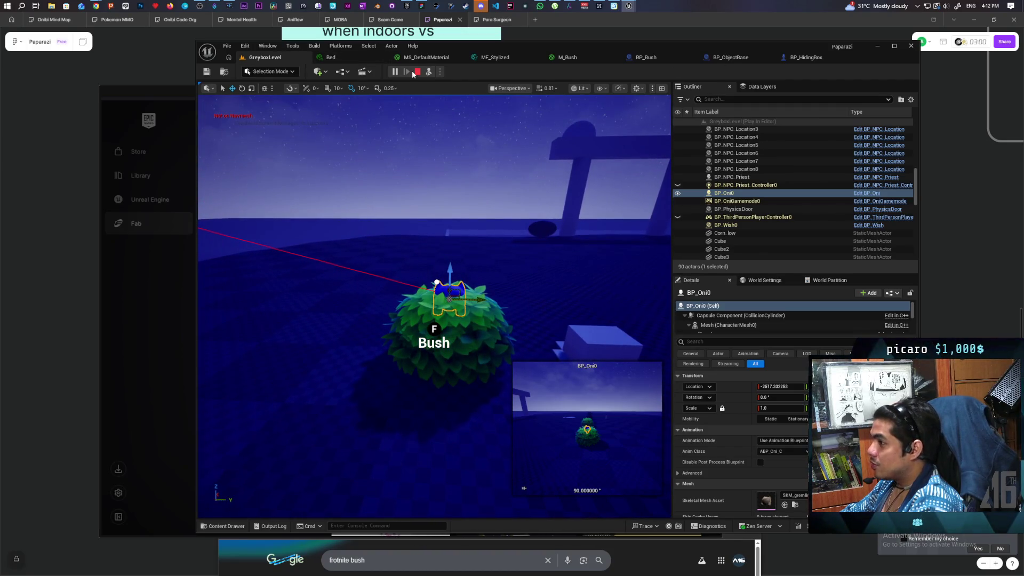
{"action": "left_click", "coordinate": [418, 73]}
Change the upper Make Vector Z in BP_Bush from 36.2 to 72.0, then return to GreyboxLevel
{"action": "left_click", "coordinate": [675, 59]}
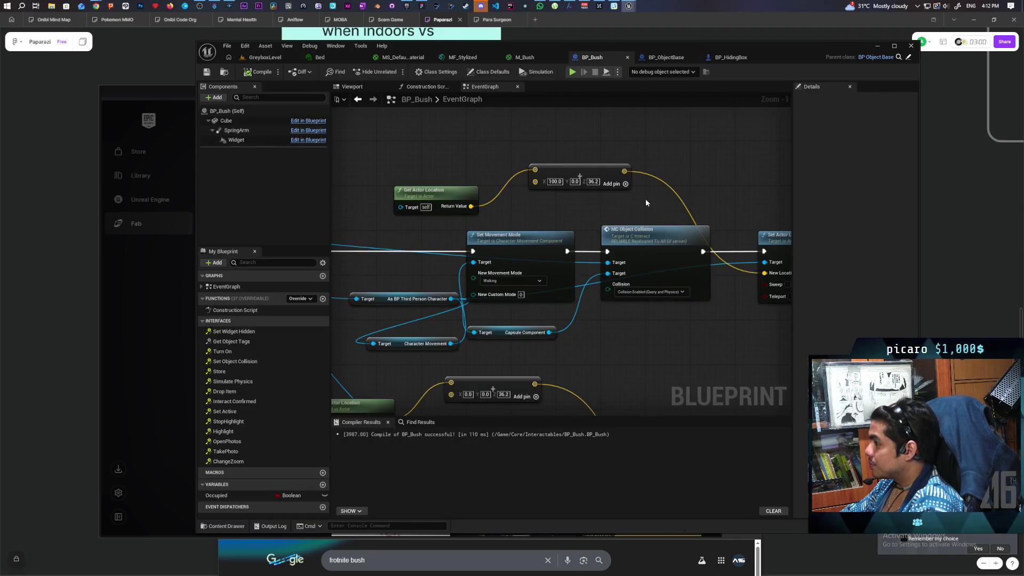
{"action": "left_click", "coordinate": [591, 182]}
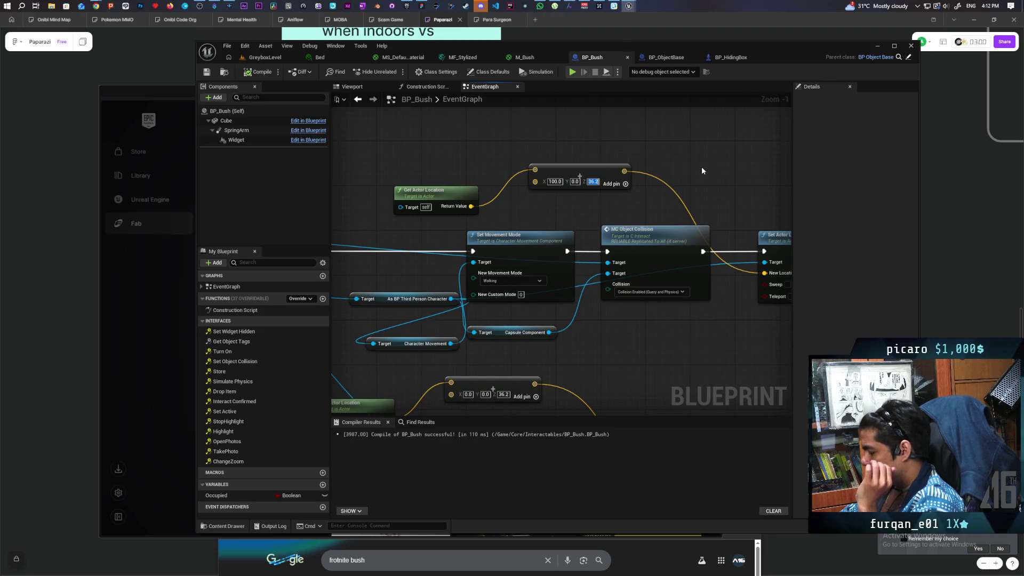
{"action": "type", "text": "72"}
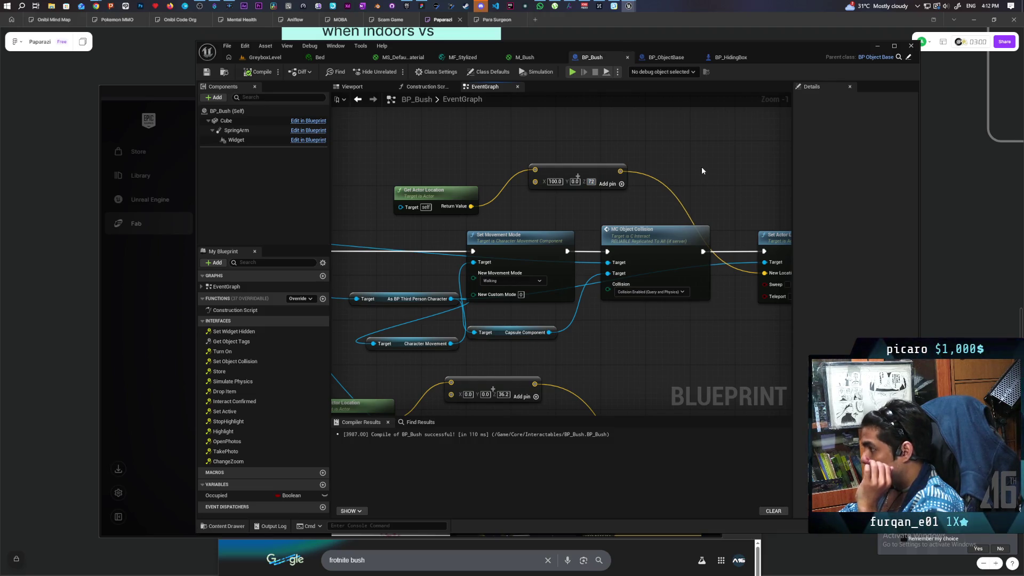
{"action": "key", "text": "Return"}
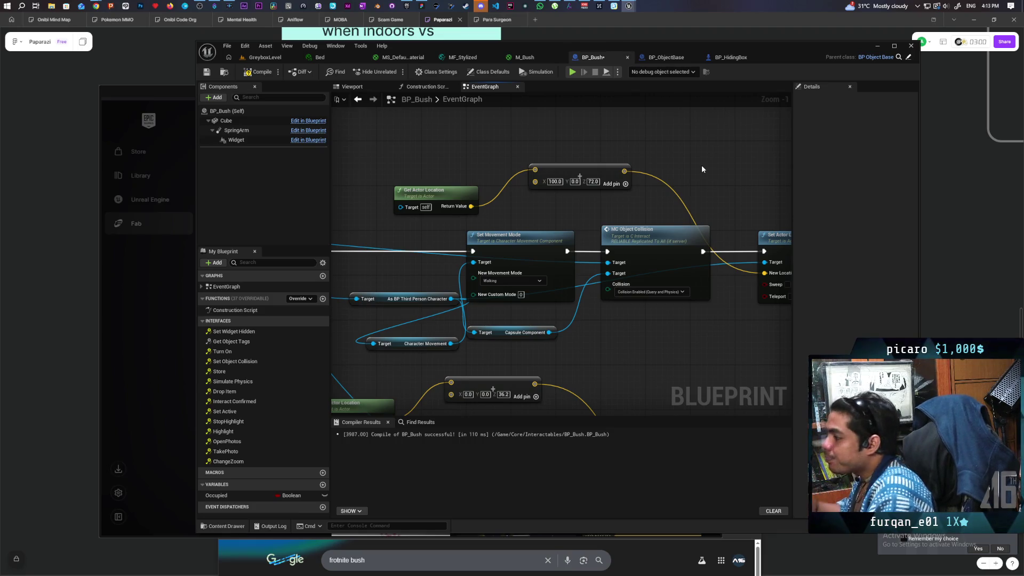
{"action": "left_click", "coordinate": [264, 57]}
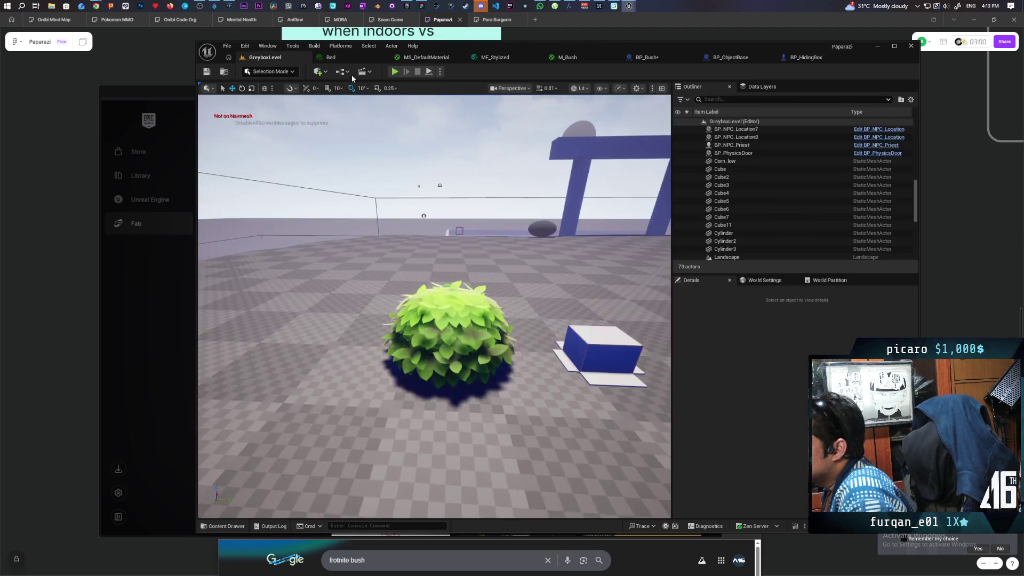
Run a brief Play test, stop it with Esc, and zoom out the BP_Bush event graph
{"action": "left_click", "coordinate": [394, 71]}
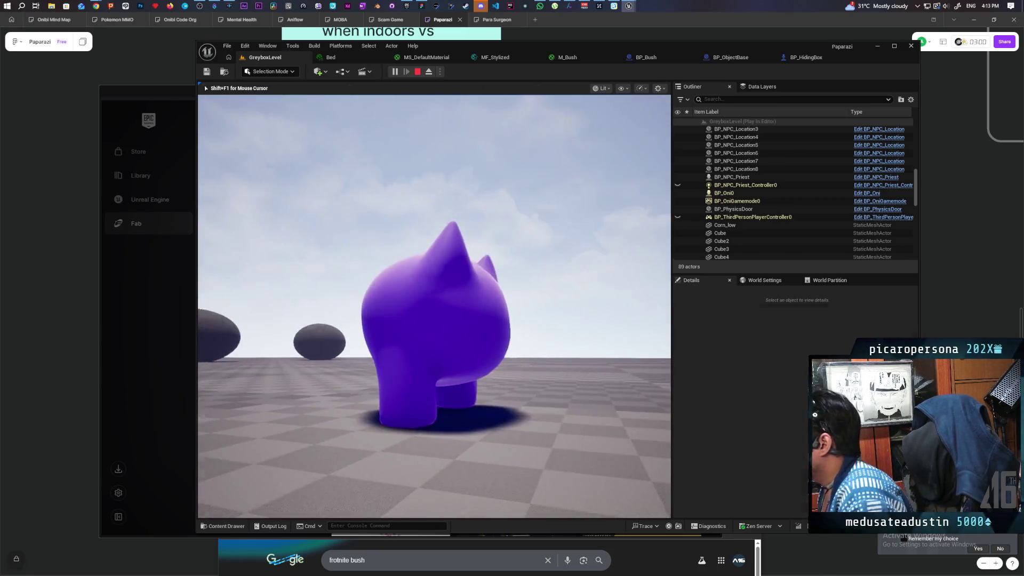
{"action": "key", "text": "Escape"}
{"action": "left_click", "coordinate": [673, 60]}
{"action": "scroll", "coordinate": [637, 161], "scroll_direction": "down", "scroll_amount": 2}
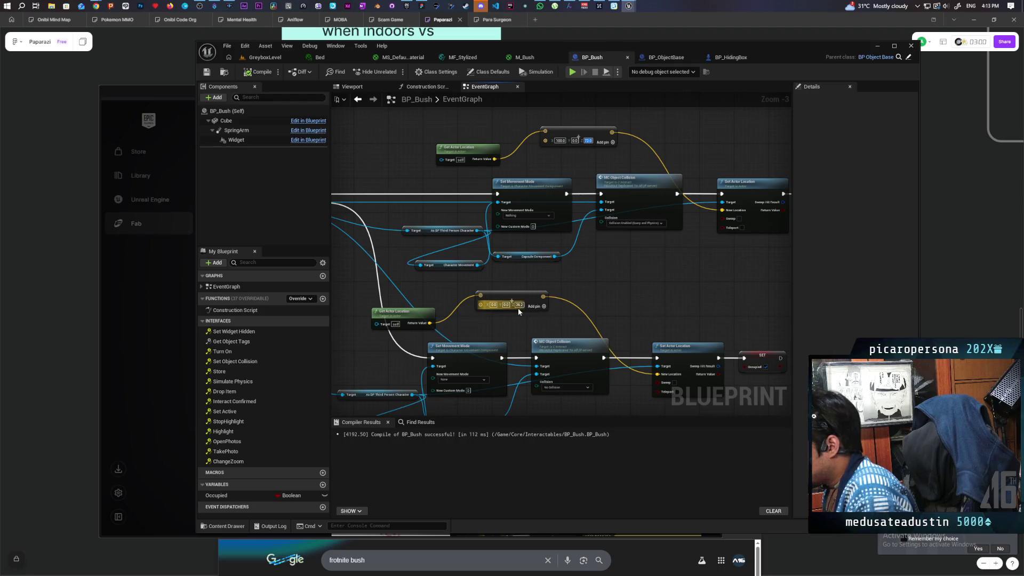
Enter 72 in the lower Make Vector Z field, redo the change, and return to GreyboxLevel
{"action": "type", "text": "72"}
{"action": "key", "text": "Return"}
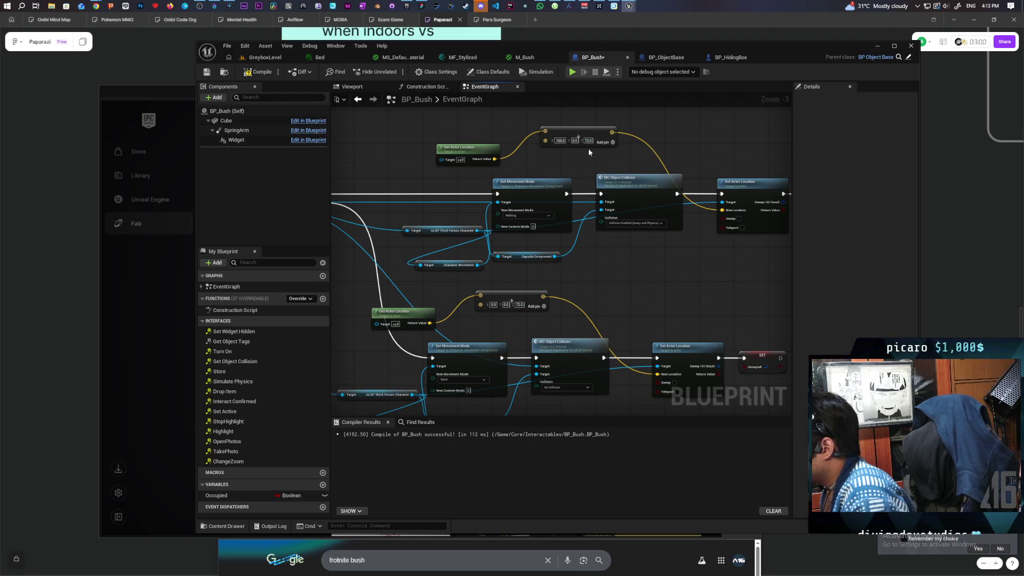
{"action": "left_click", "coordinate": [587, 141]}
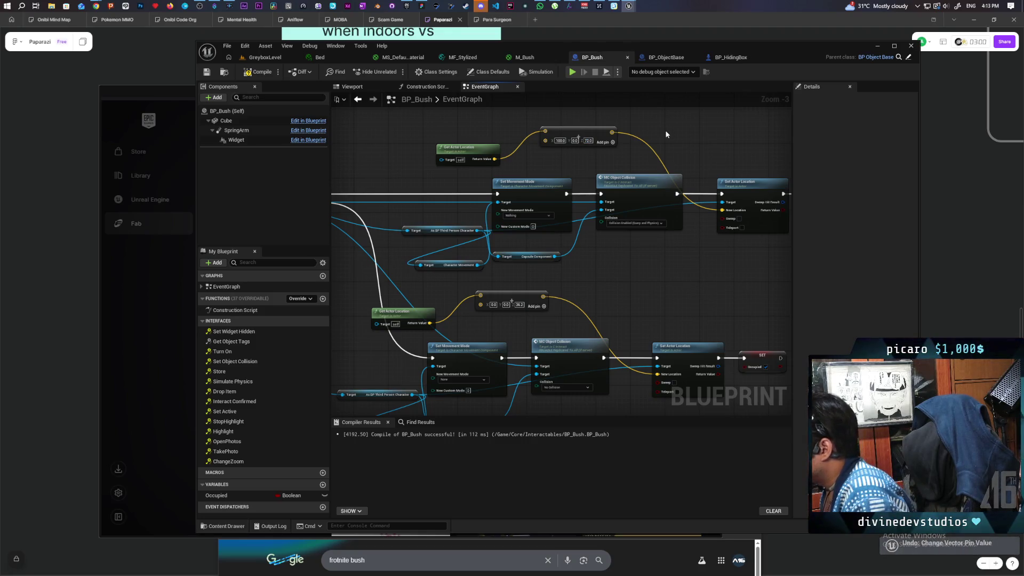
{"action": "key", "text": "ctrl+y"}
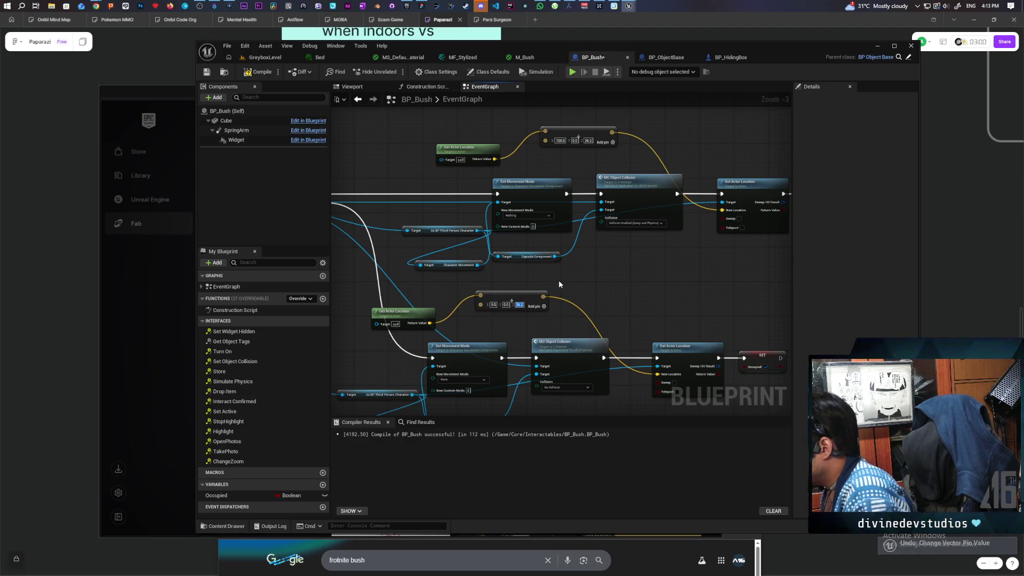
{"action": "left_click", "coordinate": [267, 62]}
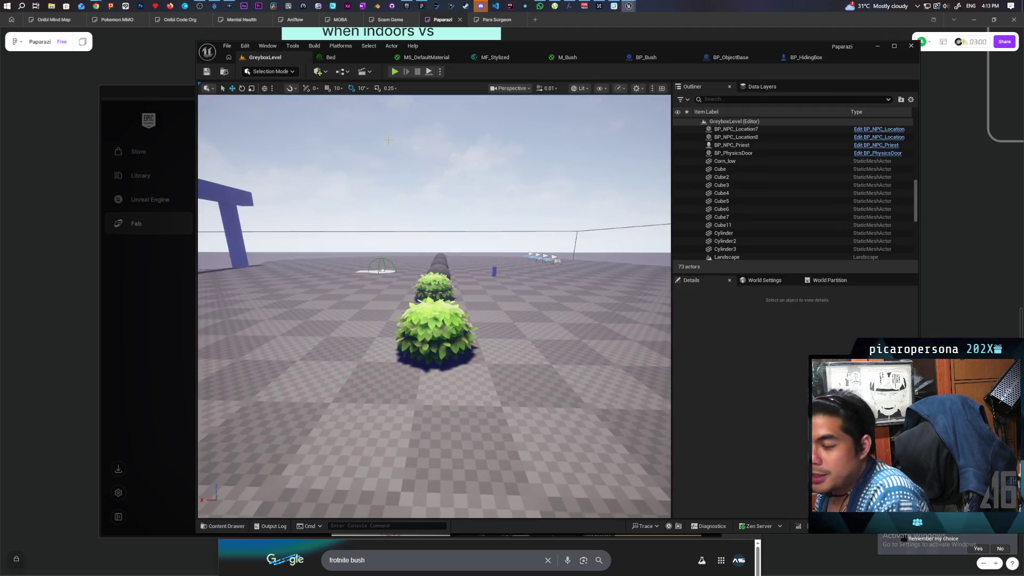
Start Play with Alt+P, walk to the bush, and toggle hiding in and out with F repeatedly
{"action": "key", "text": "alt+p"}
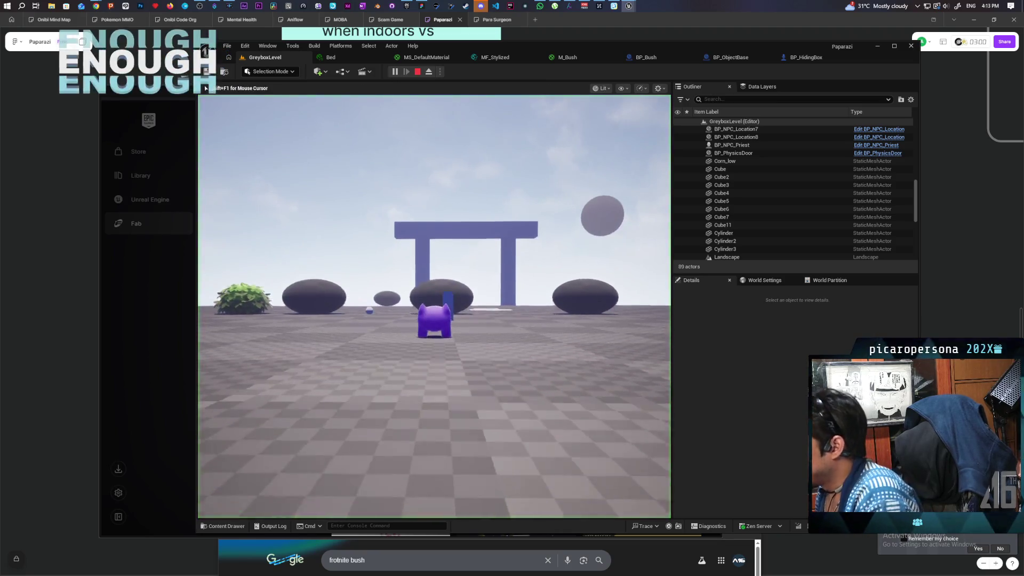
{"action": "key", "text": "a"}
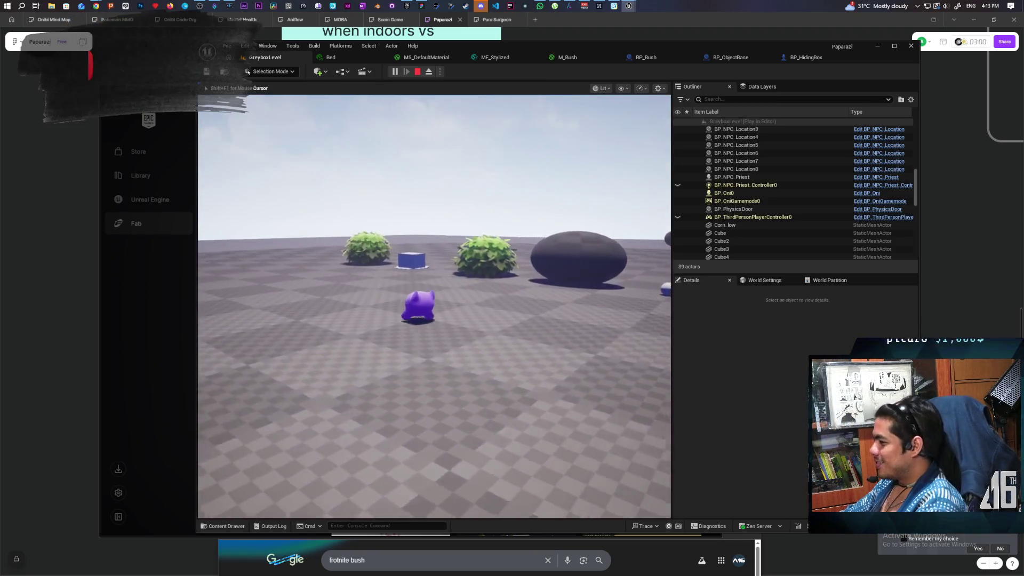
{"action": "key", "text": "w"}
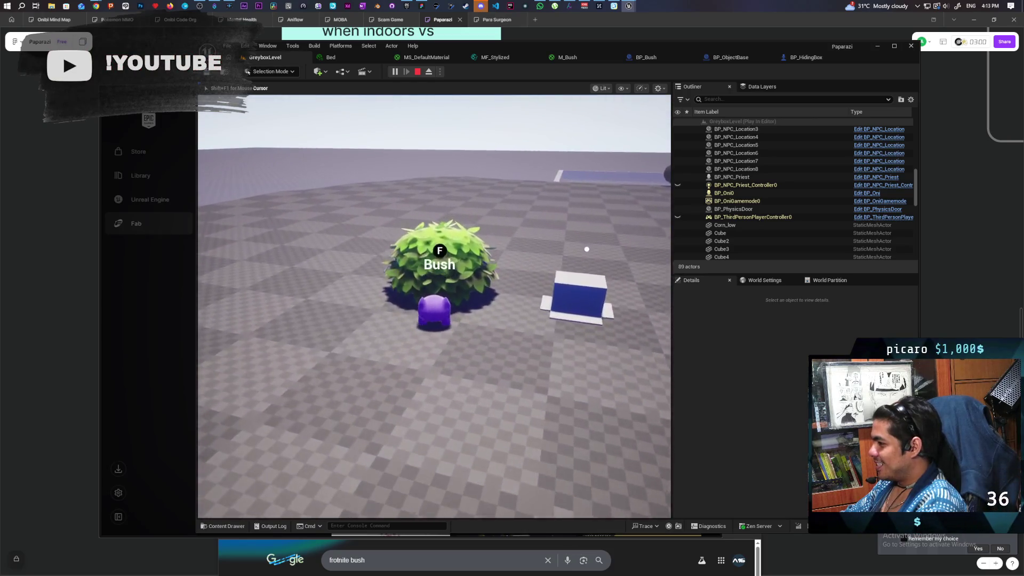
{"action": "key", "text": "f"}
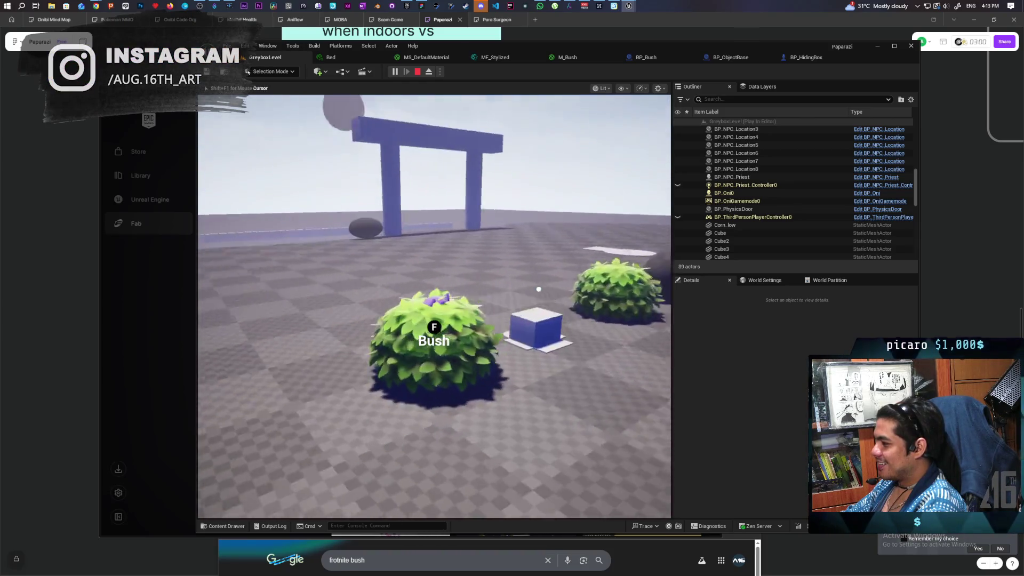
{"action": "key", "text": "f"}
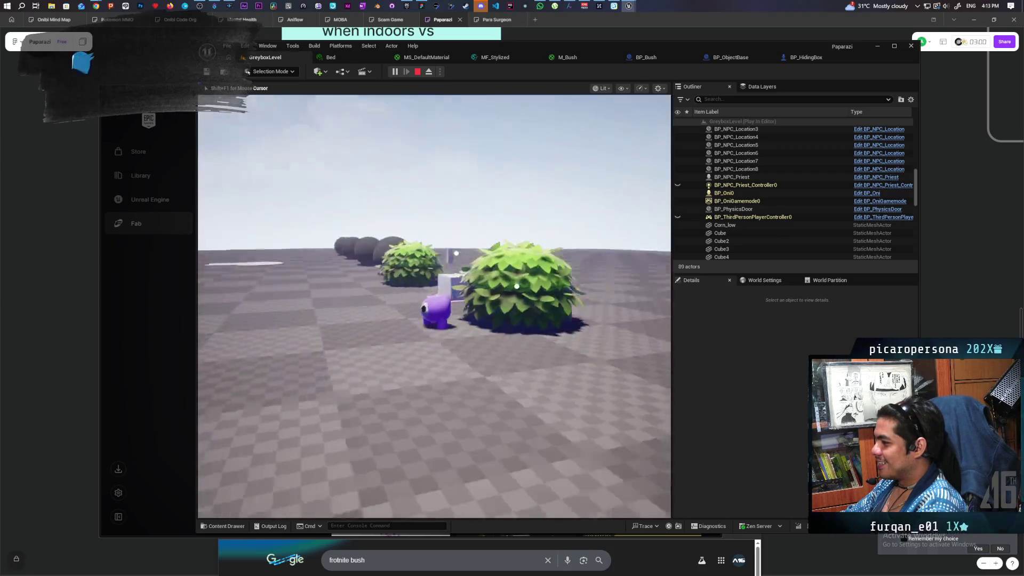
{"action": "key", "text": "f"}
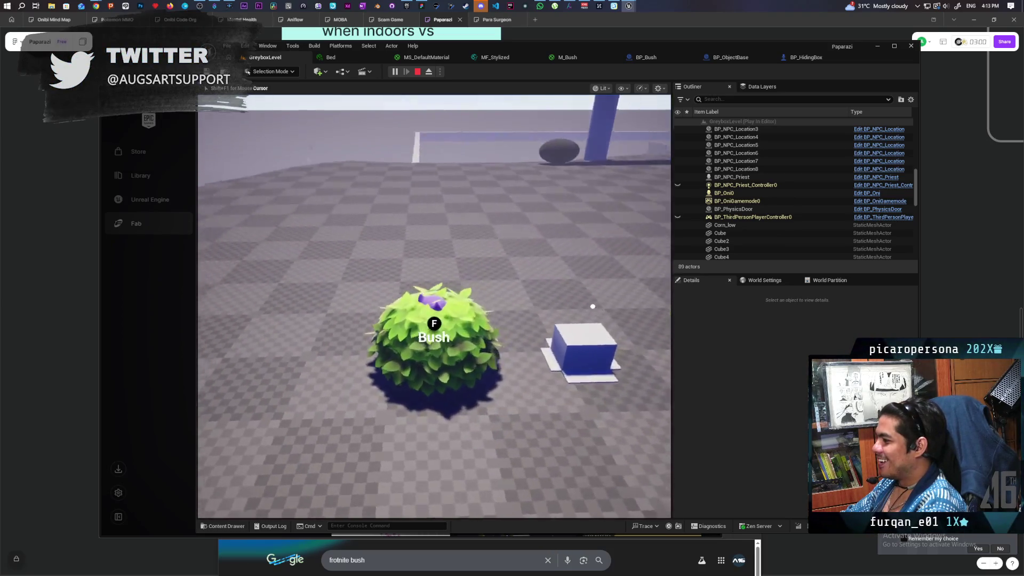
{"action": "key", "text": "f"}
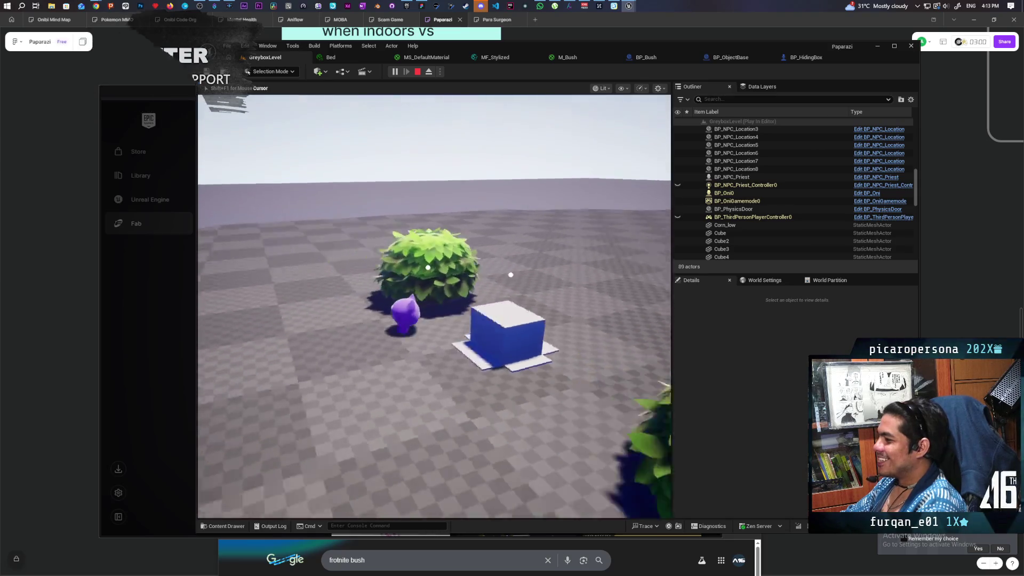
{"action": "key", "text": "f"}
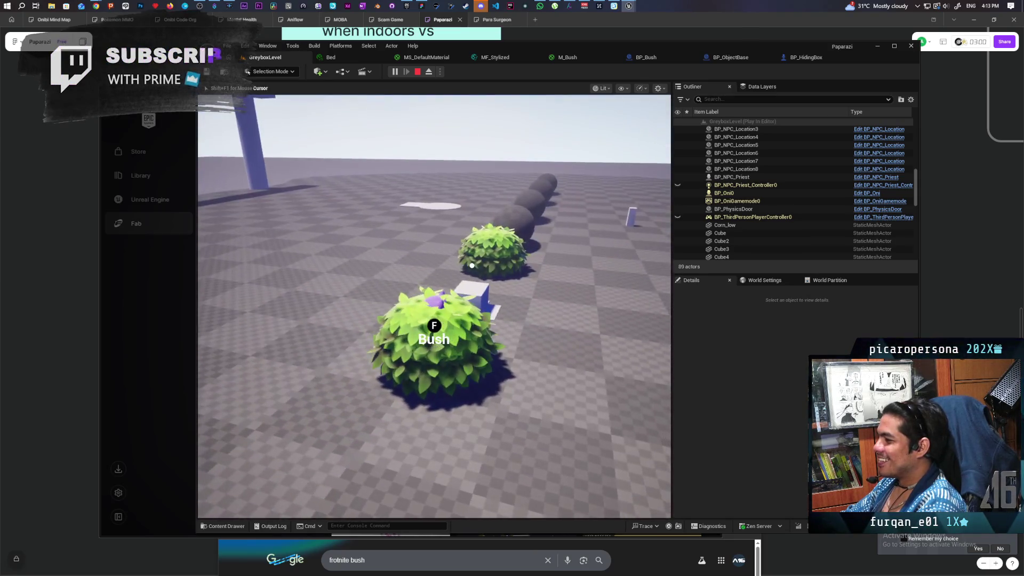
{"action": "key", "text": "f"}
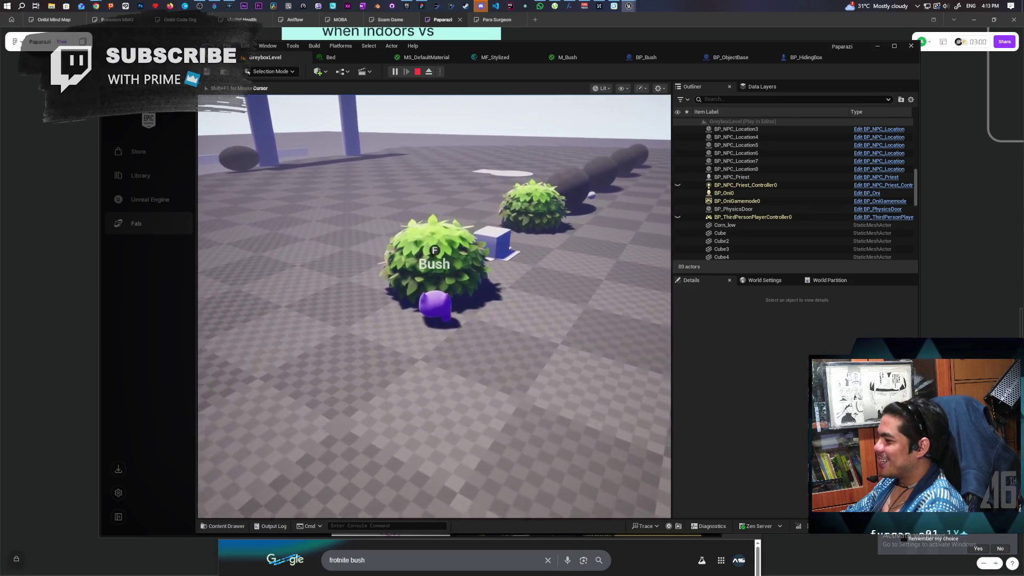
{"action": "key", "text": "f"}
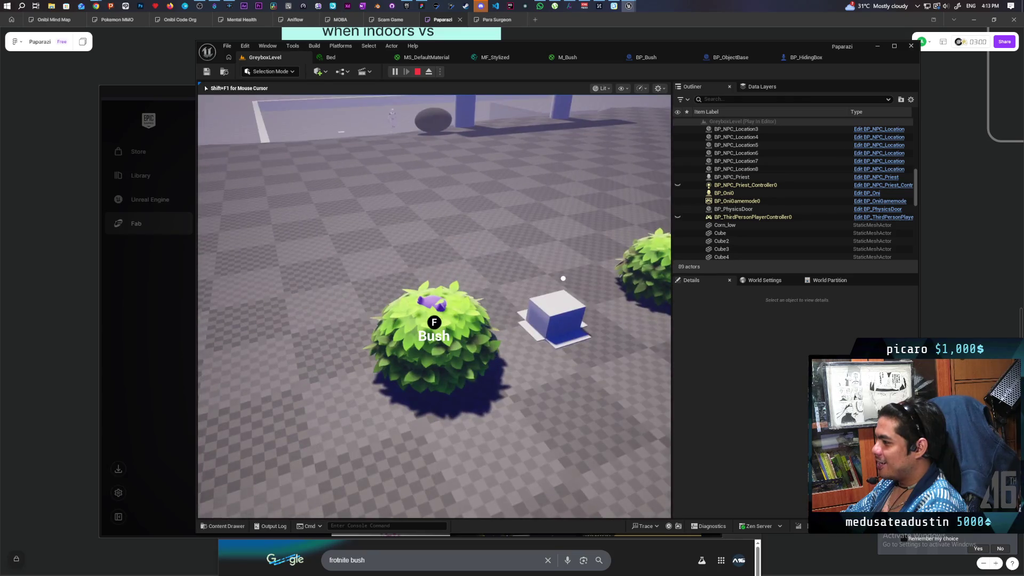
{"action": "key", "text": "f"}
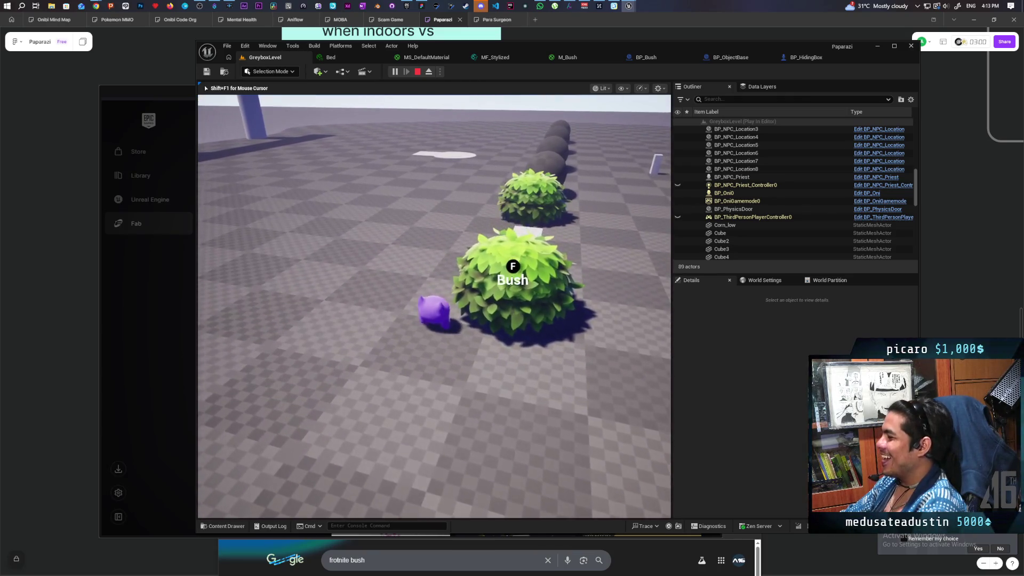
{"action": "key", "text": "f"}
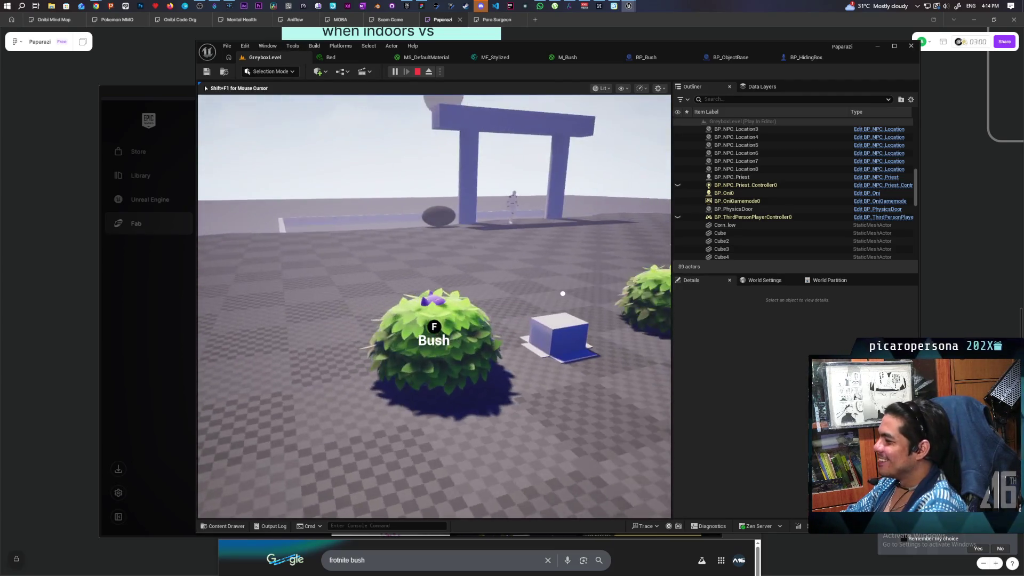
{"action": "key", "text": "f"}
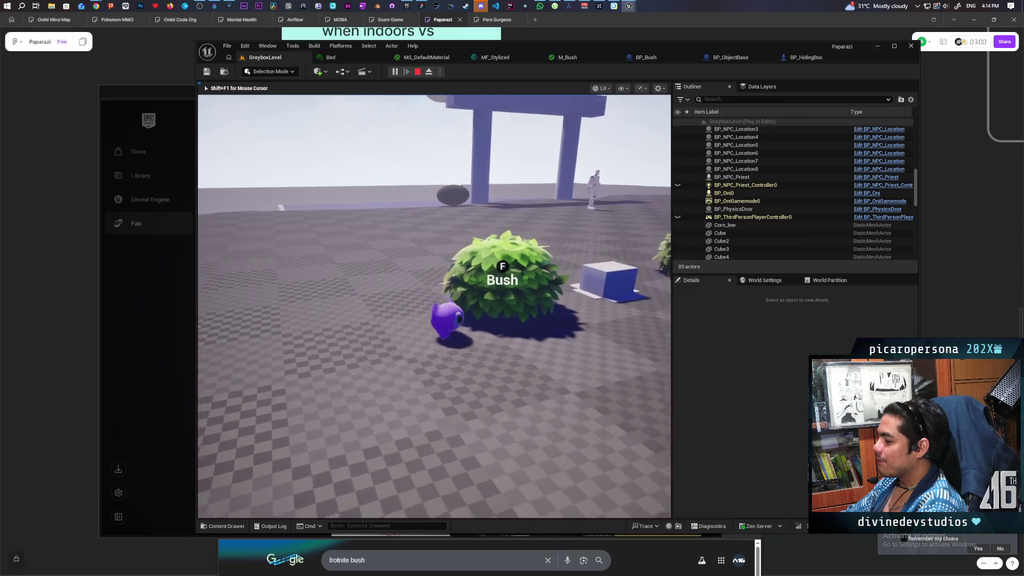
{"action": "key", "text": "f"}
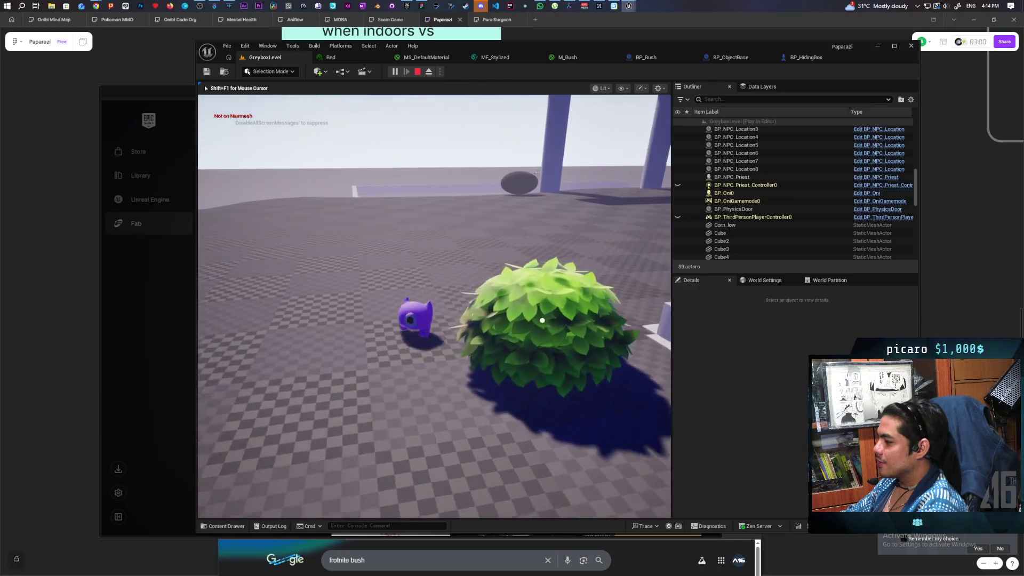
Keep entering and leaving bushes, including another nearby bush, then stop play with Esc
{"action": "key", "text": "f"}
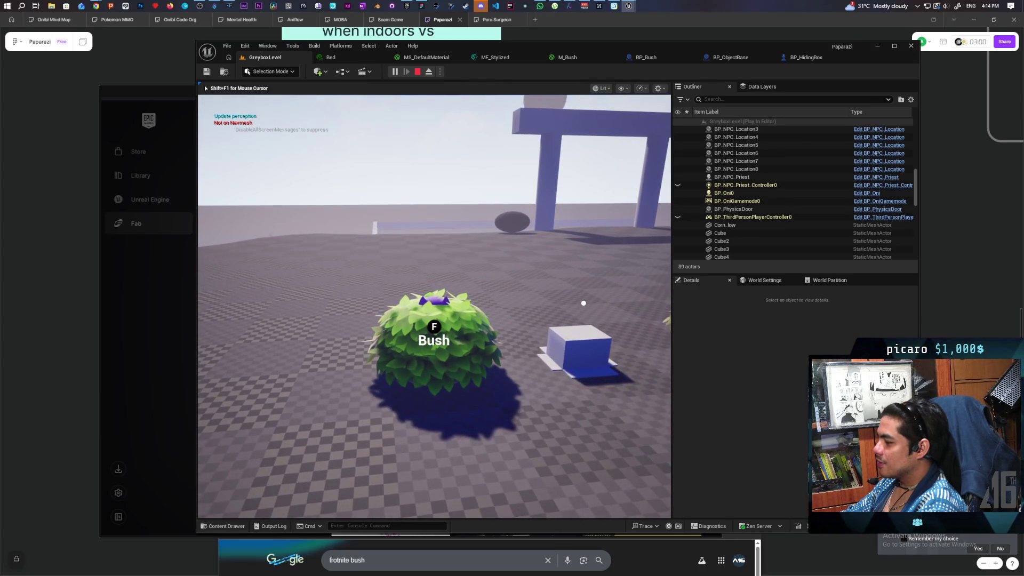
{"action": "key", "text": "f"}
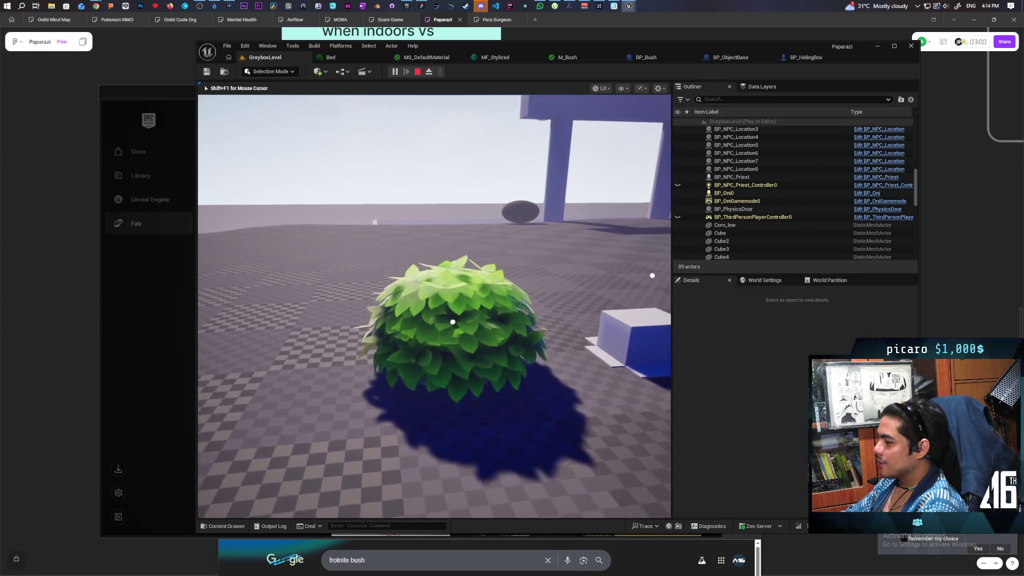
{"action": "key", "text": "f"}
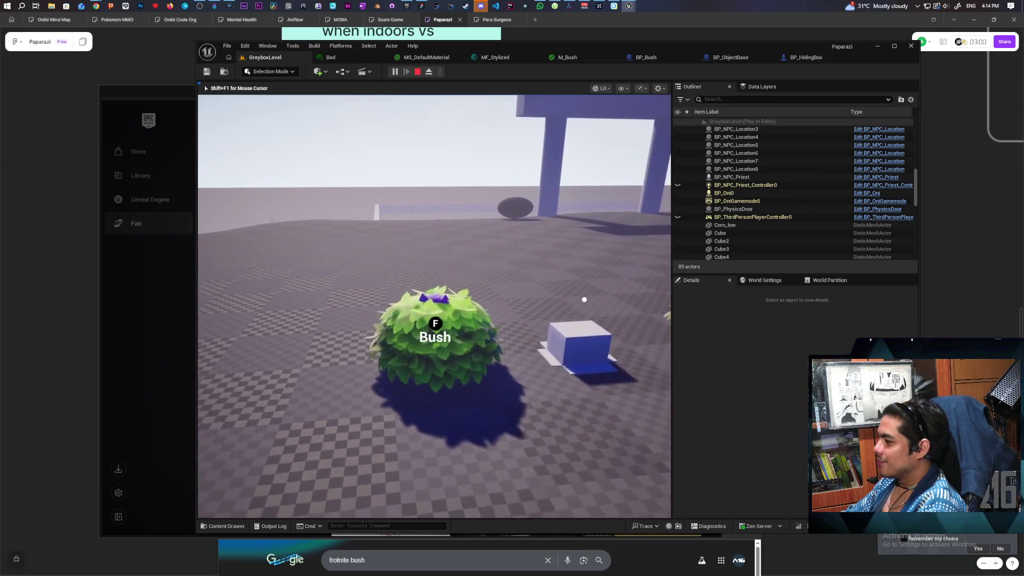
{"action": "key", "text": "f"}
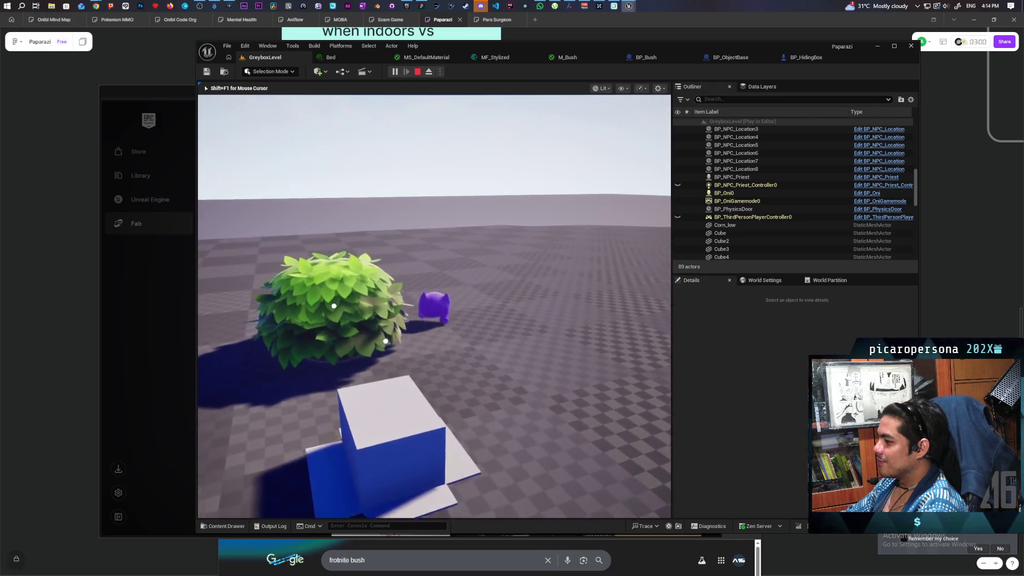
{"action": "key", "text": "f"}
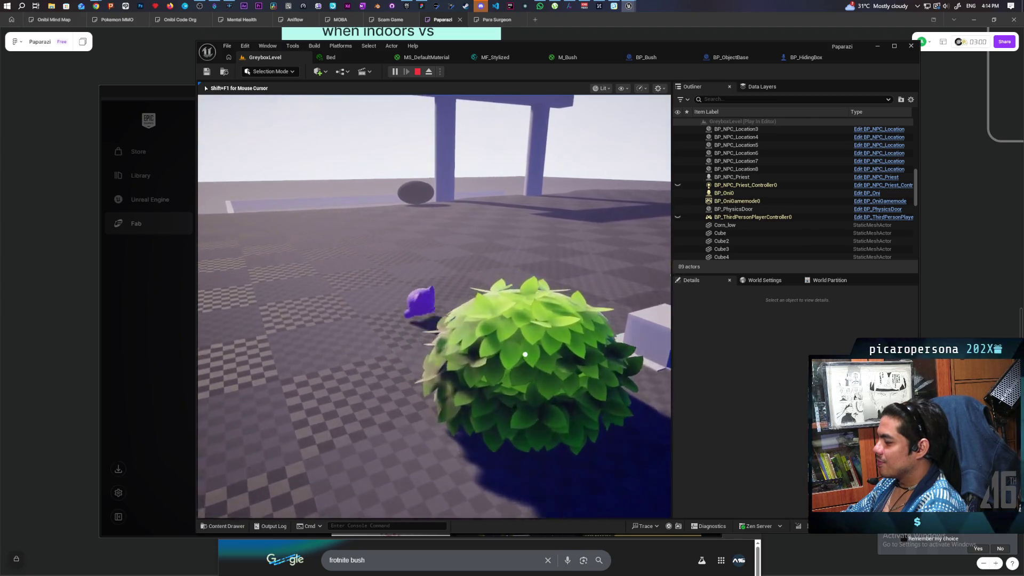
{"action": "key", "text": "w"}
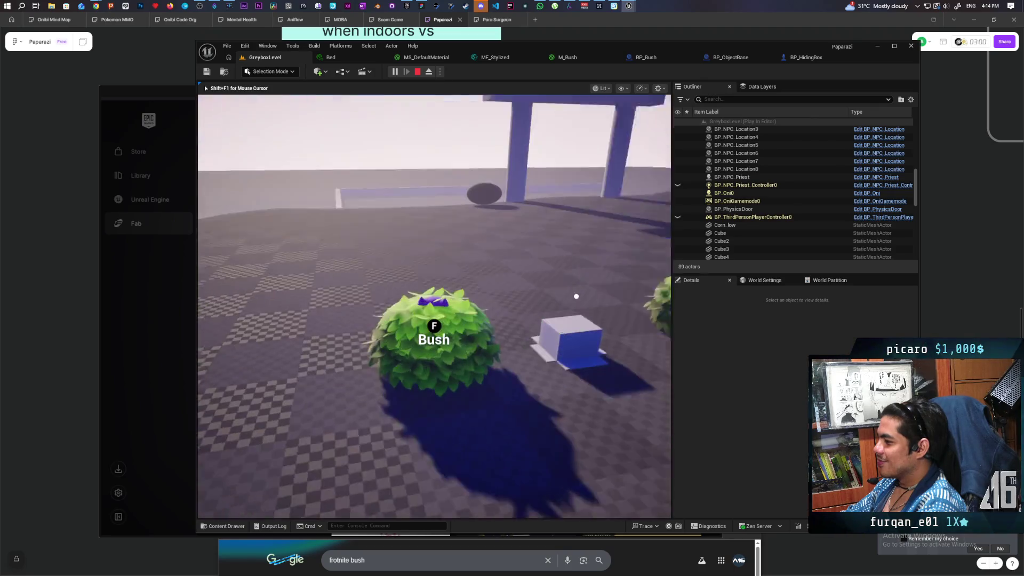
{"action": "key", "text": "f"}
{"action": "key", "text": "w"}
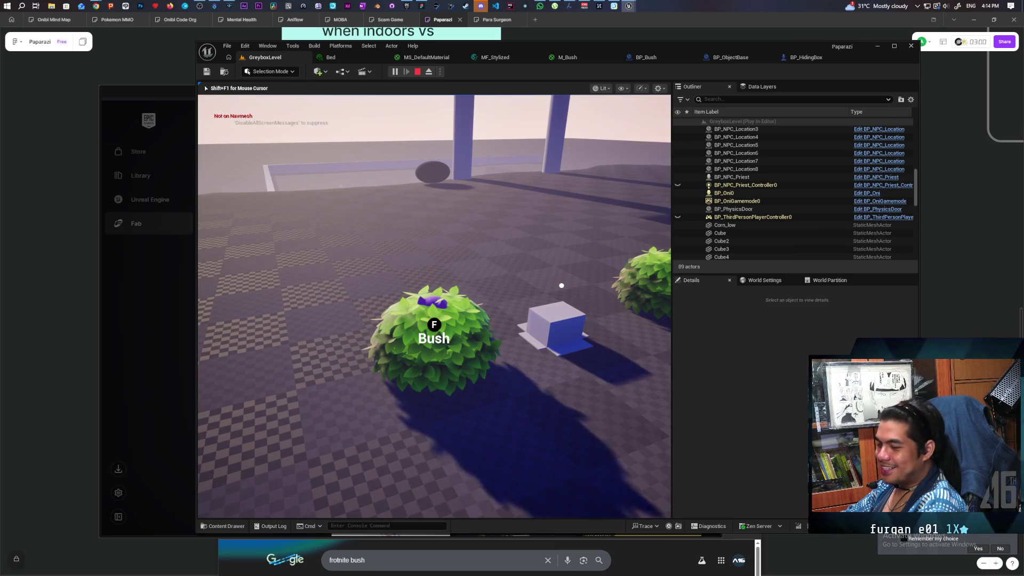
{"action": "key", "text": "f"}
{"action": "key", "text": "f"}
{"action": "key", "text": "w"}
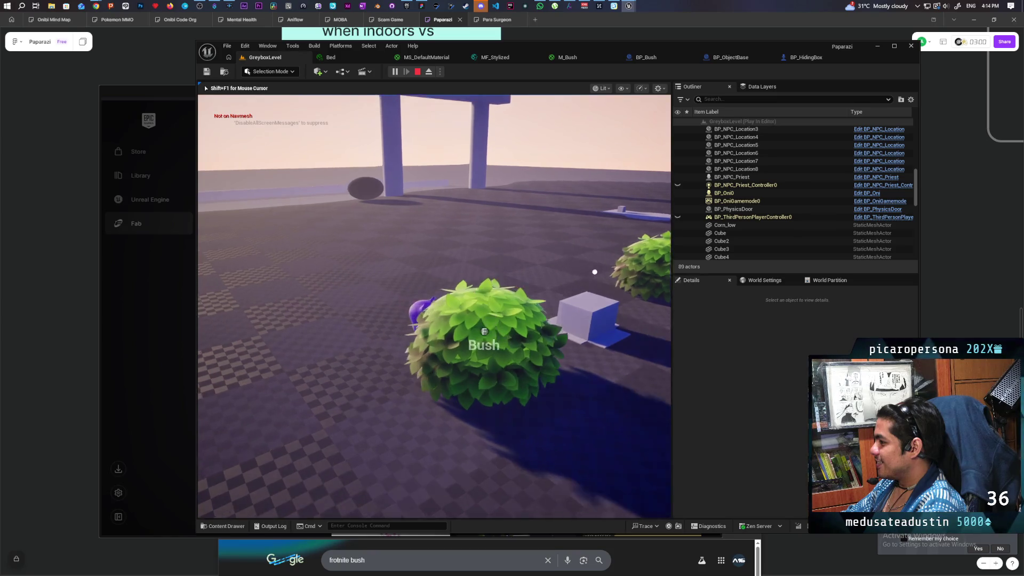
{"action": "key", "text": "f"}
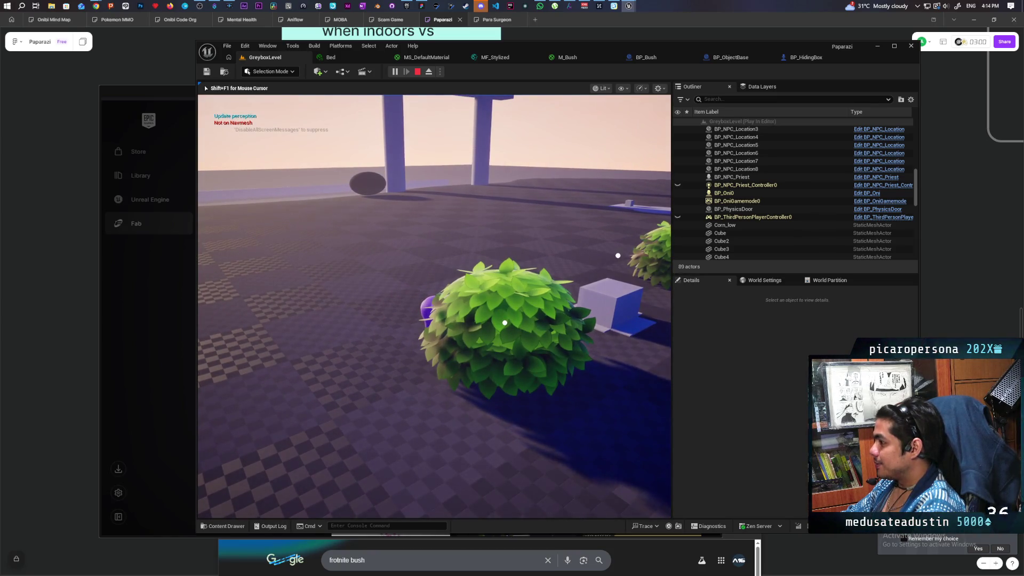
{"action": "key", "text": "Escape"}
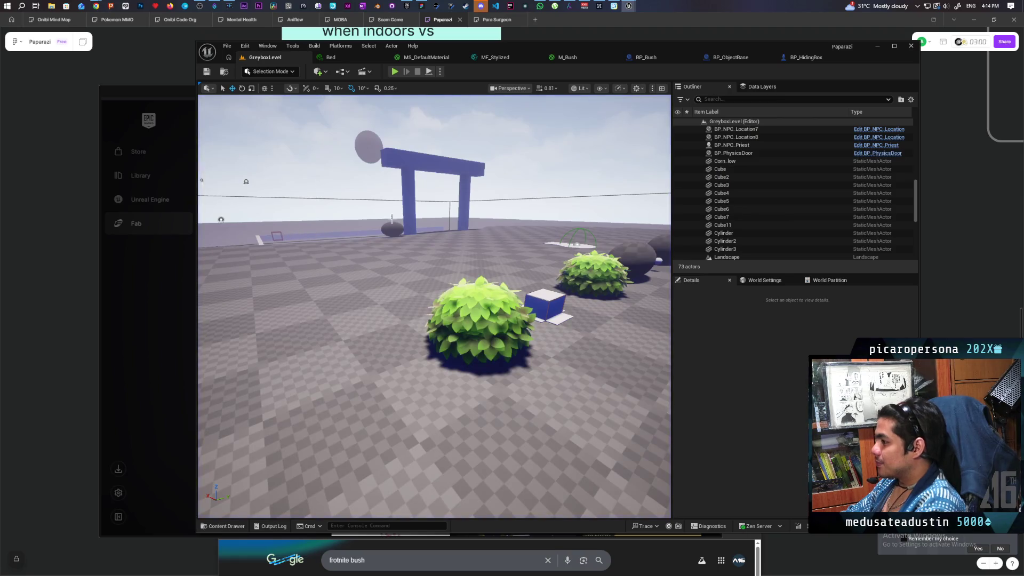
Select the left bush and locate the BP_Bush asset in the Content Browser with Ctrl+B
{"action": "mouse_move", "coordinate": [426, 267]}
{"action": "left_mouse_down"}
{"action": "mouse_move", "coordinate": [405, 251]}
{"action": "mouse_move", "coordinate": [367, 280]}
{"action": "left_mouse_up"}
{"action": "left_click", "coordinate": [303, 289]}
{"action": "key", "text": "ctrl+b"}
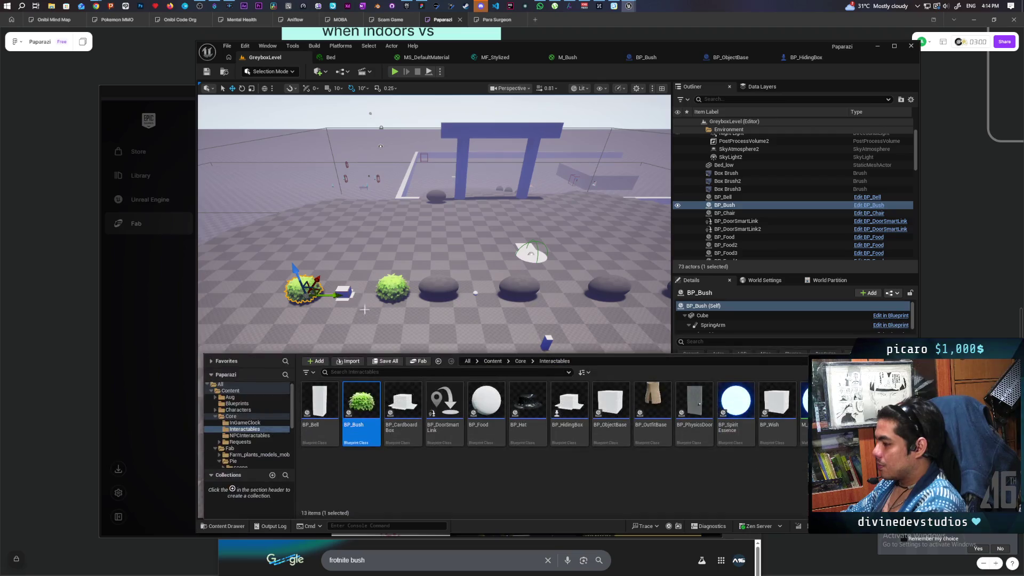
Select rocks Sphere4 through Sphere8 and bring up their context menu in the Outliner
{"action": "left_click", "coordinate": [436, 288]}
{"action": "left_click", "coordinate": [518, 288], "text": "ctrl"}
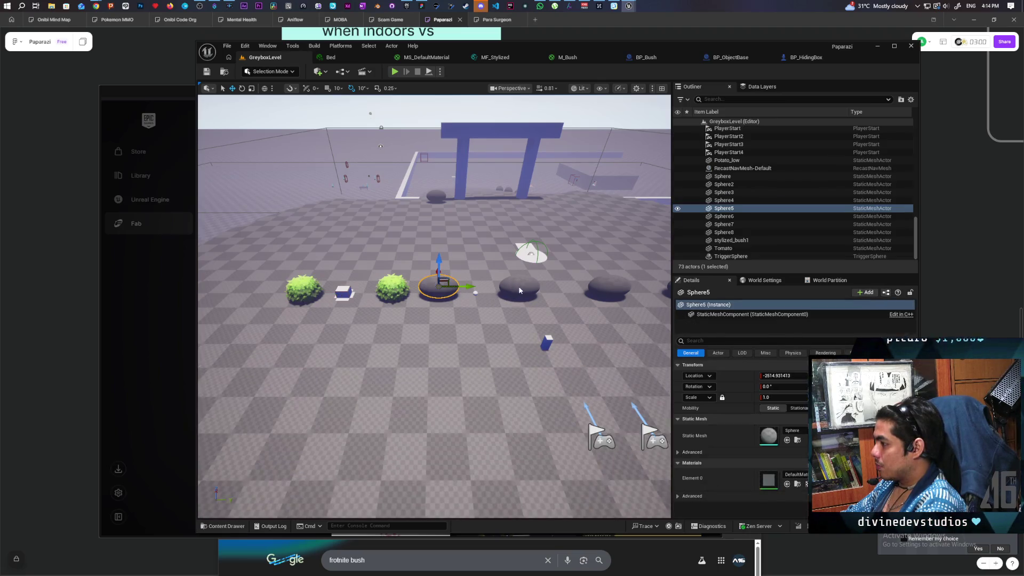
{"action": "key", "text": "f"}
{"action": "left_click", "coordinate": [486, 233], "text": "ctrl"}
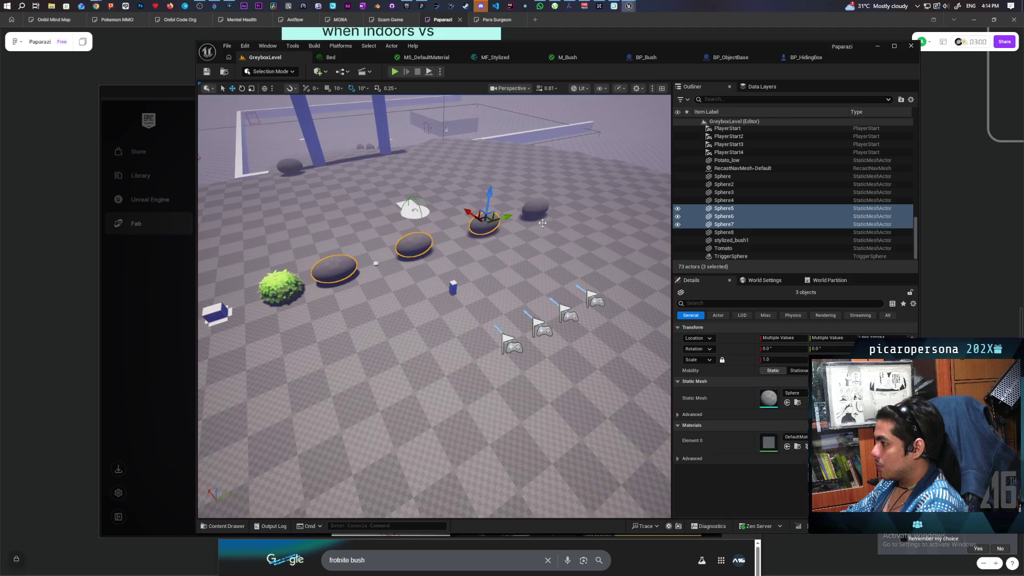
{"action": "left_click", "coordinate": [544, 218], "text": "ctrl"}
{"action": "left_click", "coordinate": [290, 166], "text": "ctrl"}
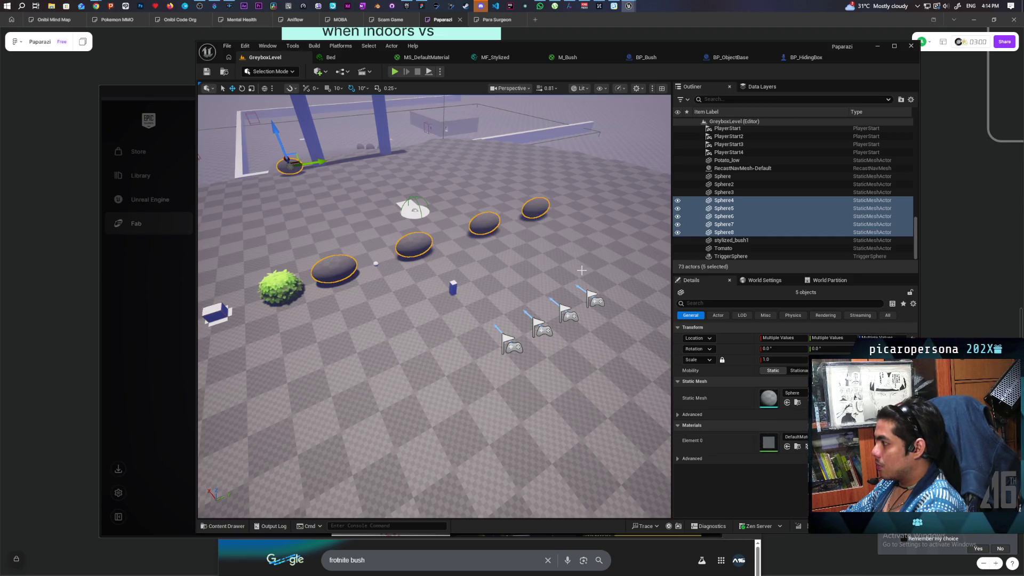
{"action": "right_click", "coordinate": [723, 202]}
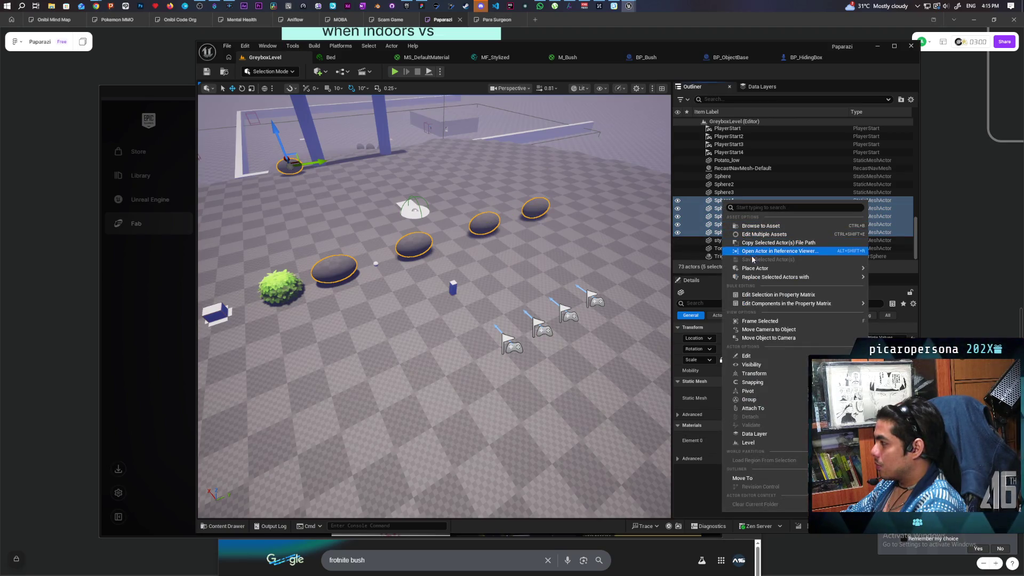